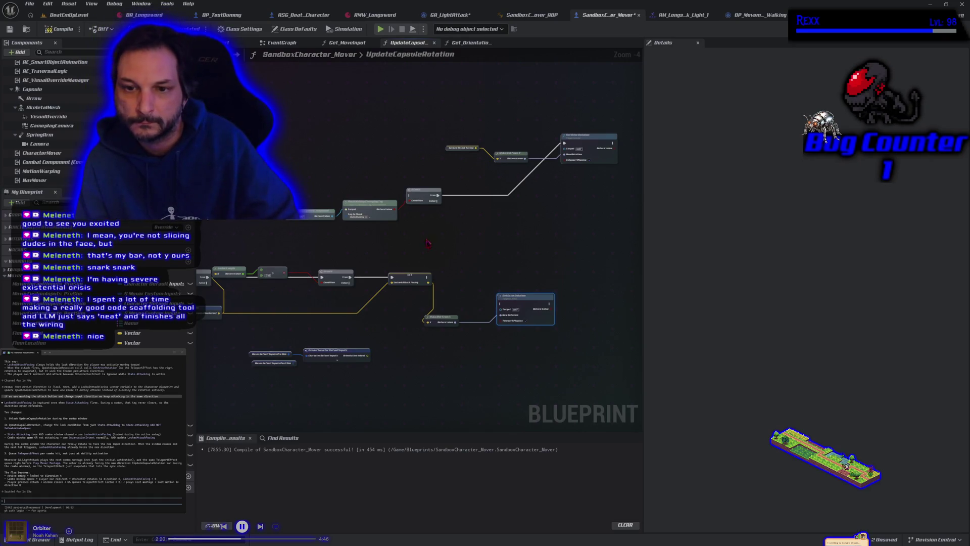
Chain Set into the Branch, reroute Branch False to the lower Set Actor Rotation, compile, and play
left_click_drag(428, 277, 410, 196)
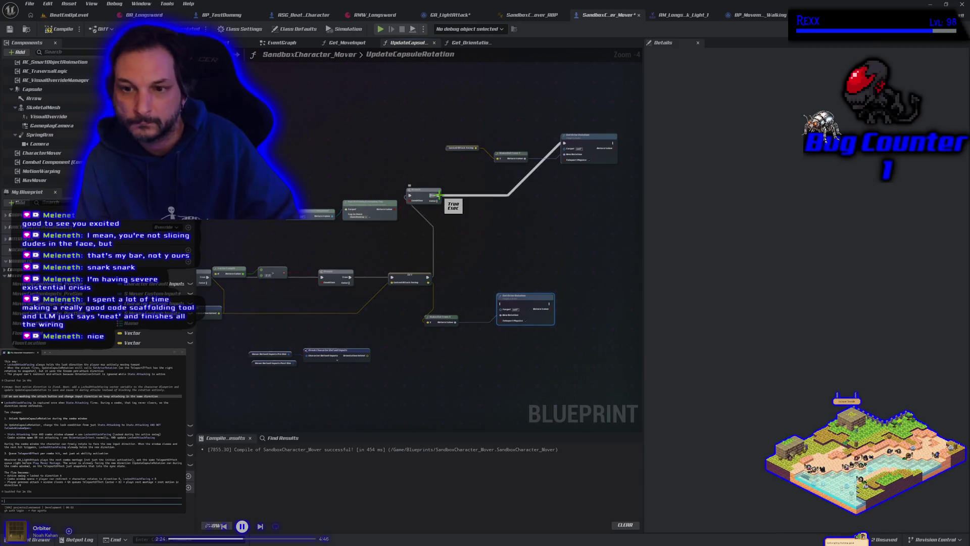
left_click(439, 195, "alt")
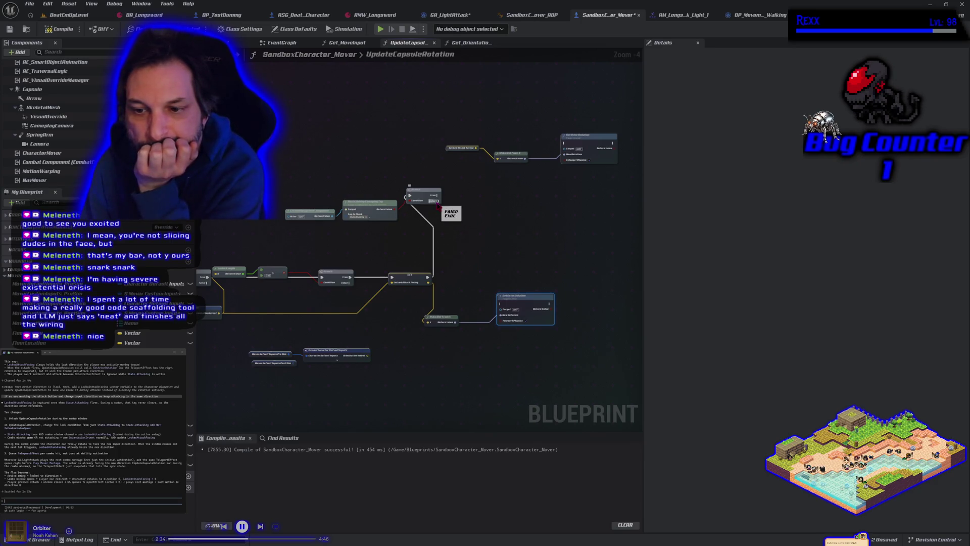
left_click_drag(437, 200, 502, 303)
left_click(61, 29)
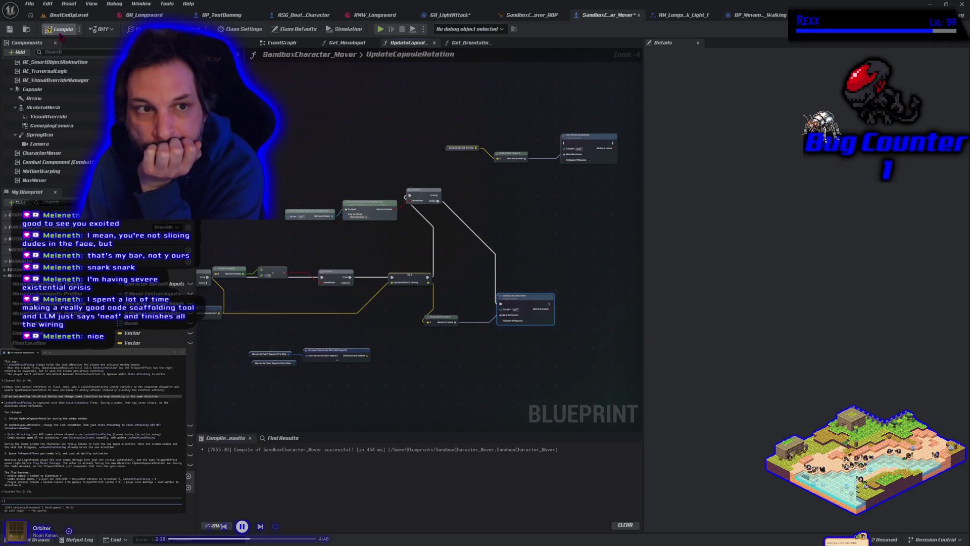
left_click(379, 29)
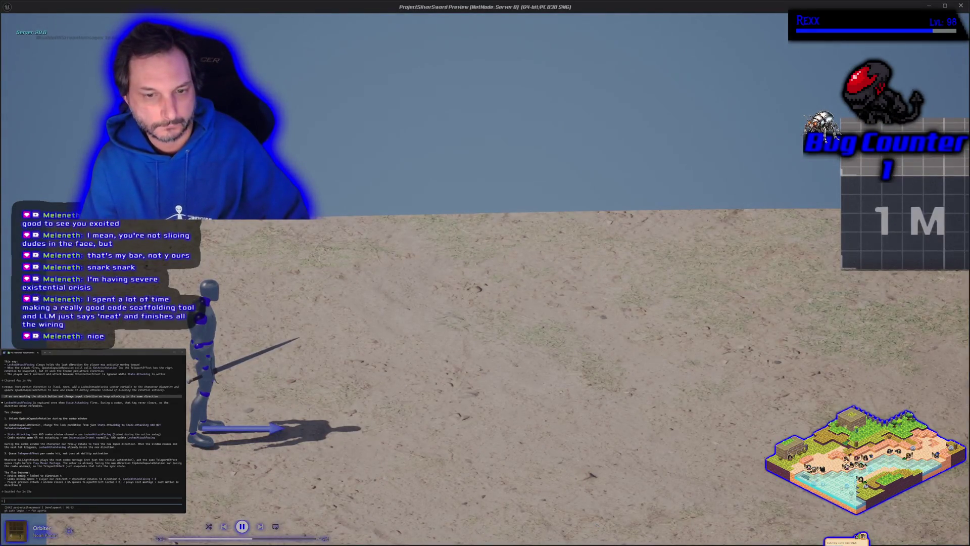
key("d")
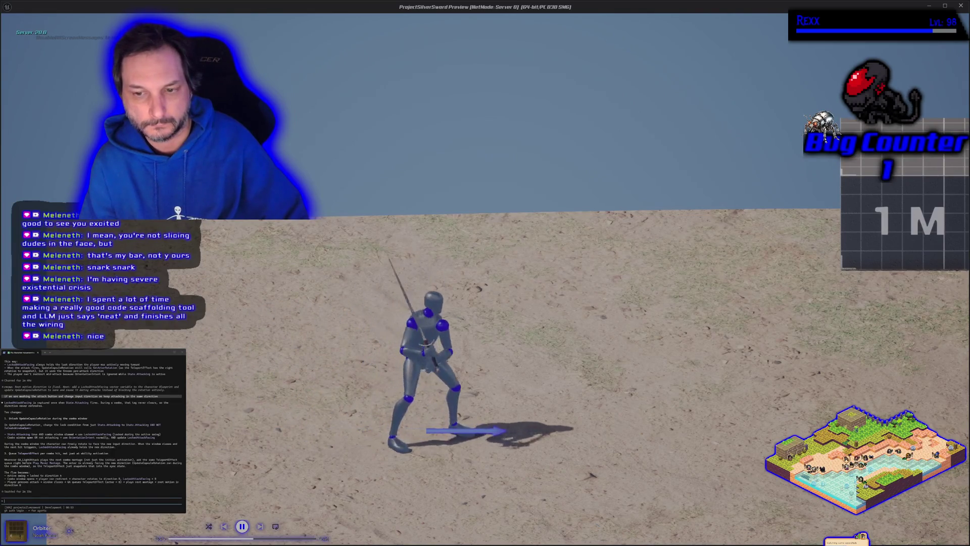
key("d")
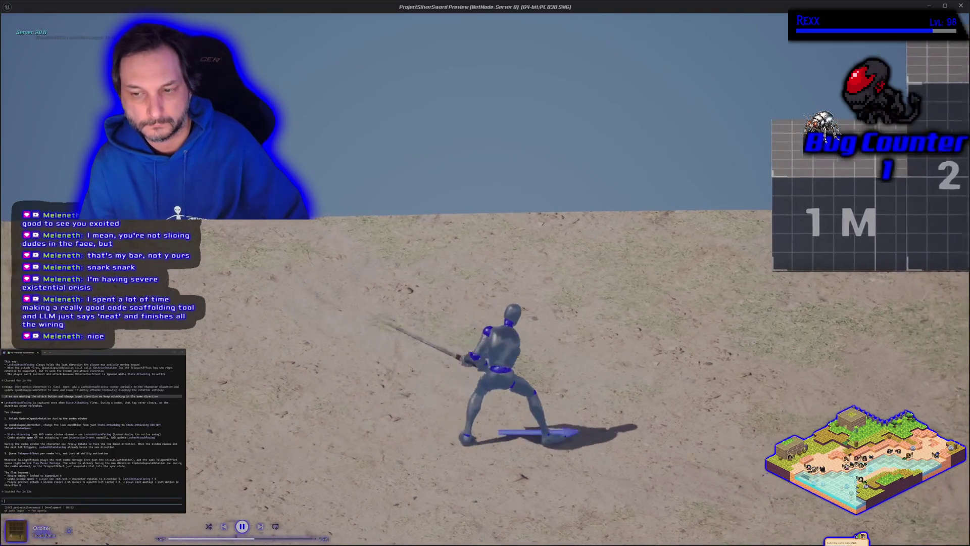
key("d")
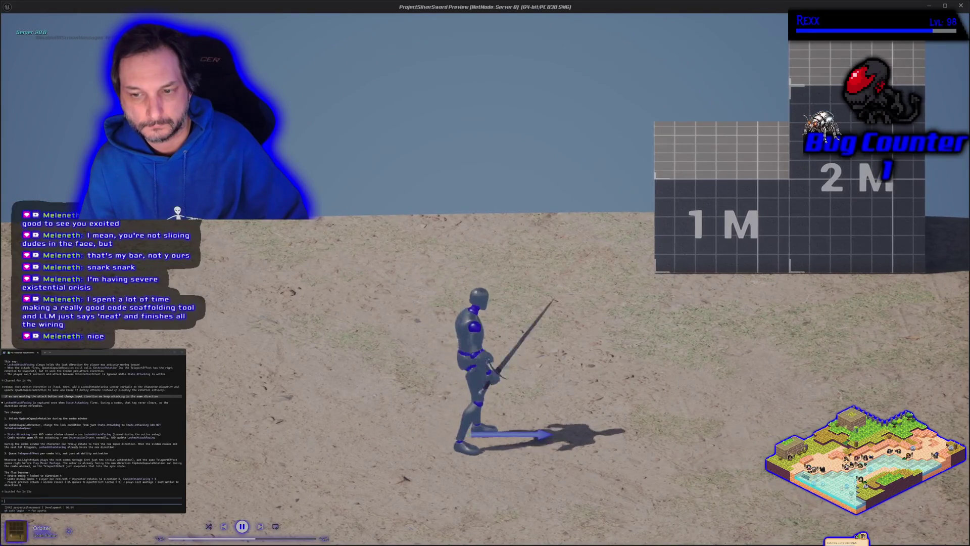
key("d")
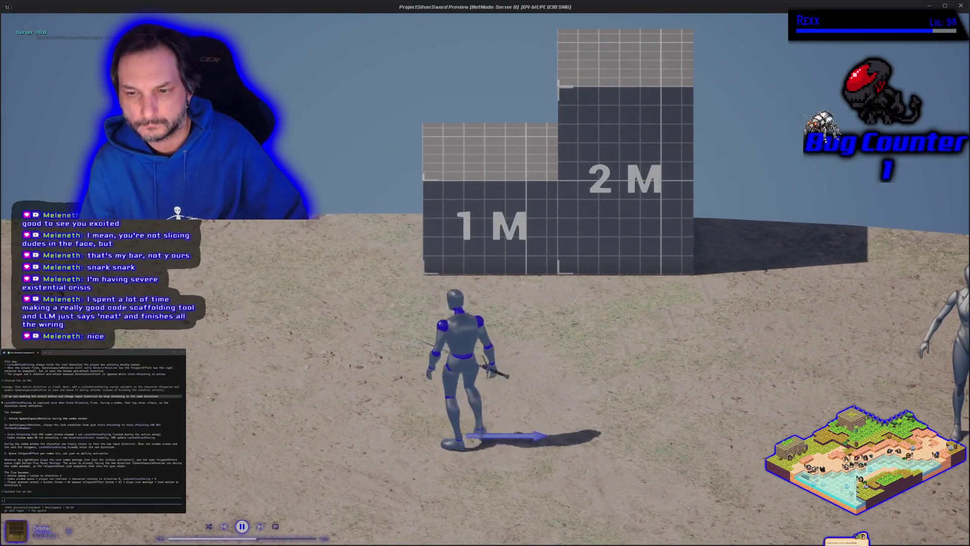
key("d")
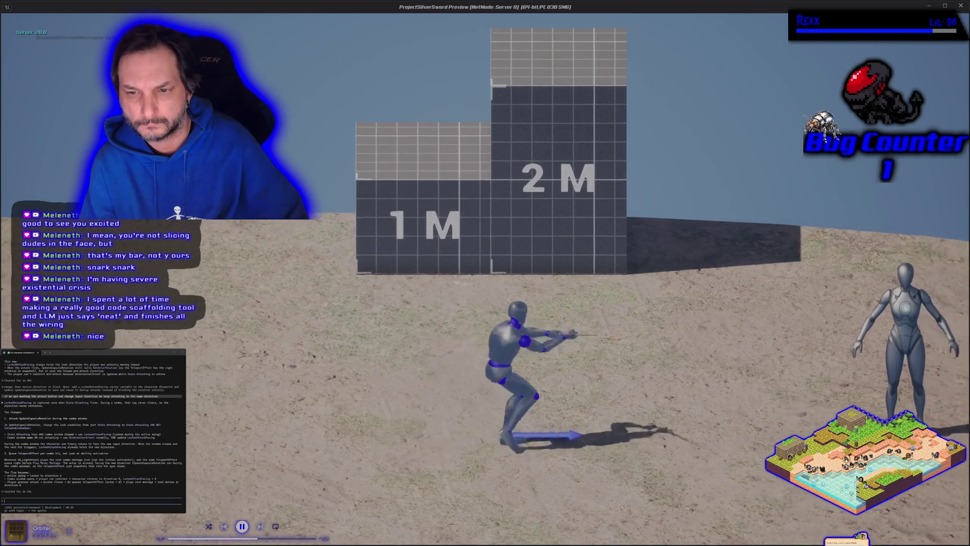
key("a")
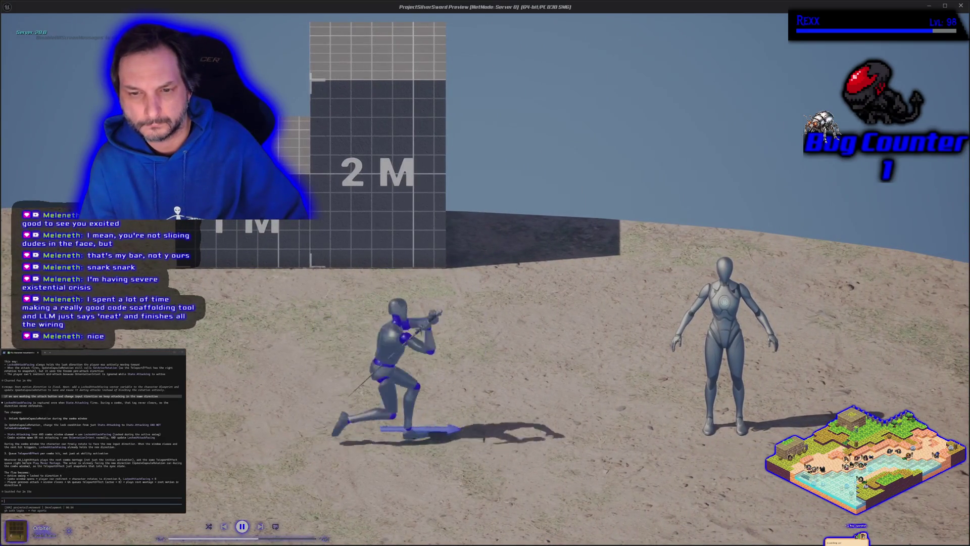
key("Escape")
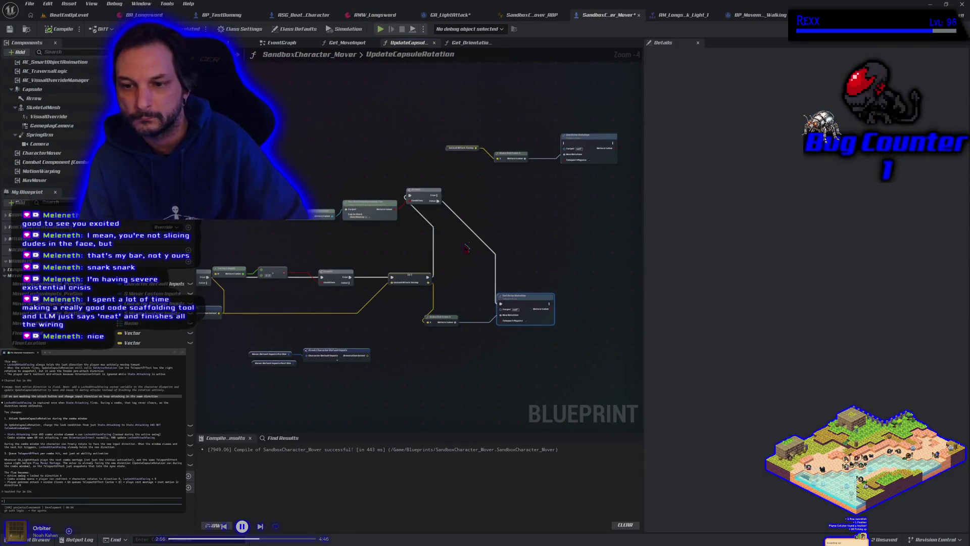
Wire the lower Branch's False output into the upper Branch's exec input and compile with F7
left_click_drag(461, 268, 497, 247)
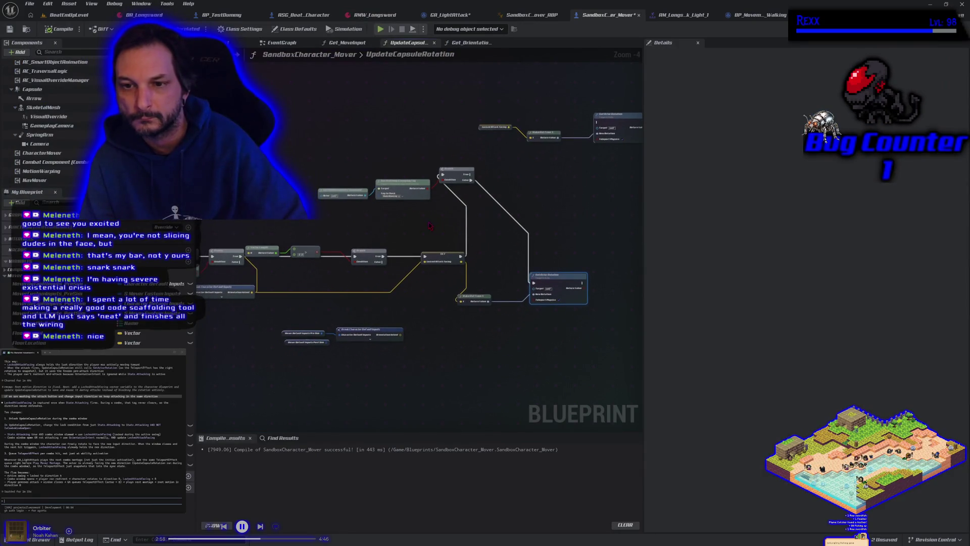
left_click_drag(430, 226, 463, 237)
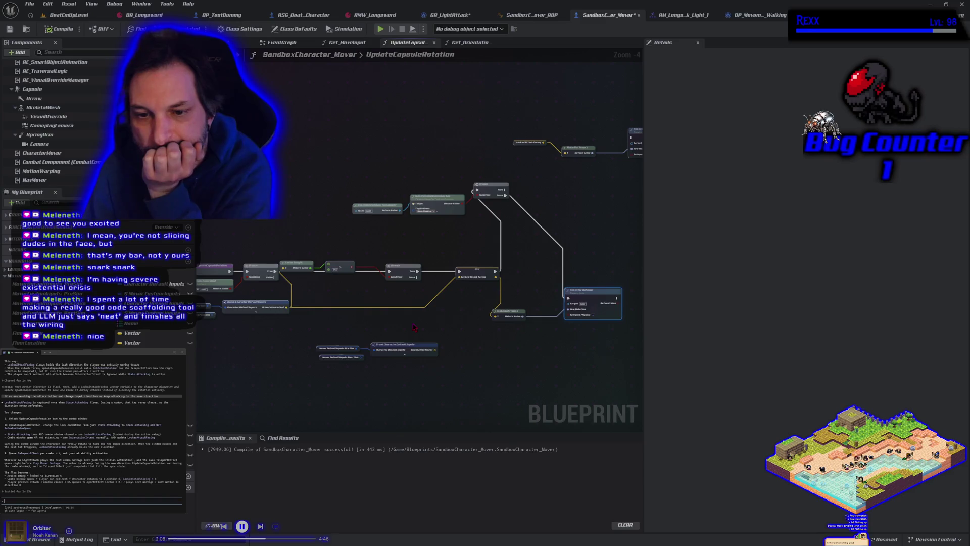
scroll(413, 326, "up", 1)
scroll(413, 326, "down", 1)
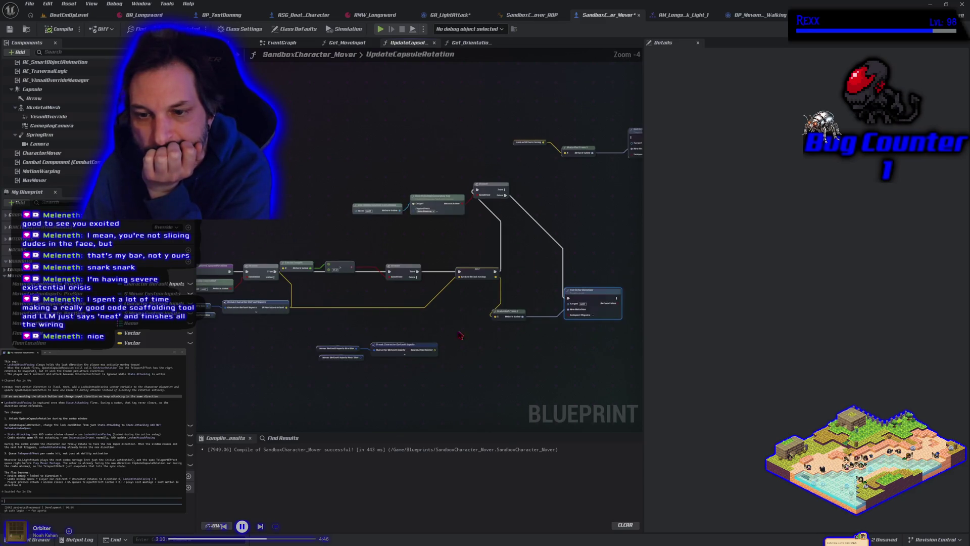
left_click_drag(459, 334, 416, 332)
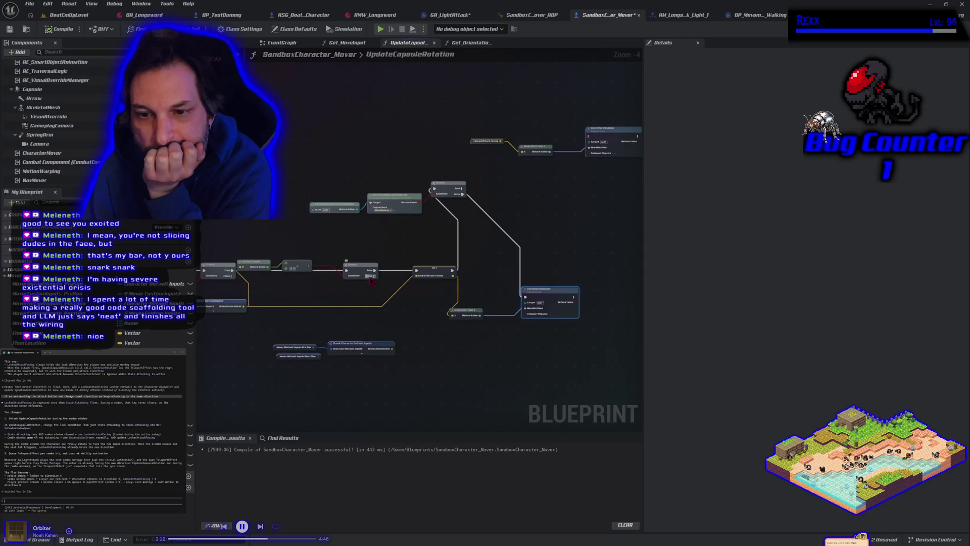
mouse_move(374, 276)
left_mouse_down()
mouse_move(435, 218)
mouse_move(434, 191)
left_mouse_up()
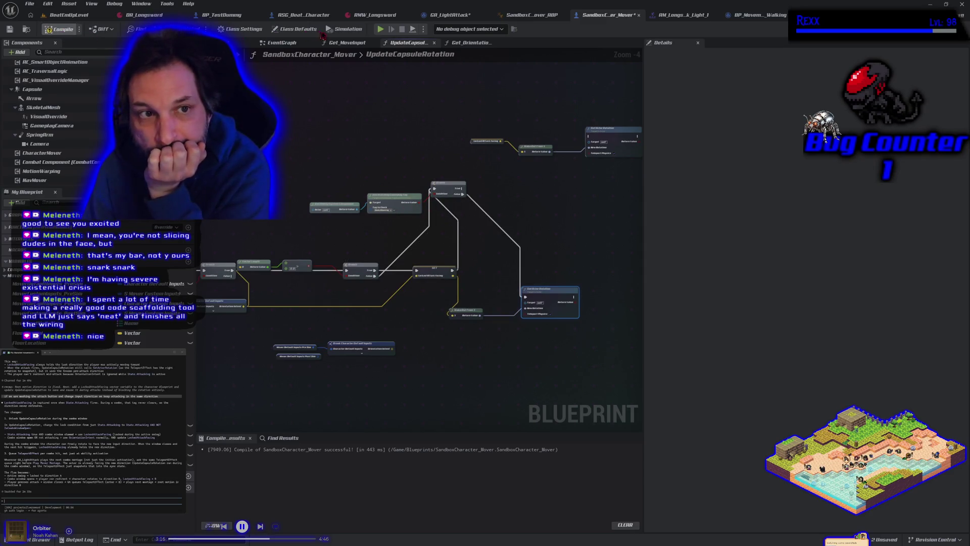
key("F7")
Play-test the attacks while moving right, then end the session with Esc
double_click(369, 57)
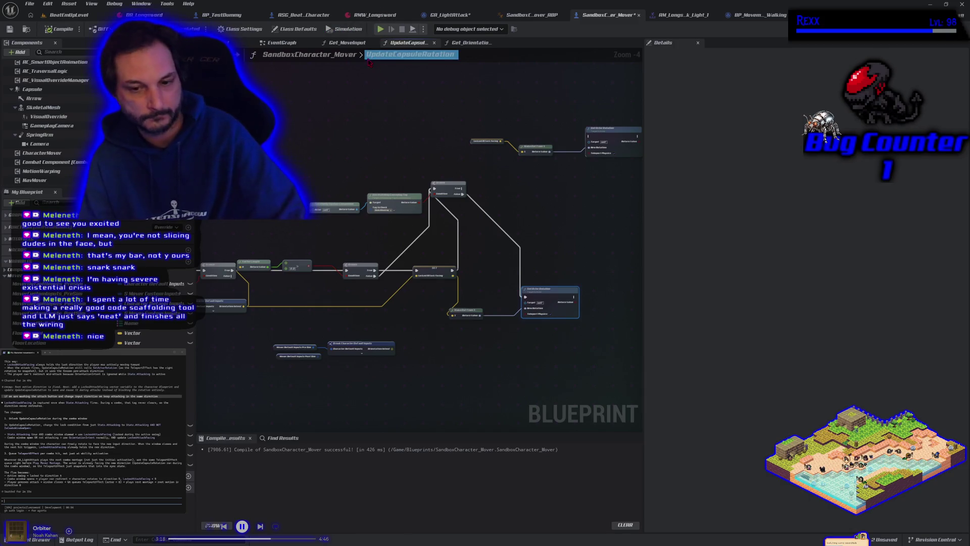
left_click(378, 29)
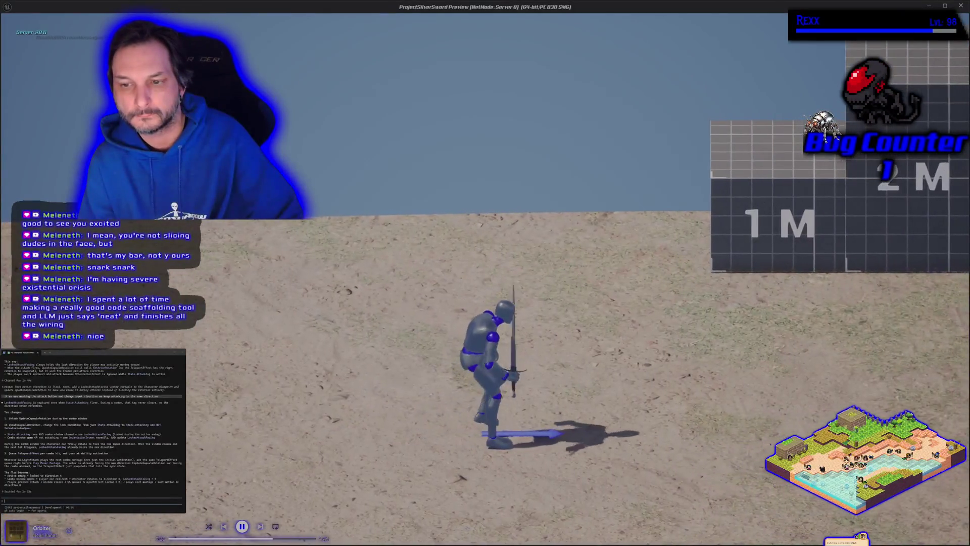
key("d")
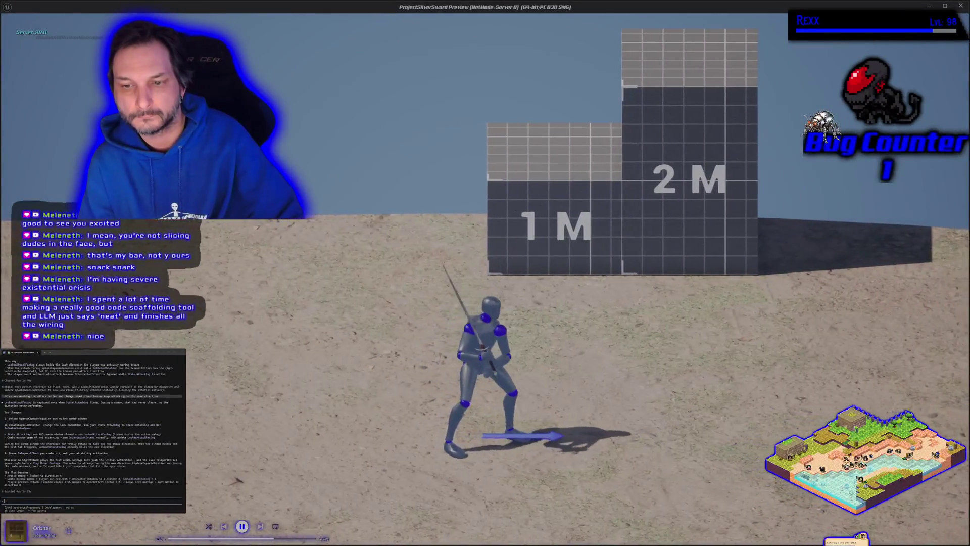
key("Escape")
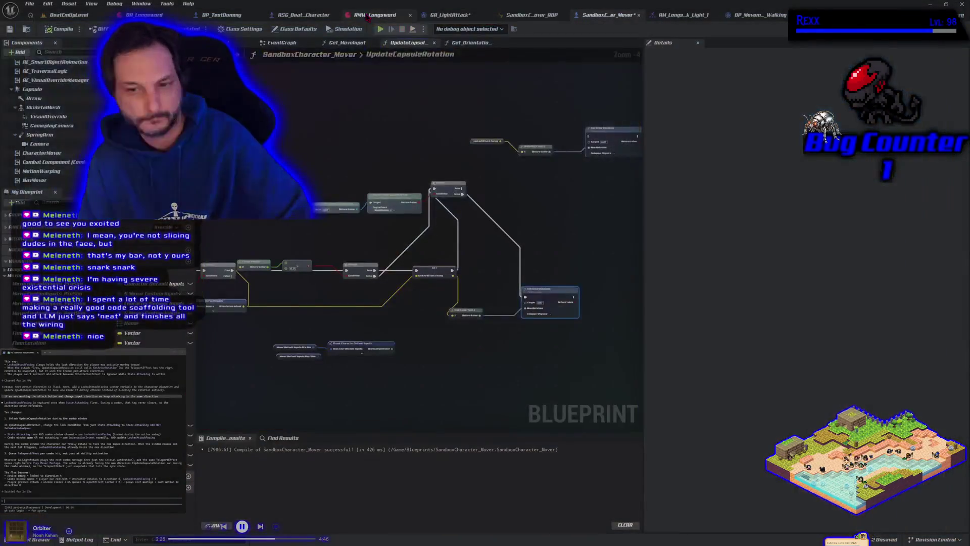
Feed Orientation Intent into Make Rot From X, wire Branch True to the top Set Actor Rotation, and play-test
mouse_move(400, 313)
left_mouse_down()
mouse_move(425, 310)
mouse_move(430, 324)
left_mouse_up()
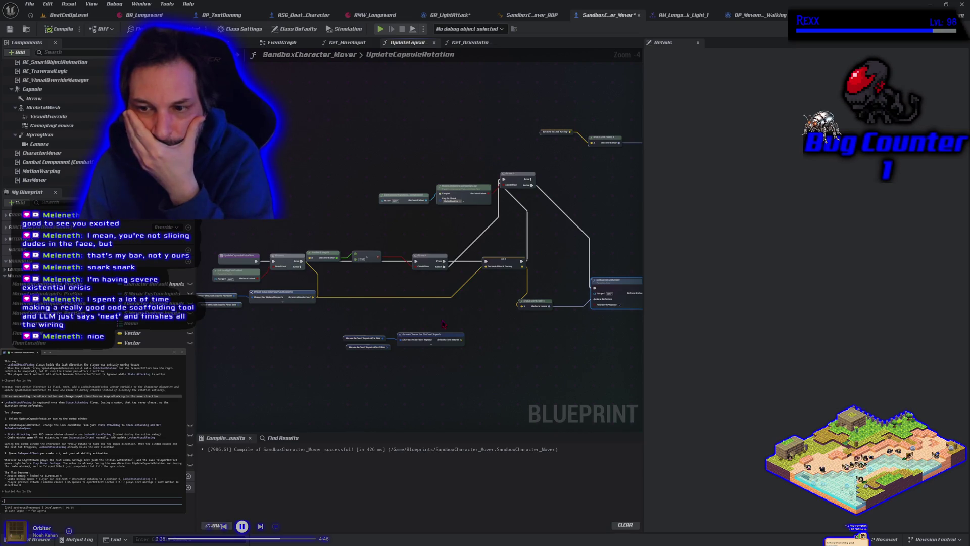
left_click_drag(469, 329, 403, 331)
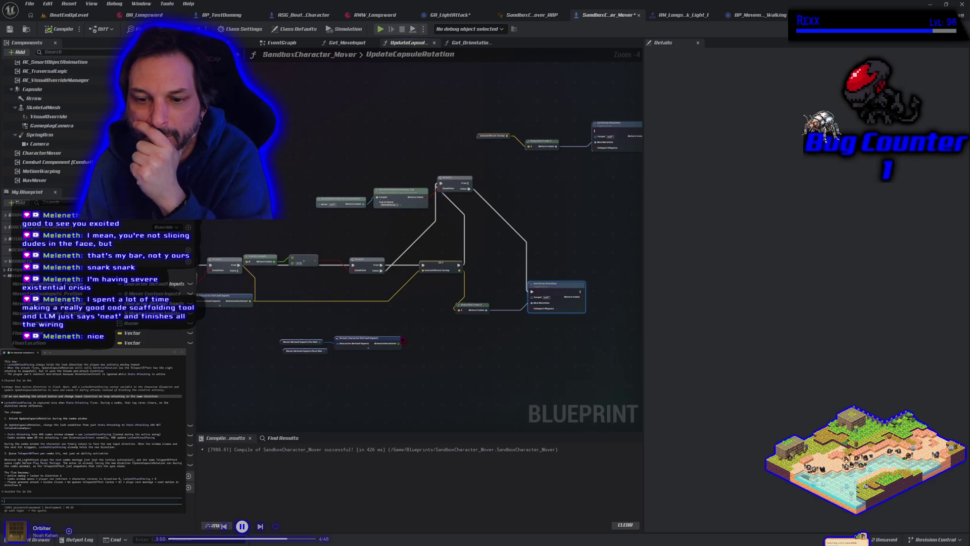
left_click_drag(399, 344, 460, 312)
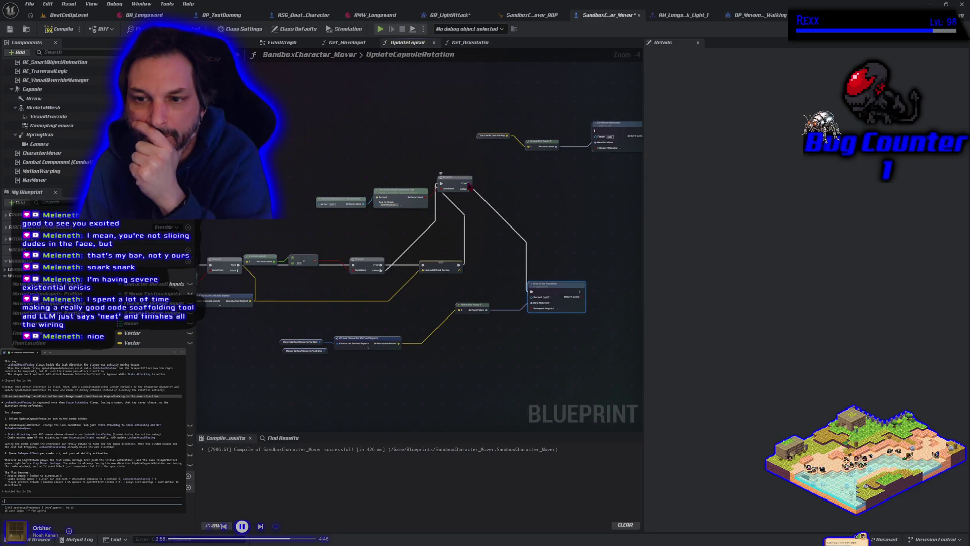
mouse_move(470, 185)
left_mouse_down()
mouse_move(520, 174)
mouse_move(594, 134)
left_mouse_up()
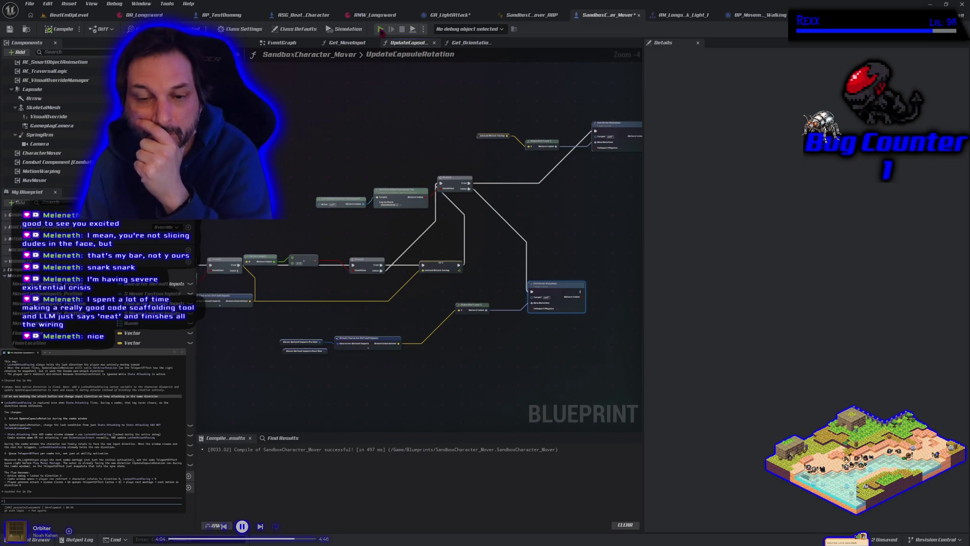
key("alt+p")
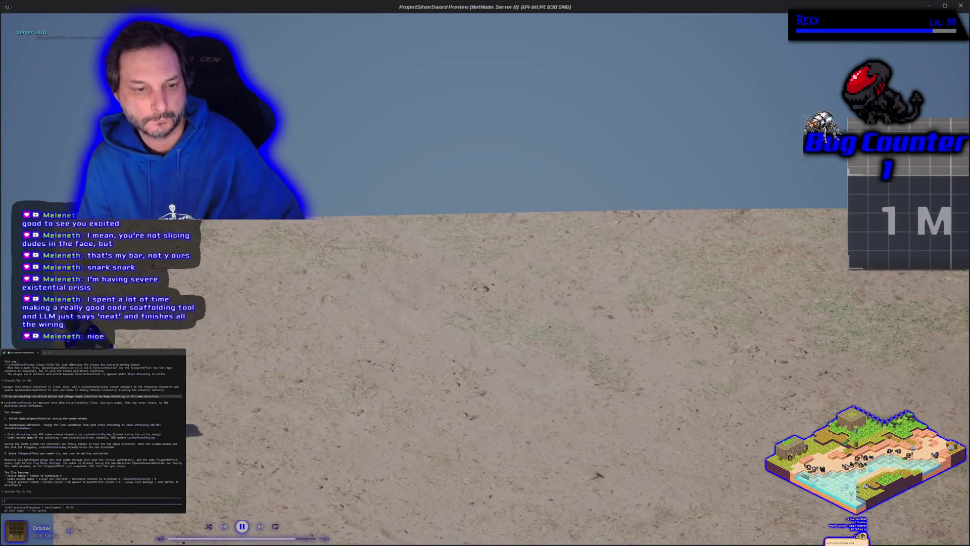
Test attacks while running right and left alternately, then exit the play session
key("d")
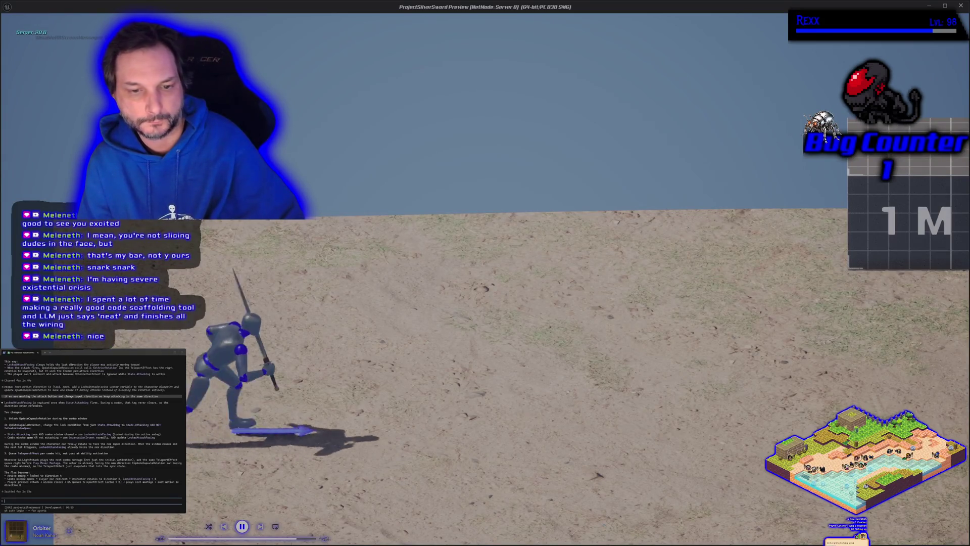
key("d")
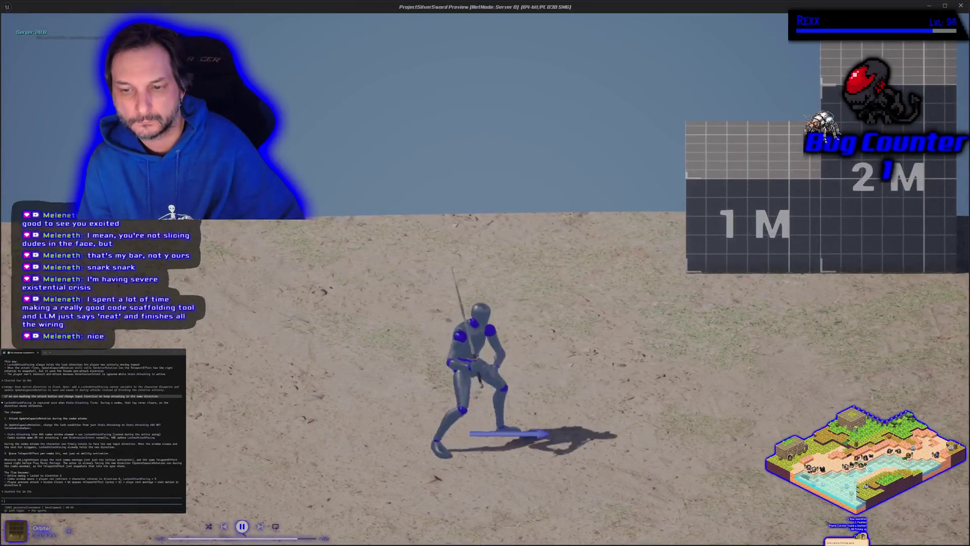
key("a")
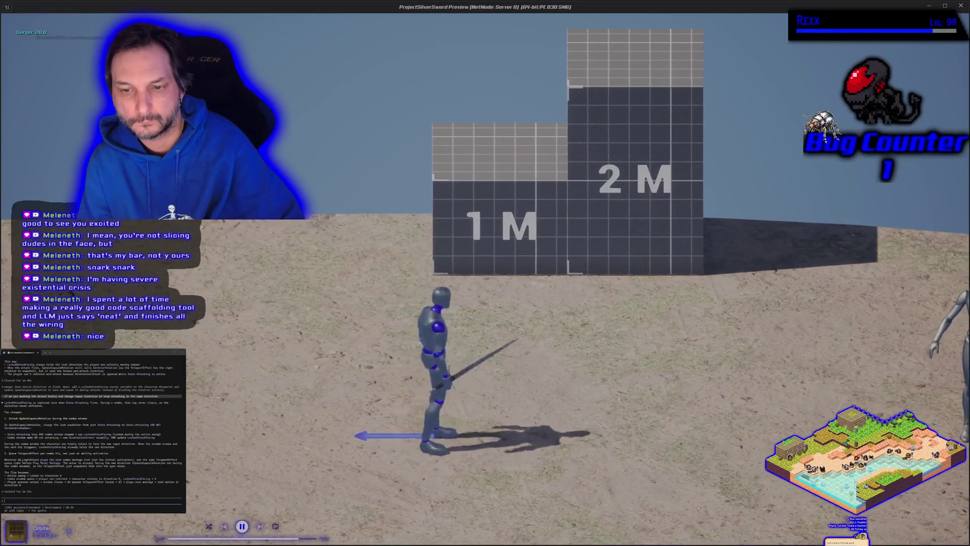
key("a")
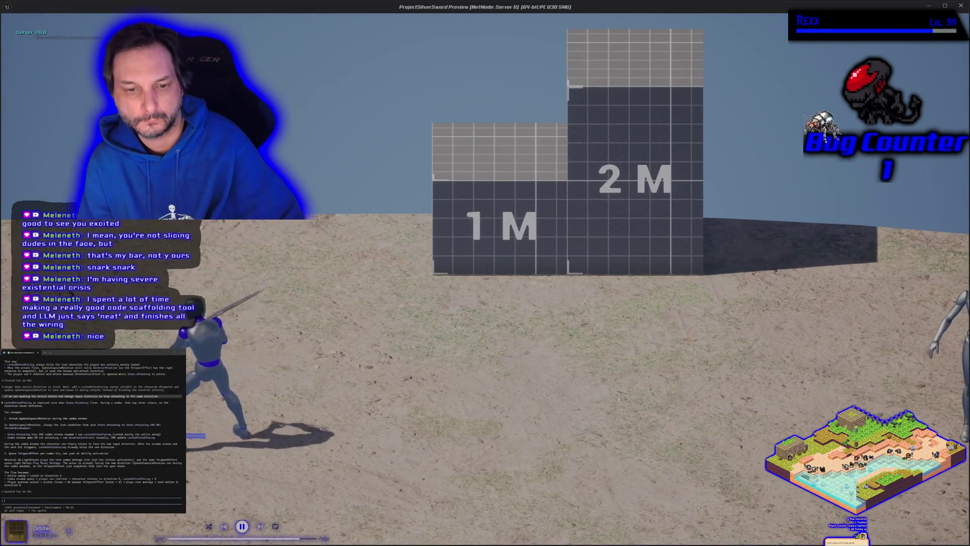
key("d")
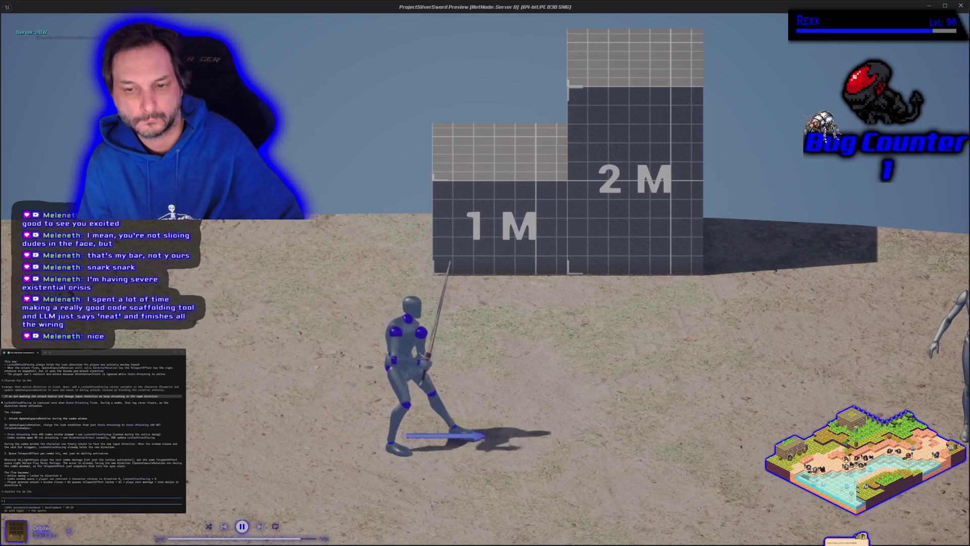
key("a")
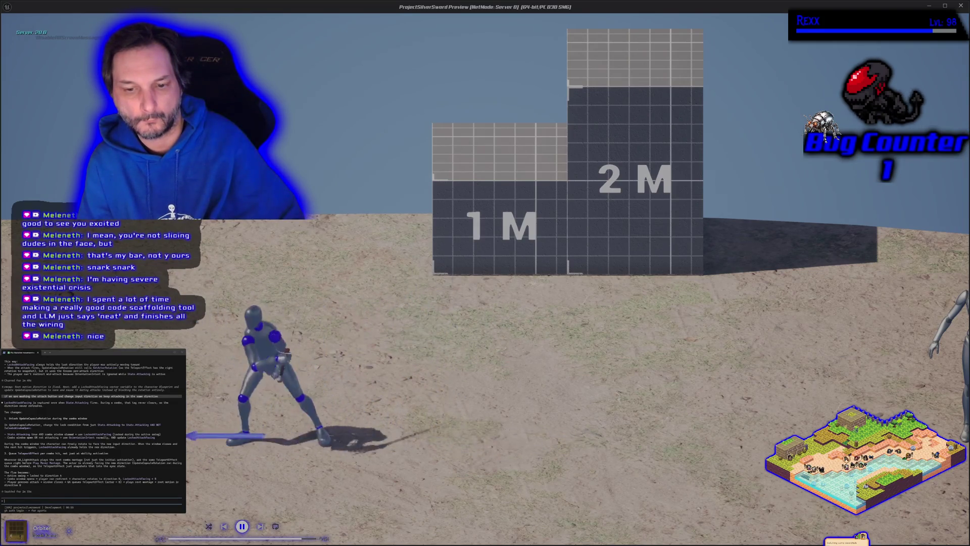
key("Escape")
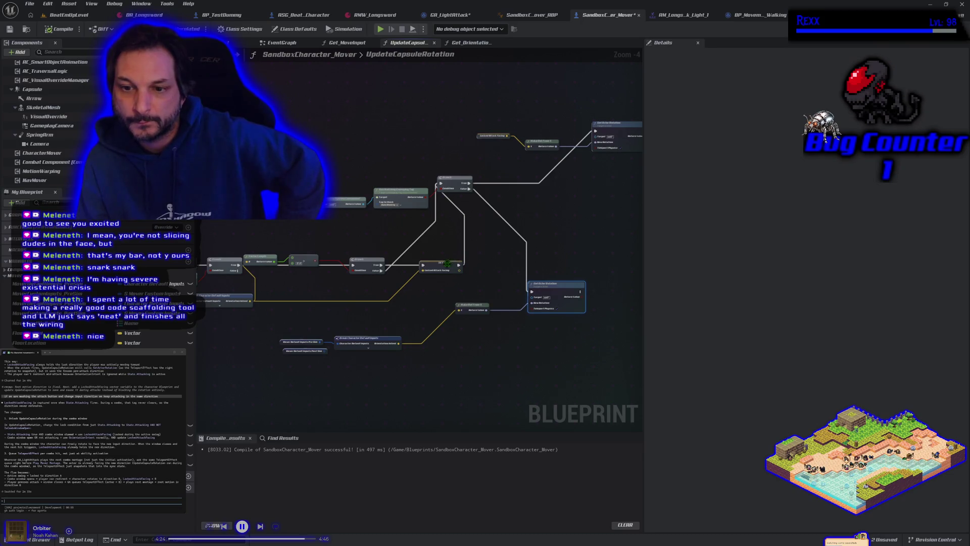
Nudge the Set LockedAttackFacing node a few pixels up and to the right
left_click_drag(448, 263, 449, 260)
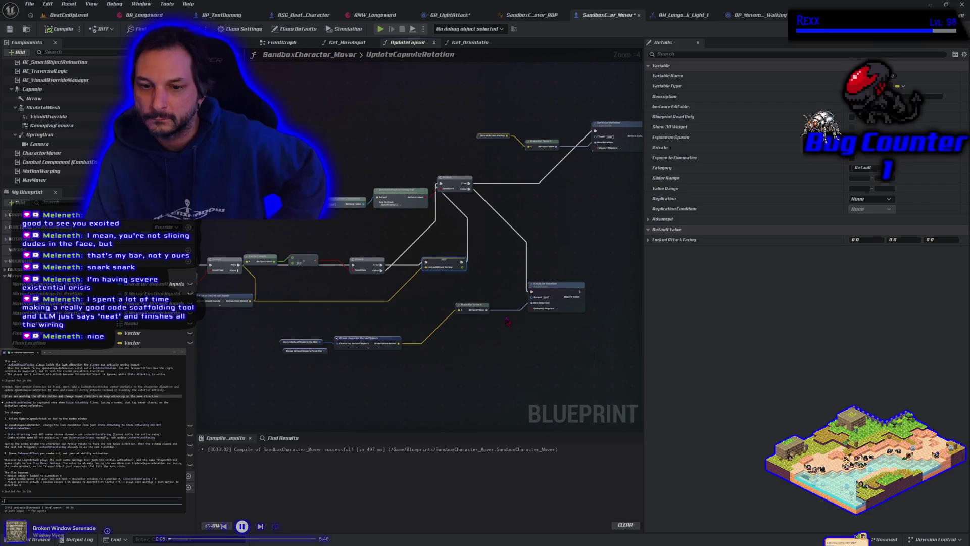
Break the upper Branch's wire to Set Actor Rotation and rearrange the Vector Length and Branch nodes
left_click_drag(457, 286, 474, 291)
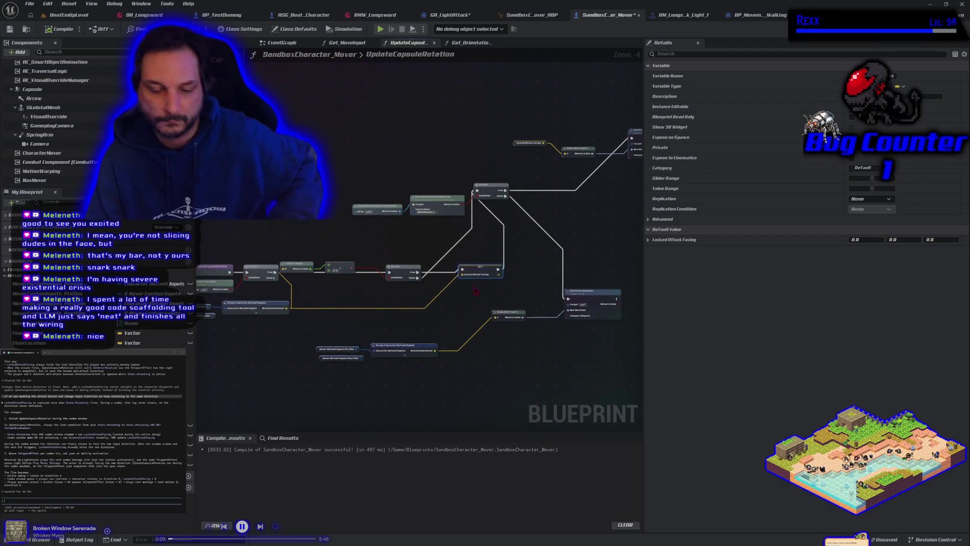
left_click(567, 298, "alt")
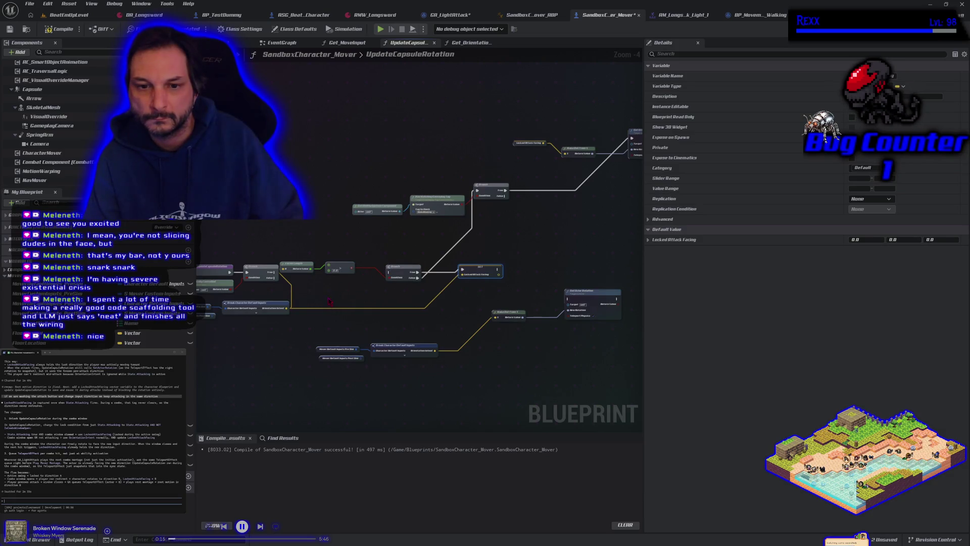
left_click_drag(302, 264, 324, 299)
left_click_drag(338, 266, 358, 298)
left_click_drag(349, 260, 381, 265)
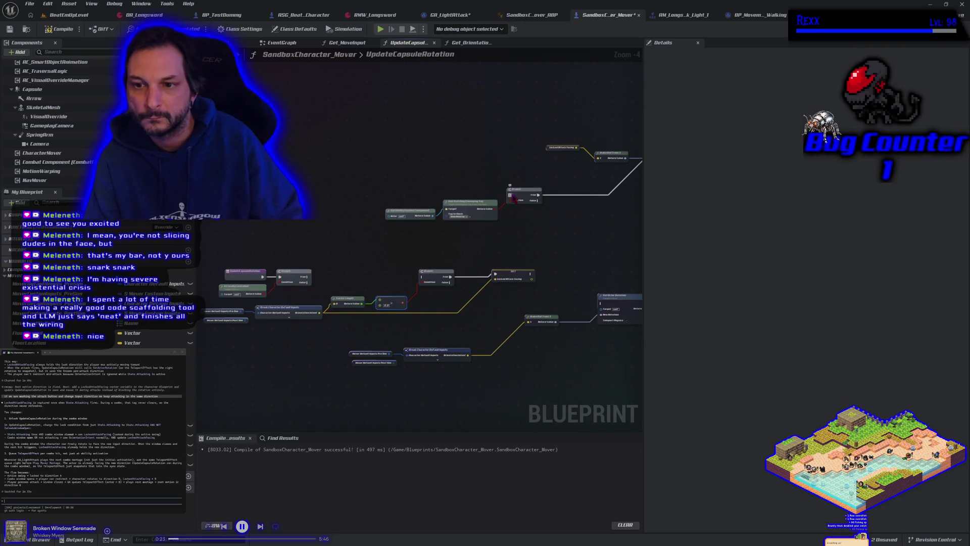
mouse_move(438, 193)
left_mouse_down()
mouse_move(526, 203)
mouse_move(415, 206)
mouse_move(385, 217)
left_mouse_up()
Chain lower Branch True into the upper Branch, wire Set LockedAttackFacing to Set Actor Rotation, and compile
mouse_move(309, 276)
left_mouse_down()
mouse_move(367, 255)
mouse_move(383, 226)
left_mouse_up()
mouse_move(491, 259)
left_mouse_down()
mouse_move(407, 249)
mouse_move(391, 234)
mouse_move(375, 281)
left_mouse_up()
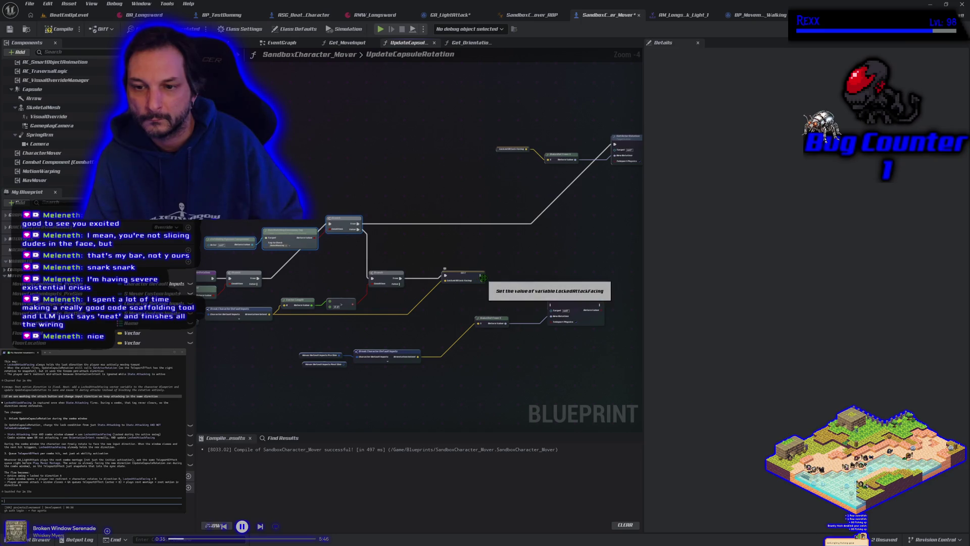
mouse_move(481, 276)
left_mouse_down()
mouse_move(561, 321)
mouse_move(540, 313)
mouse_move(551, 304)
left_mouse_up()
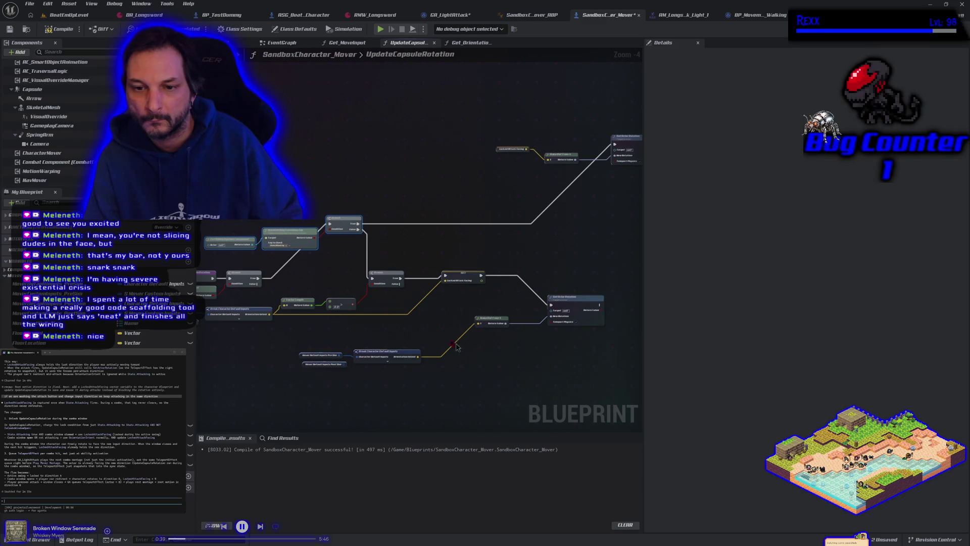
left_click(10, 29)
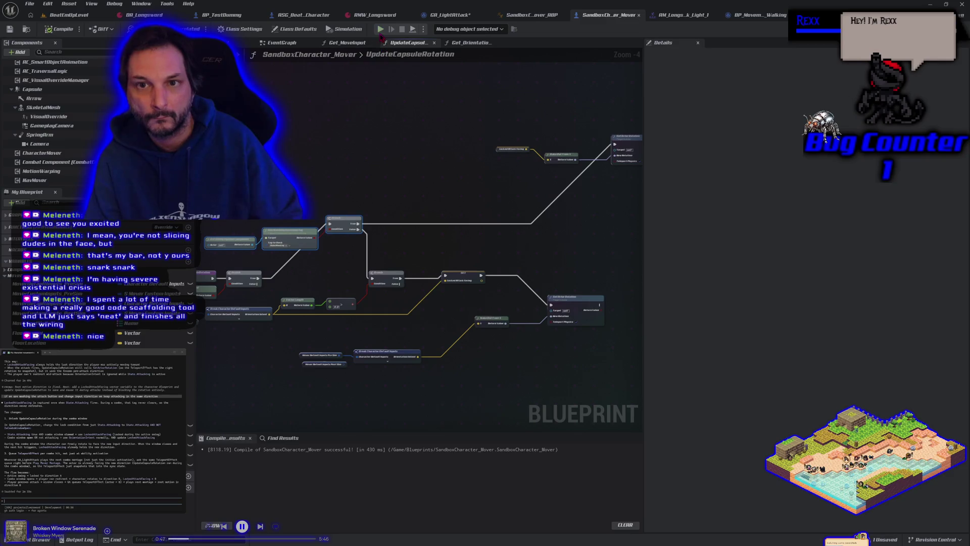
key("alt+p")
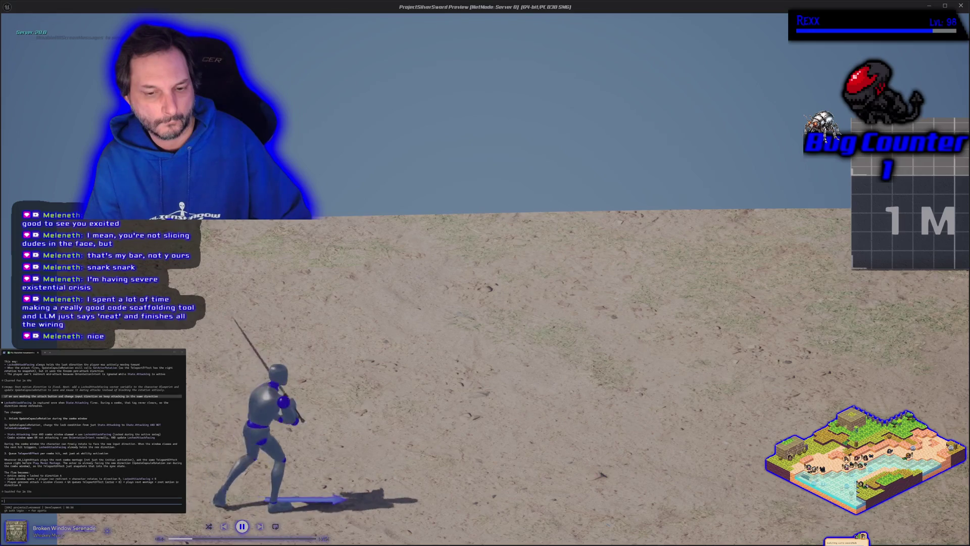
key("a")
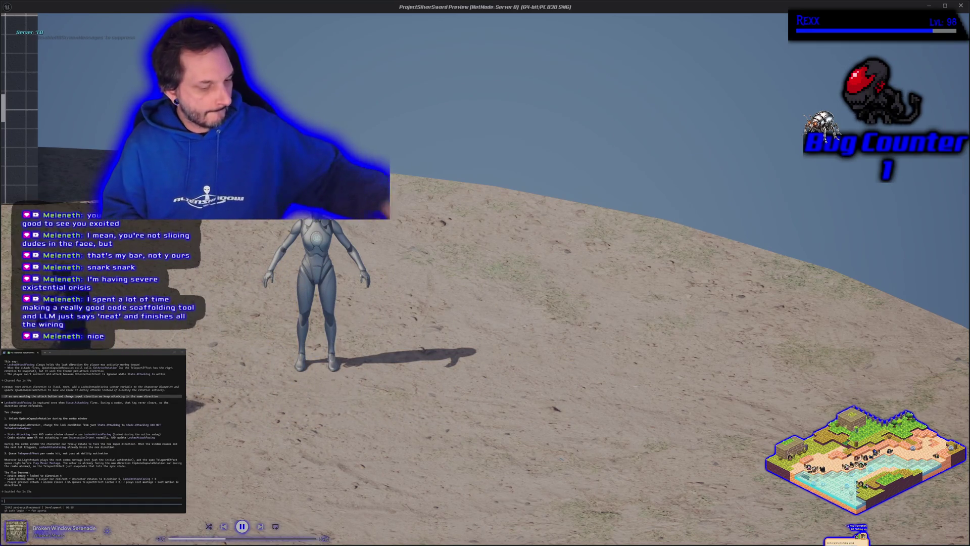
key("Escape")
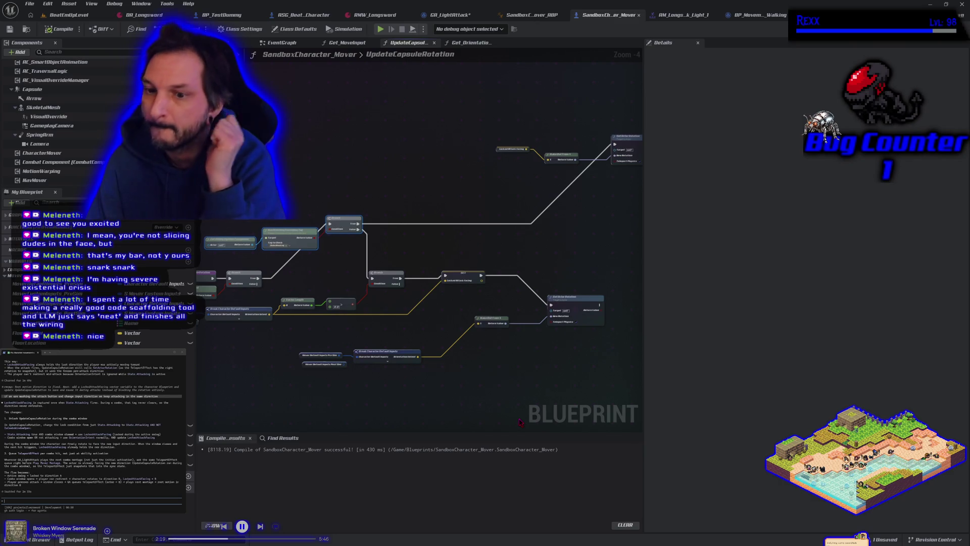
In the GA_LightAttack graph, move Rotation From X Vector, Capsule, Get World Rotation and As Sandbox Character Mover aside
left_click(443, 17)
mouse_move(496, 274)
left_mouse_down()
mouse_move(453, 197)
mouse_move(458, 168)
left_mouse_up()
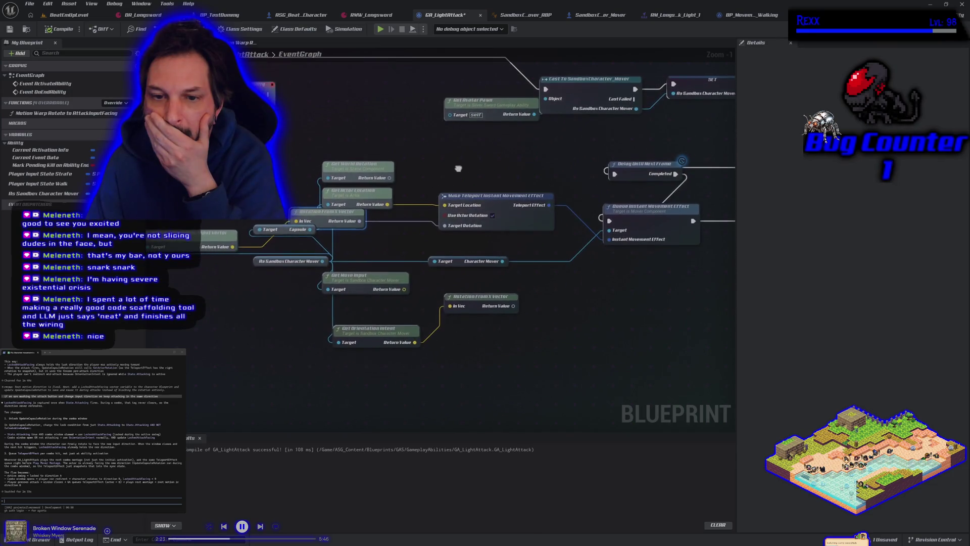
left_click_drag(408, 228, 430, 257)
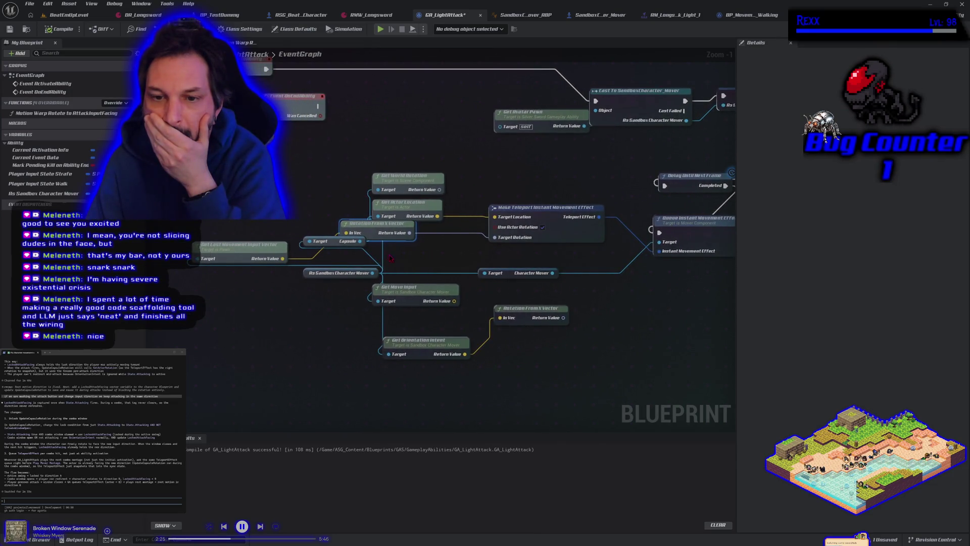
left_click_drag(374, 237, 401, 254)
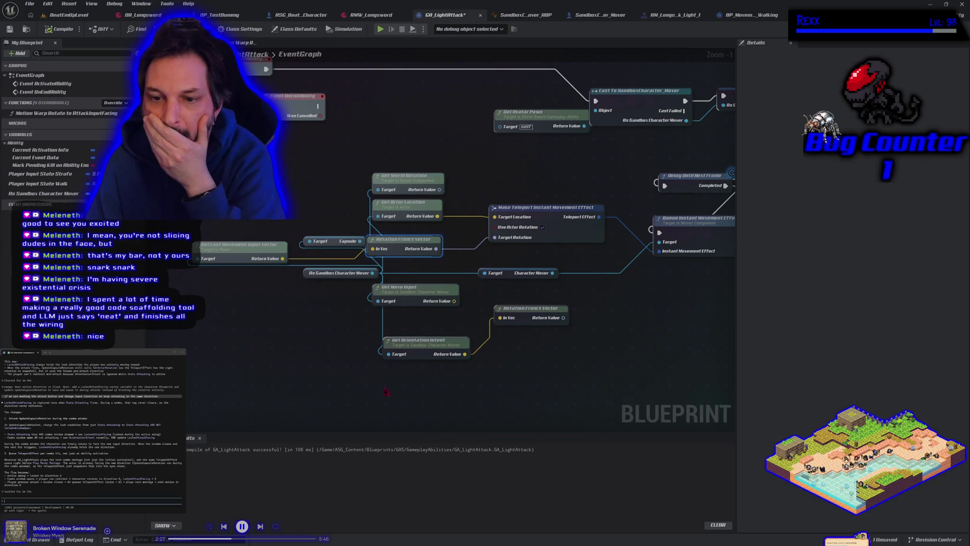
left_click_drag(334, 245, 302, 231)
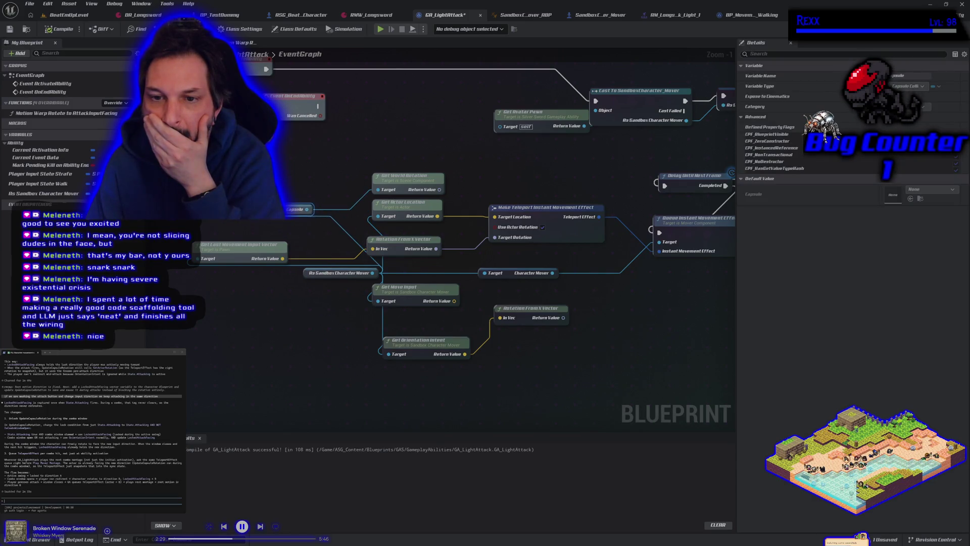
left_click_drag(393, 175, 311, 166)
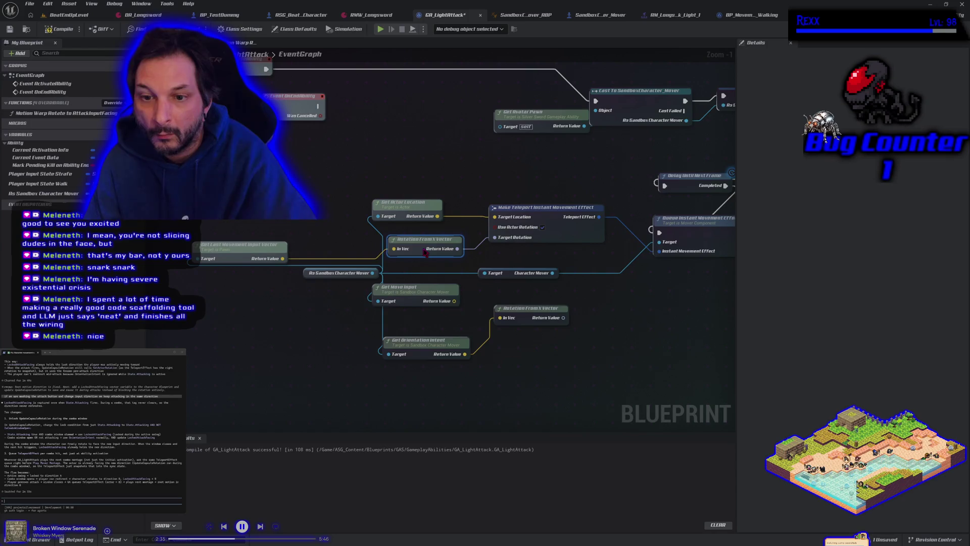
left_click_drag(302, 273, 168, 281)
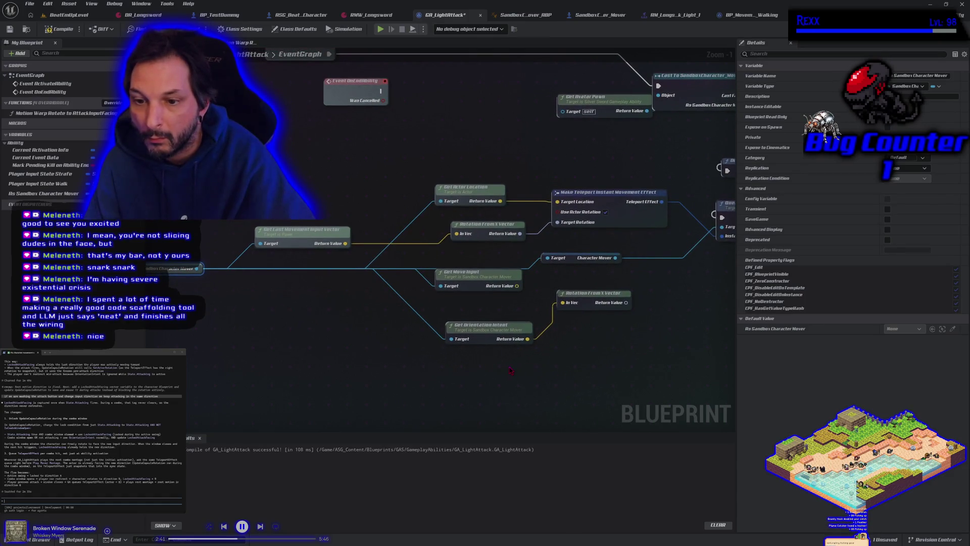
Delete the Get Orientation Intent and Rotation From X Vector nodes and untick Use Actor Rotation
left_click_drag(580, 313, 590, 368)
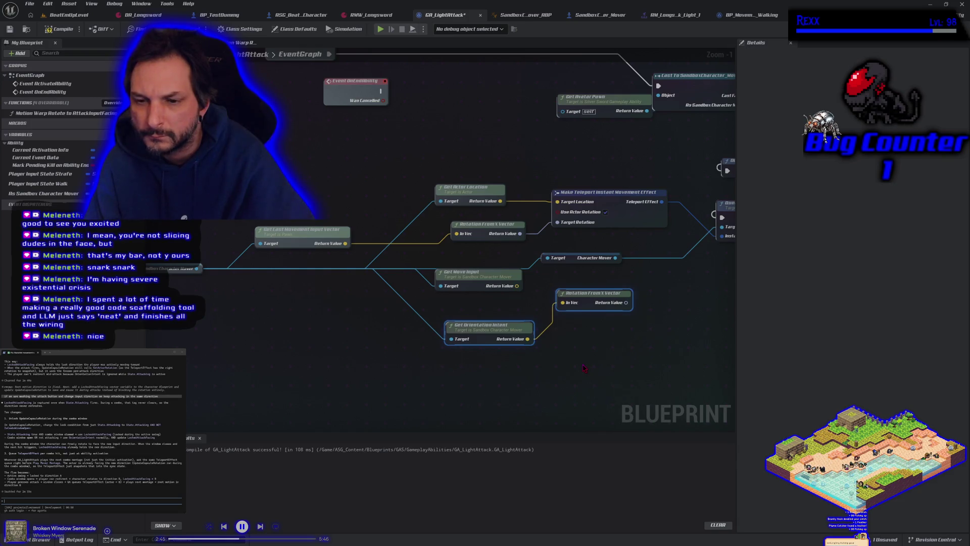
key("Delete")
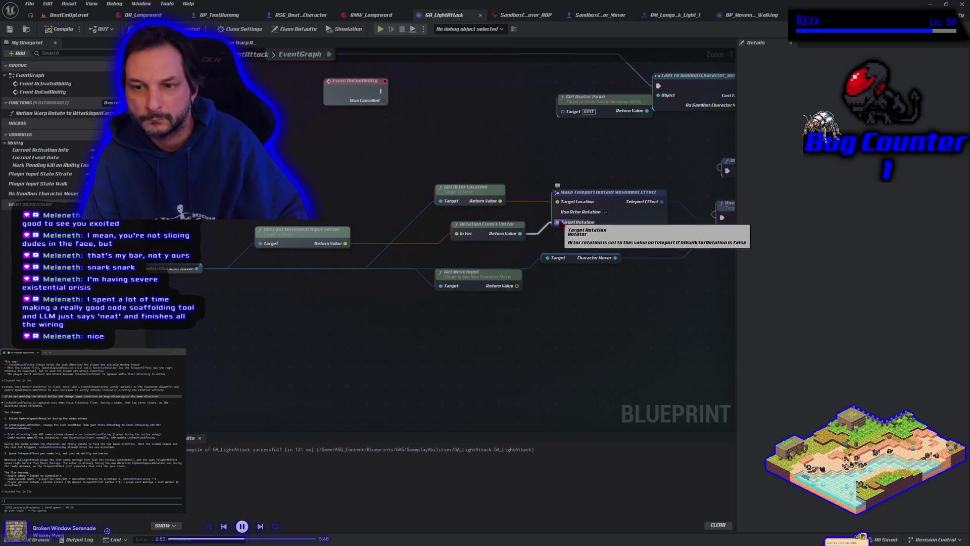
left_click(605, 212)
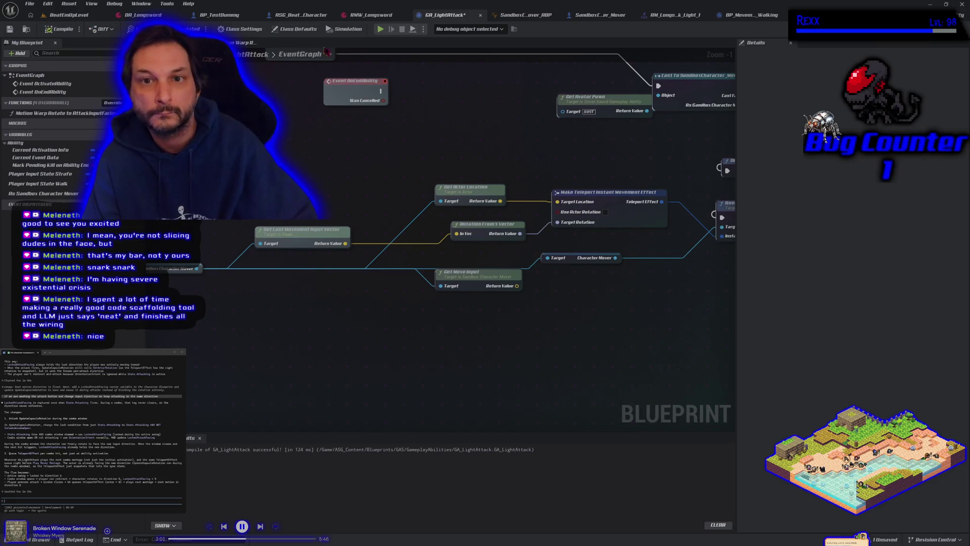
left_click(380, 29)
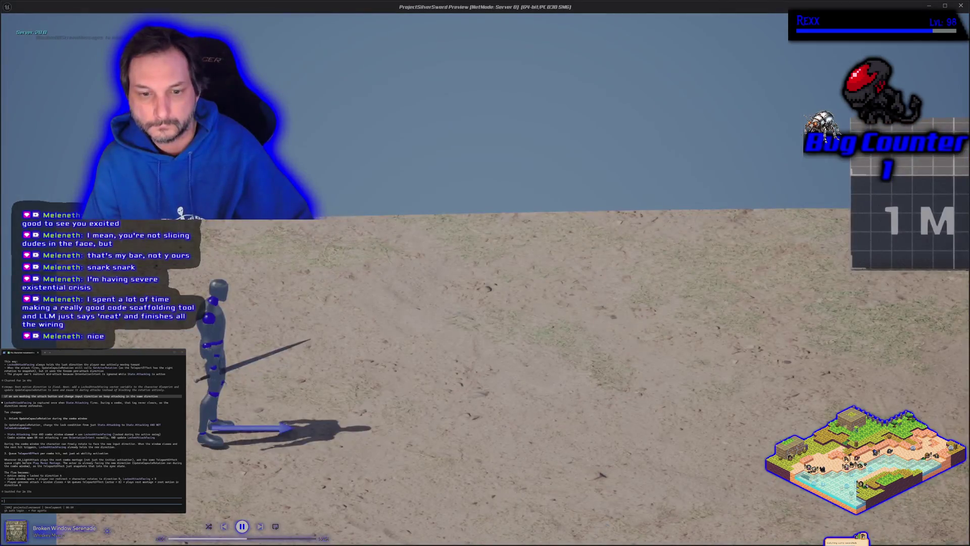
key("d")
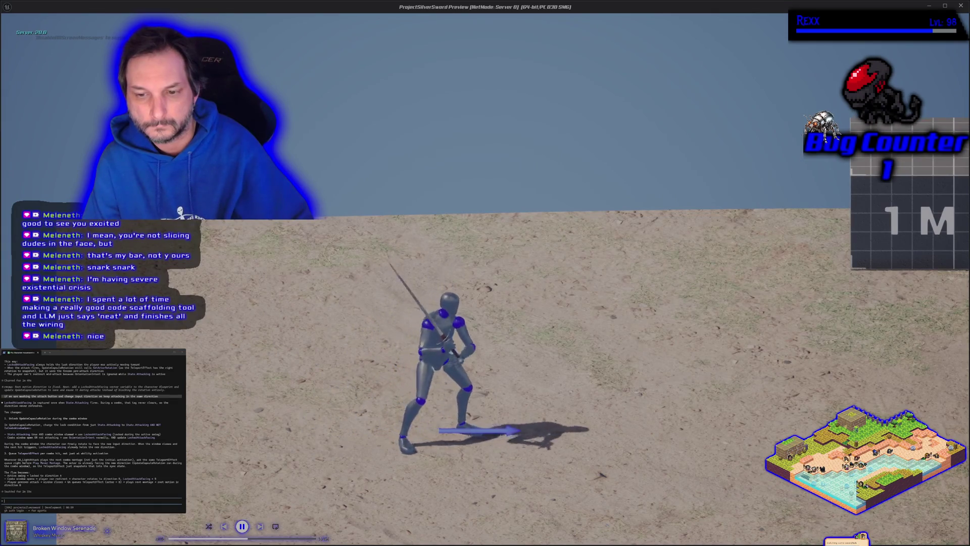
key("a")
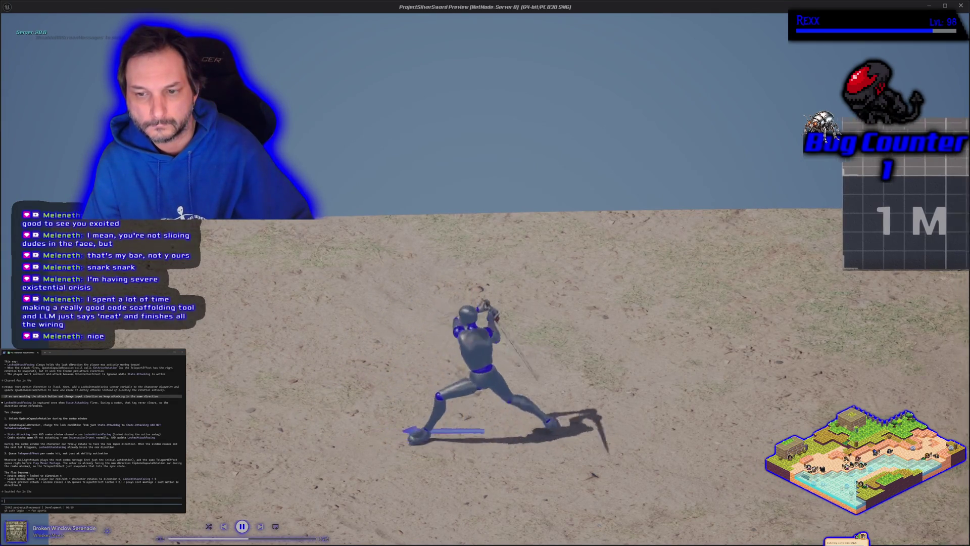
key("d")
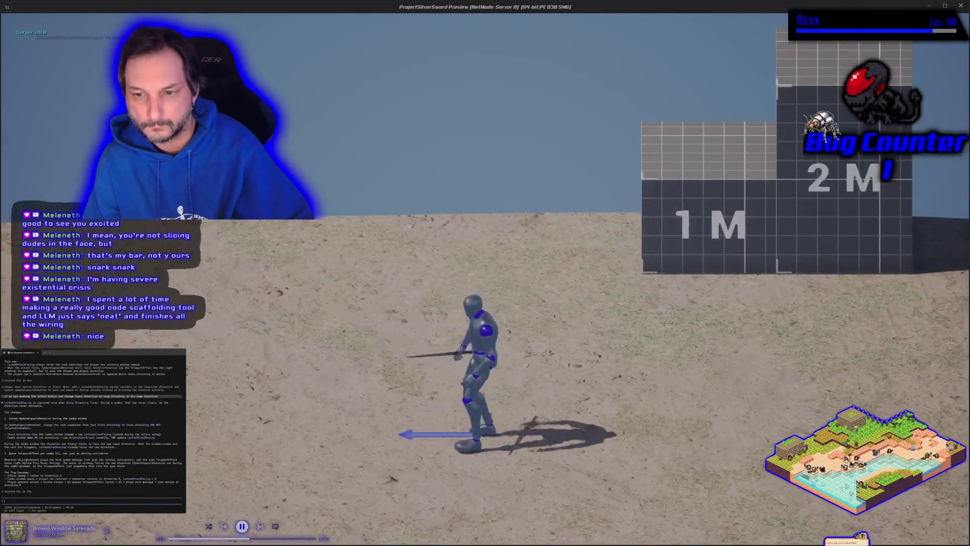
key("d")
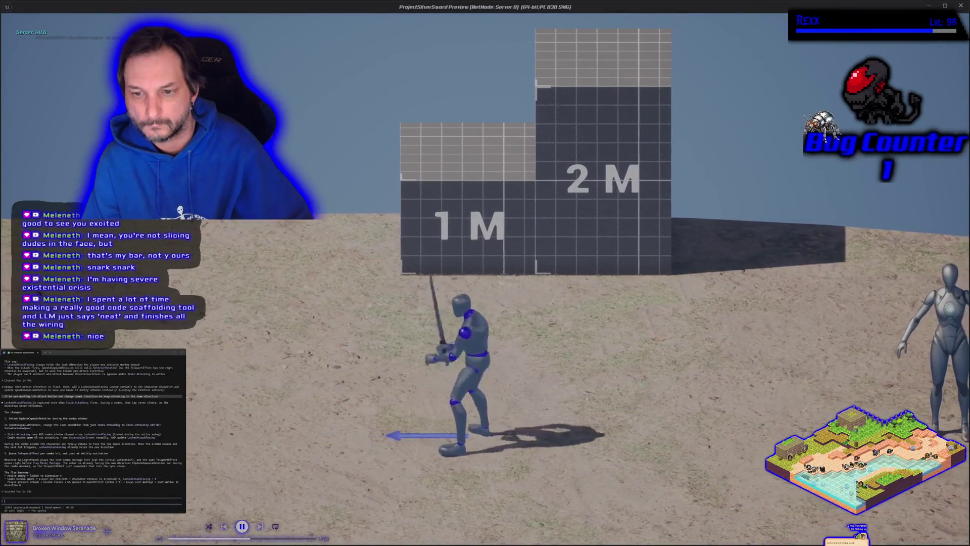
key("Escape")
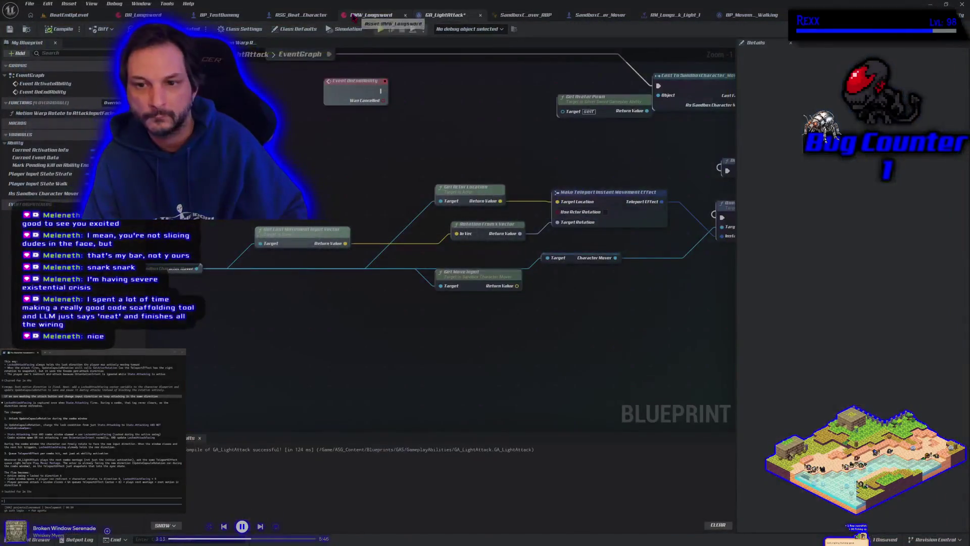
Re-enable Use Actor Rotation and add a Get Capsule node from the mover pin
left_click(605, 213)
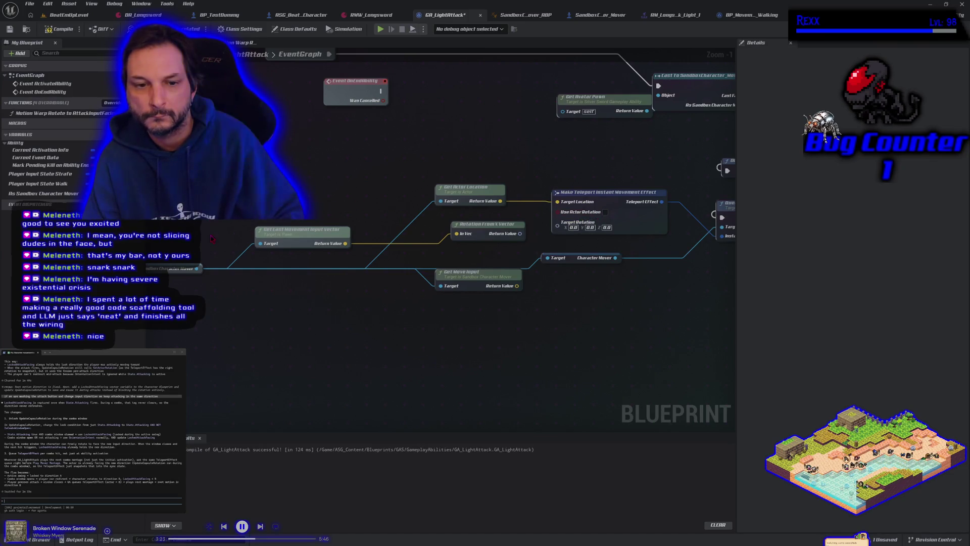
left_click_drag(196, 269, 203, 221)
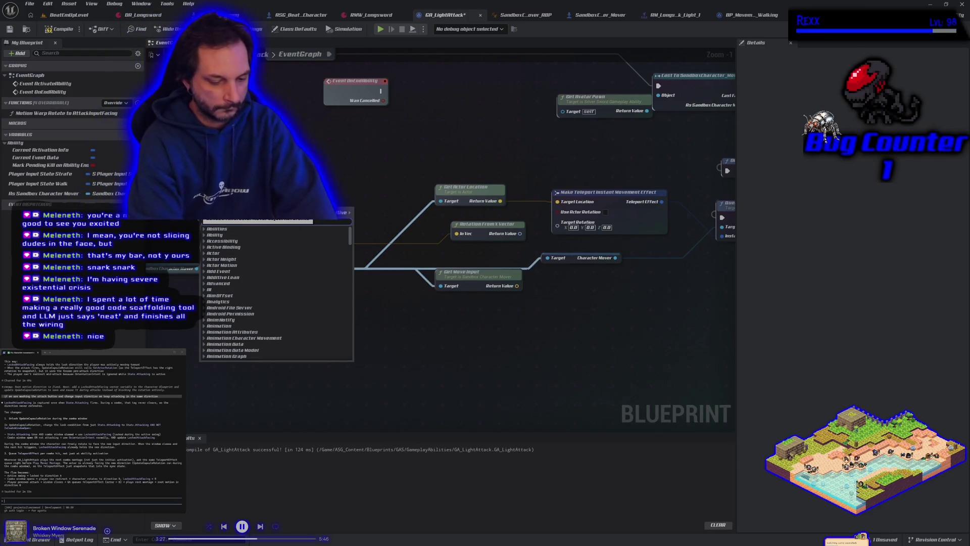
type("get capsu")
key("Return")
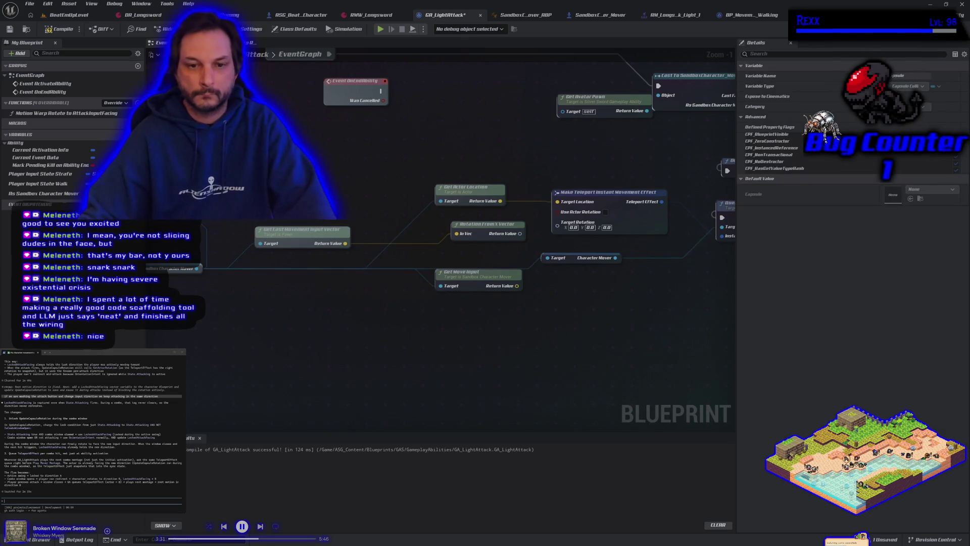
Place a Get World Rotation node, replacing the first copy, and start a play test
right_click(273, 202)
type("get world rot")
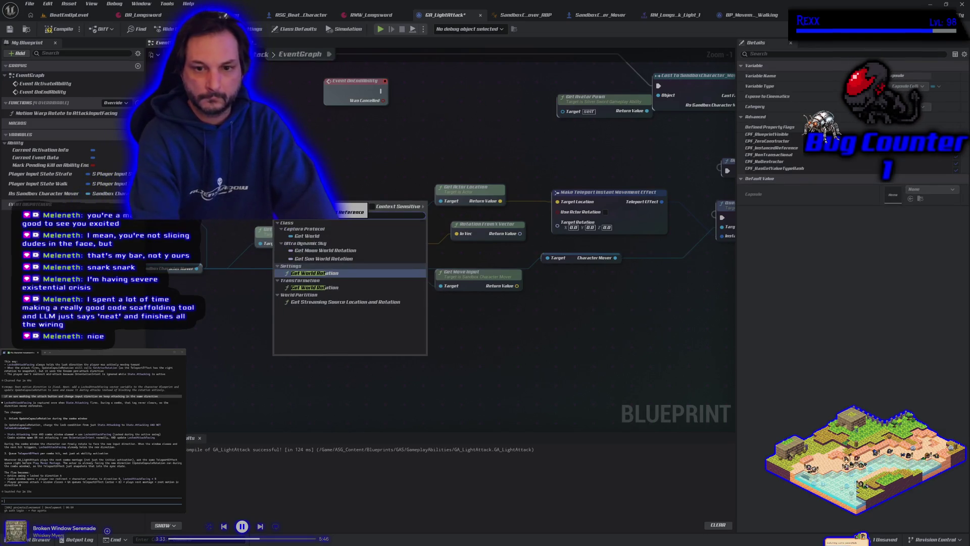
left_click(324, 287)
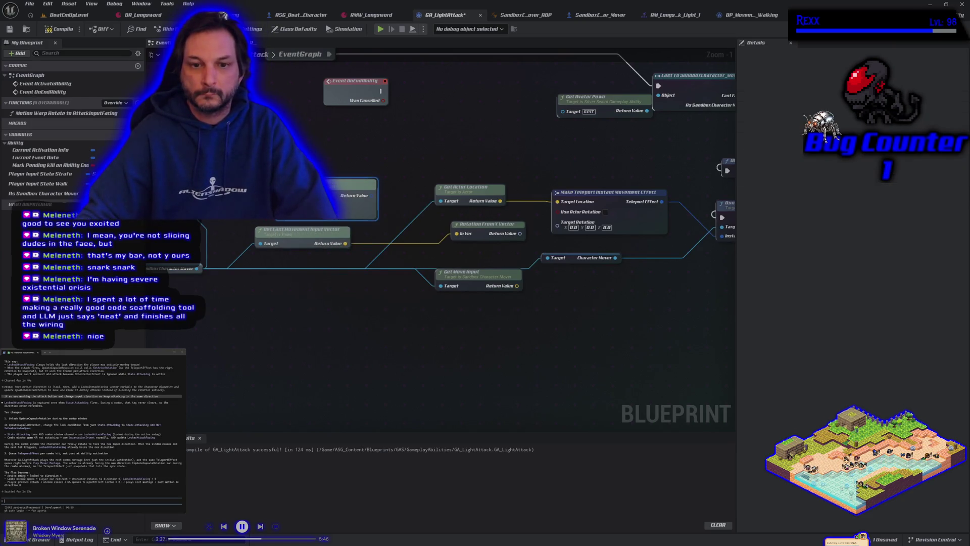
key("Delete")
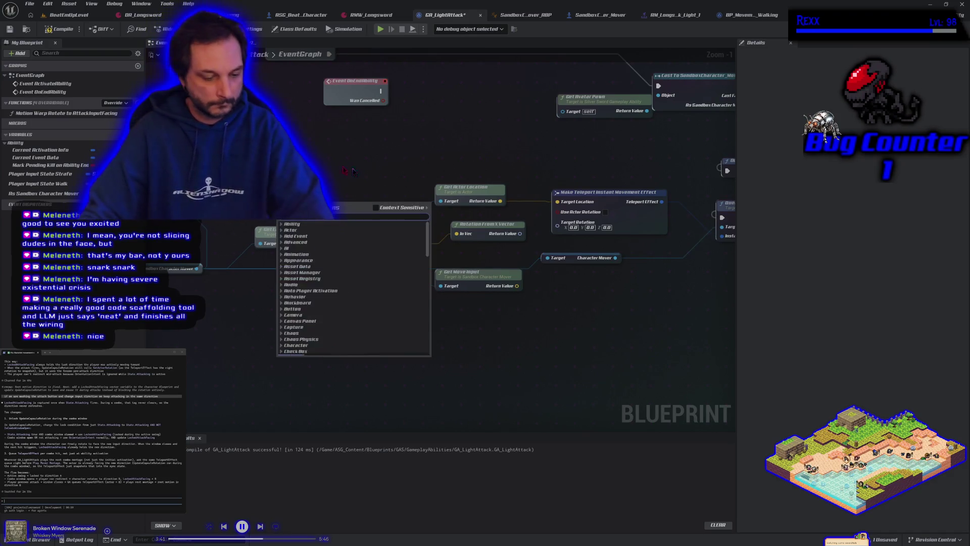
right_click(277, 202)
scroll(353, 288, "down", 10)
type("get world rotatio")
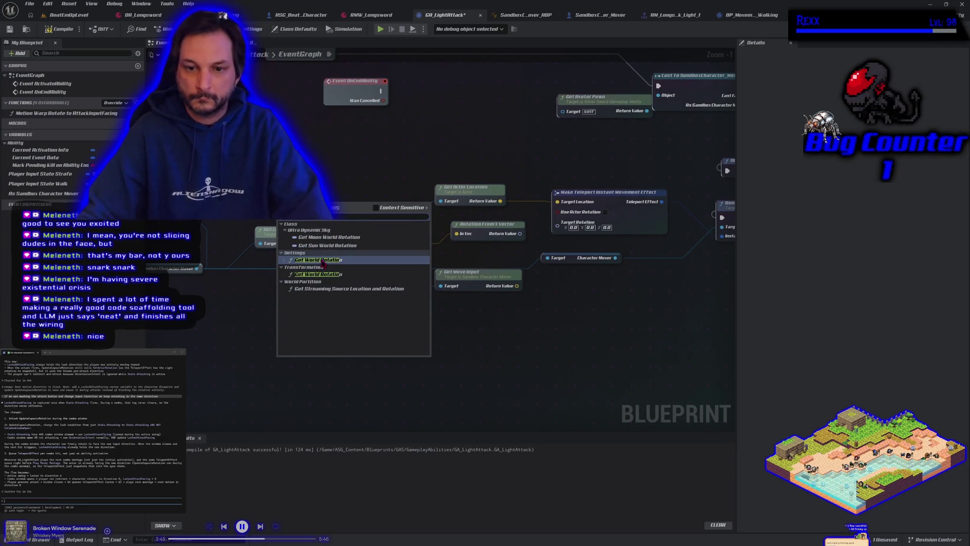
left_click(318, 277)
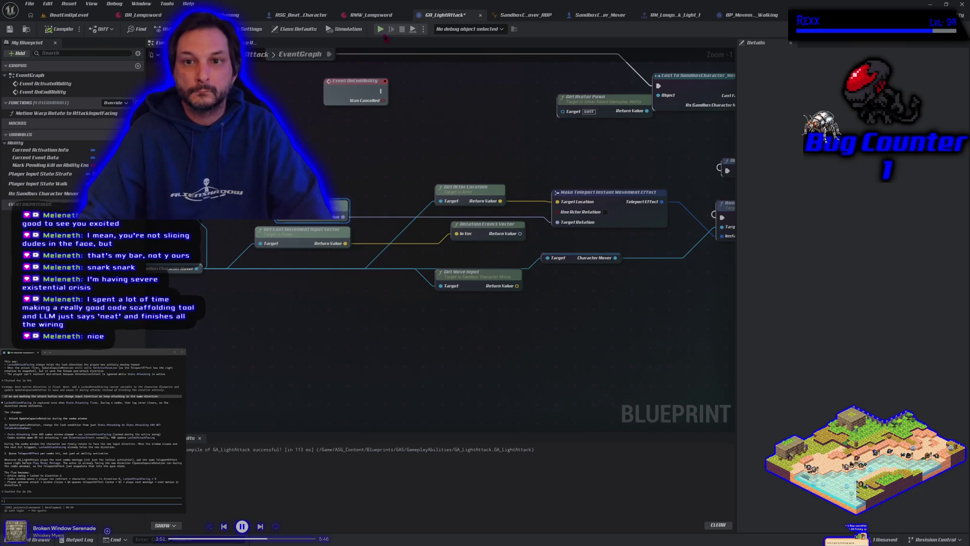
left_click(381, 31)
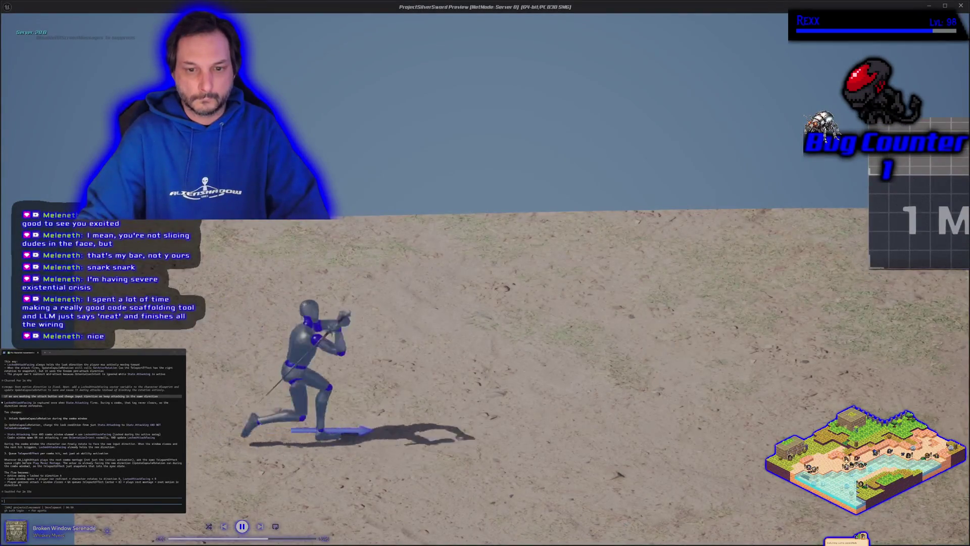
key("d")
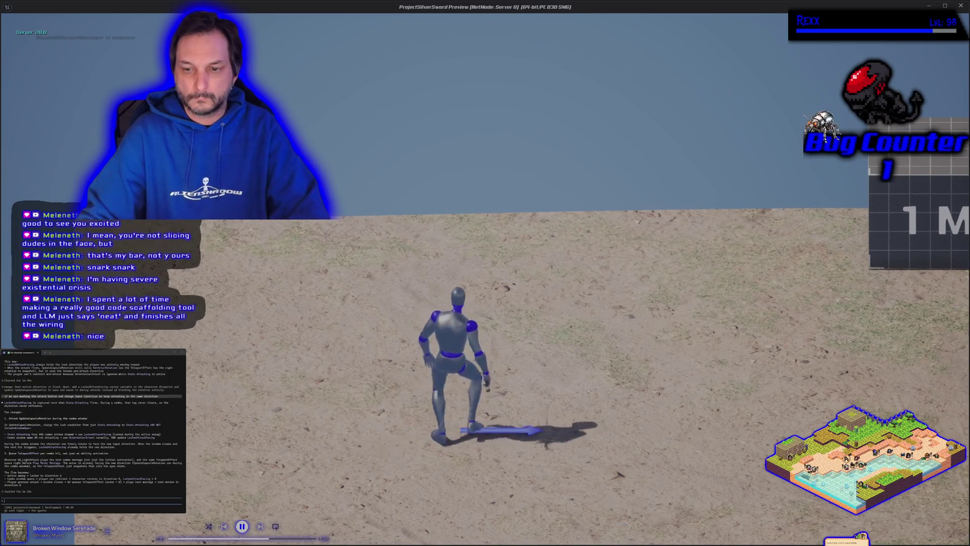
key("a")
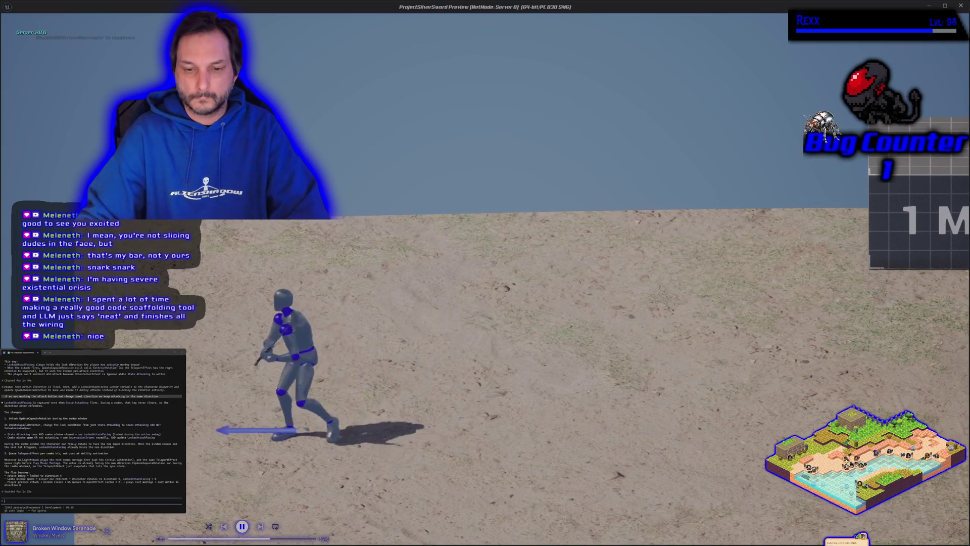
key("a")
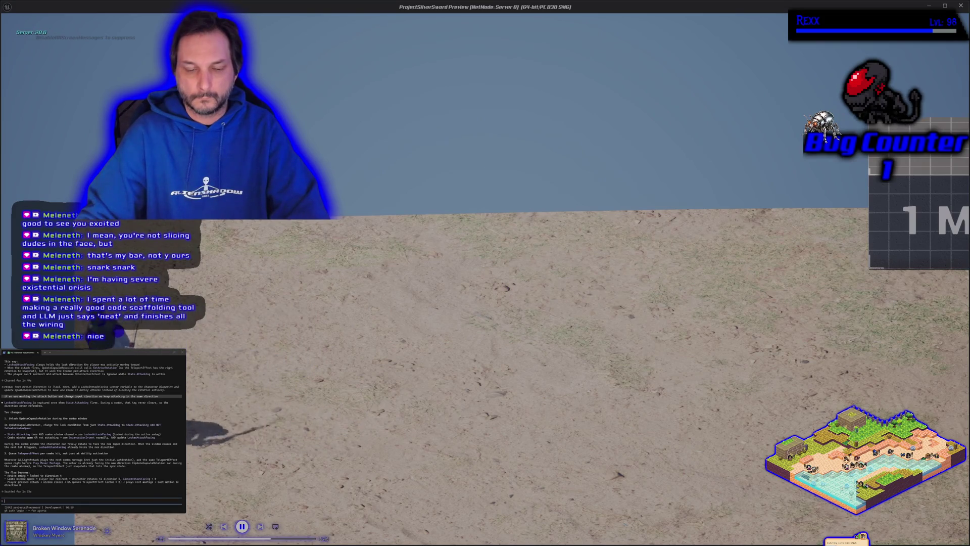
key("d")
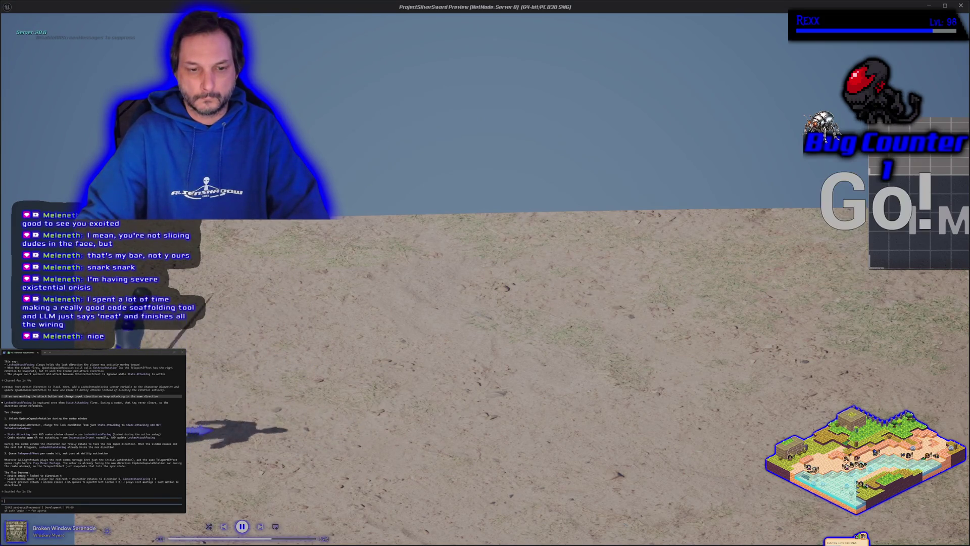
key("d")
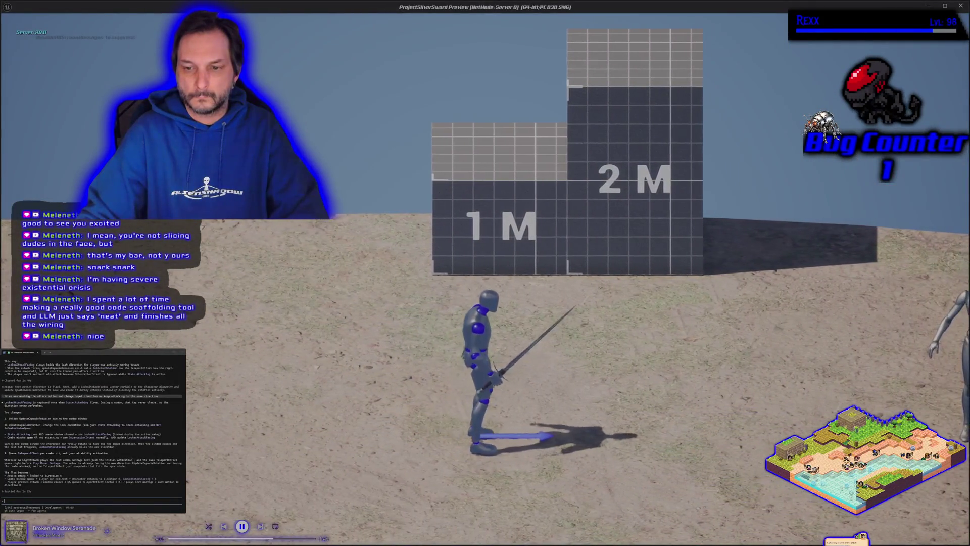
key("a")
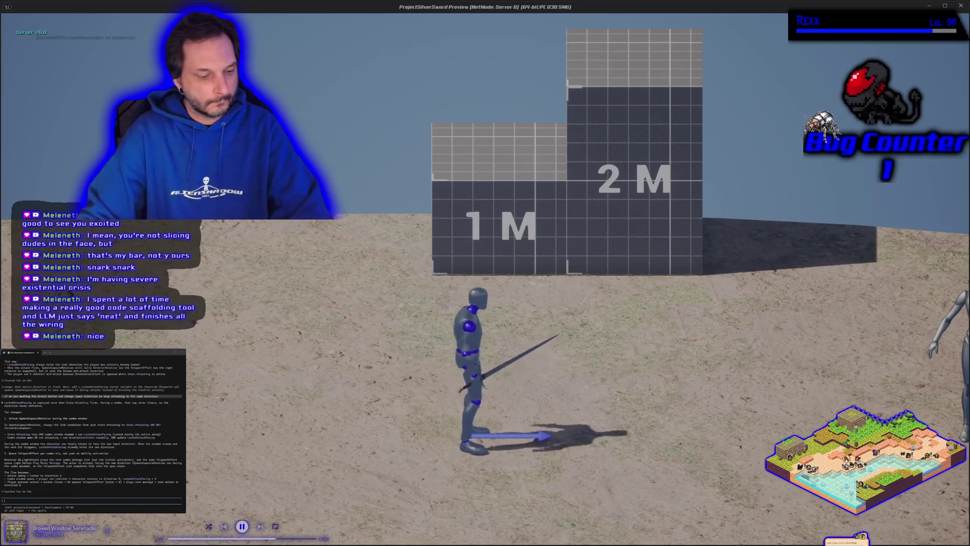
key("Escape")
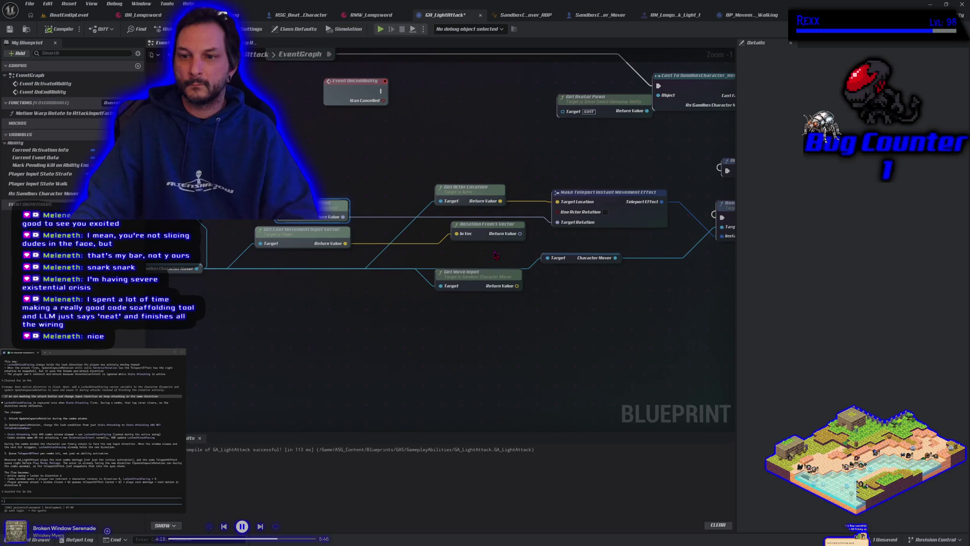
Move Get Move Input down-left and test sword attacks facing right and left
left_click_drag(476, 272, 413, 286)
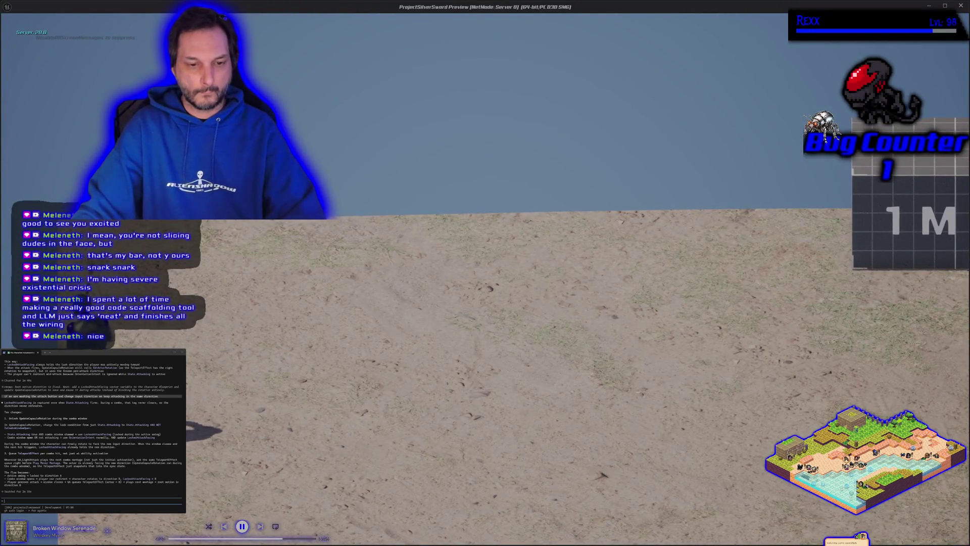
key("d")
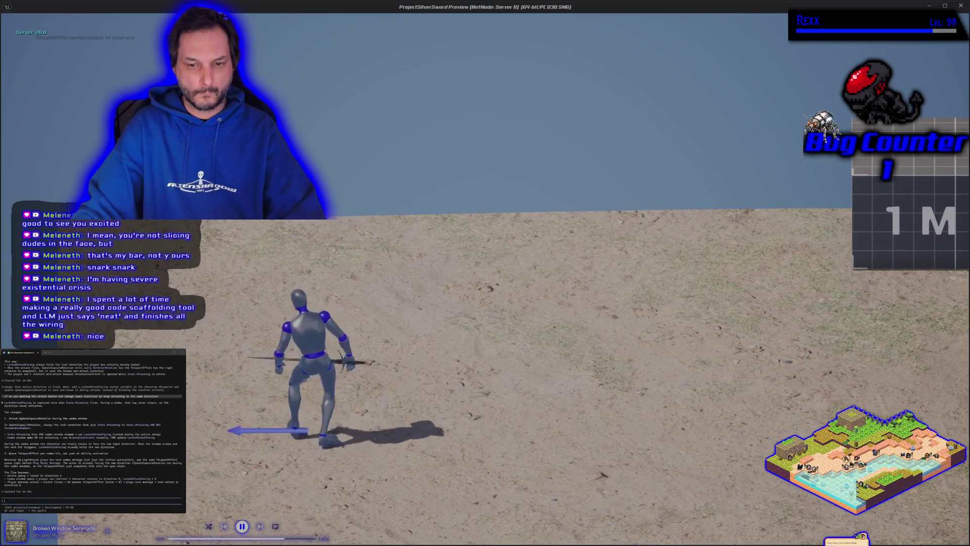
key("d")
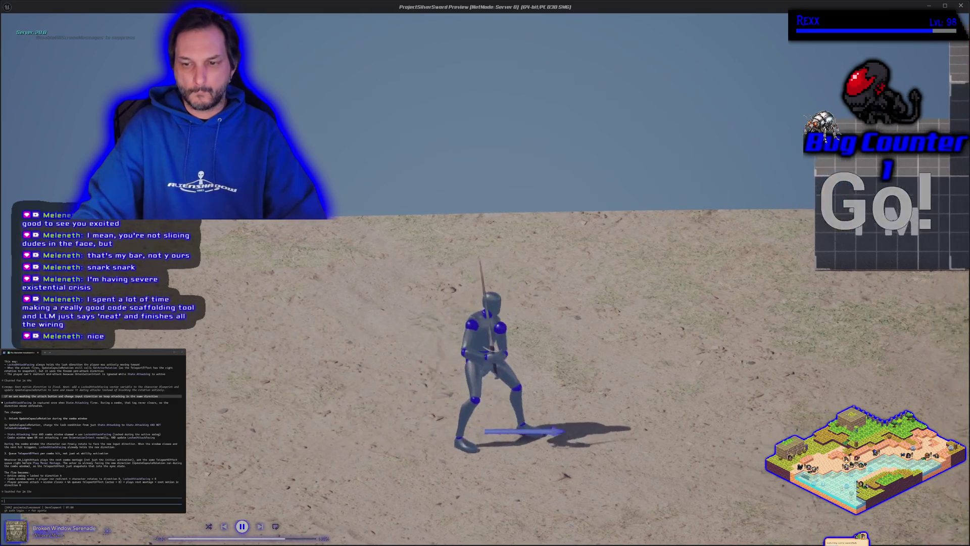
key("a")
key("a")
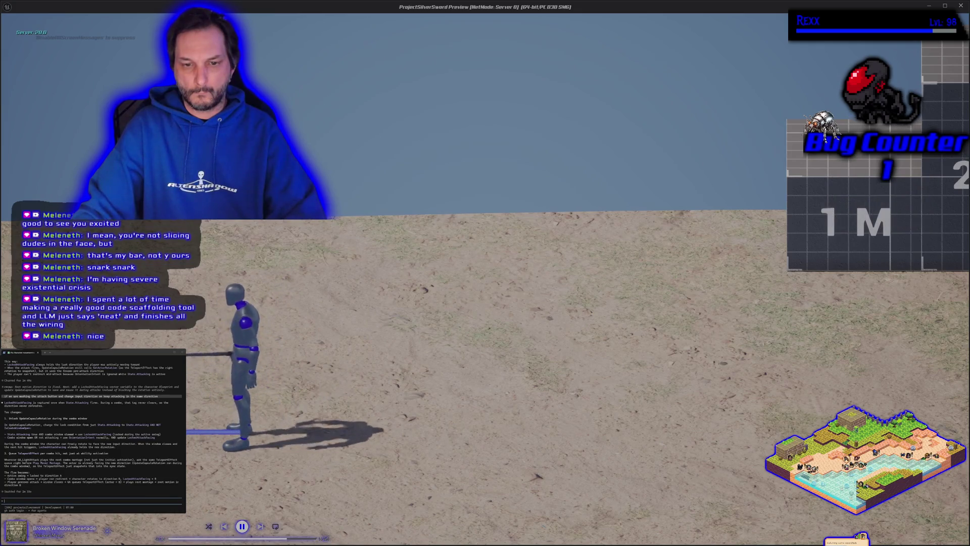
key("d")
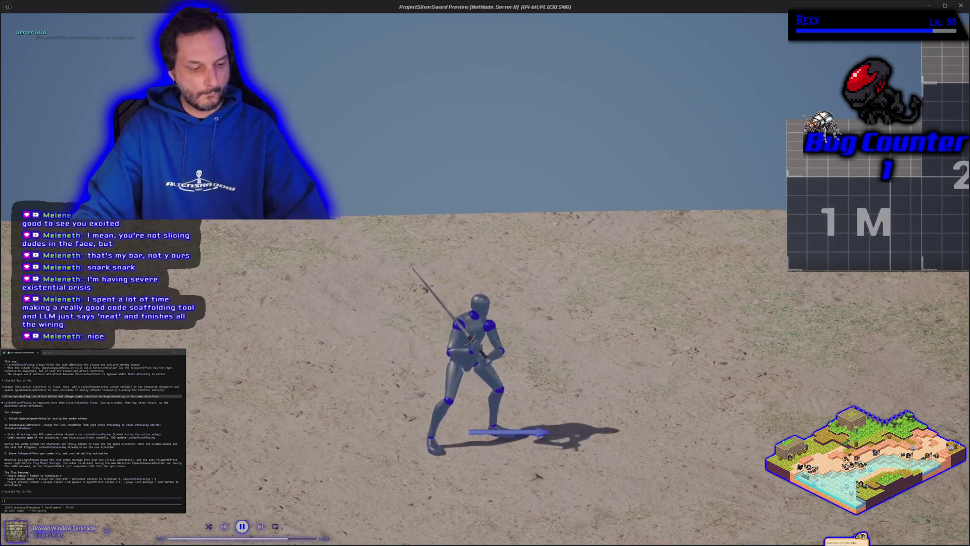
key("a")
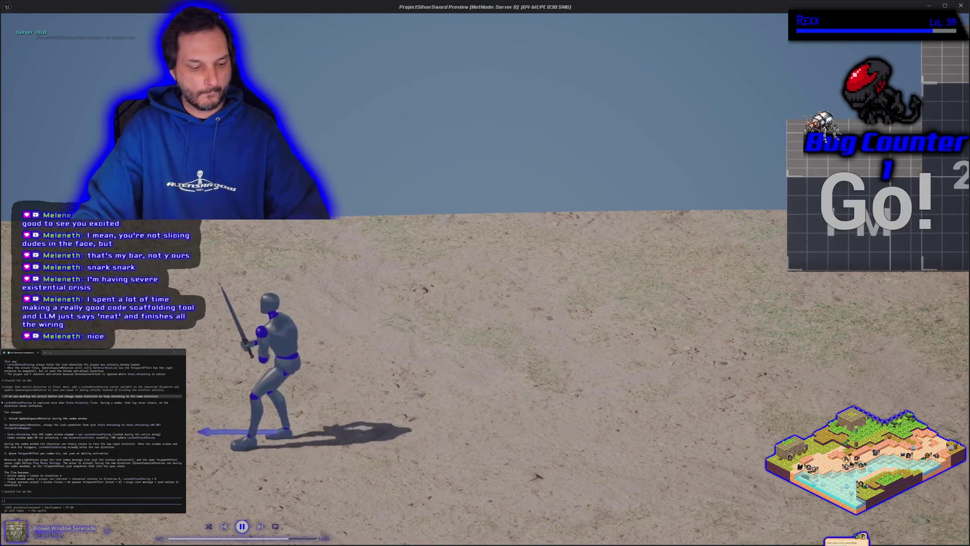
key("d")
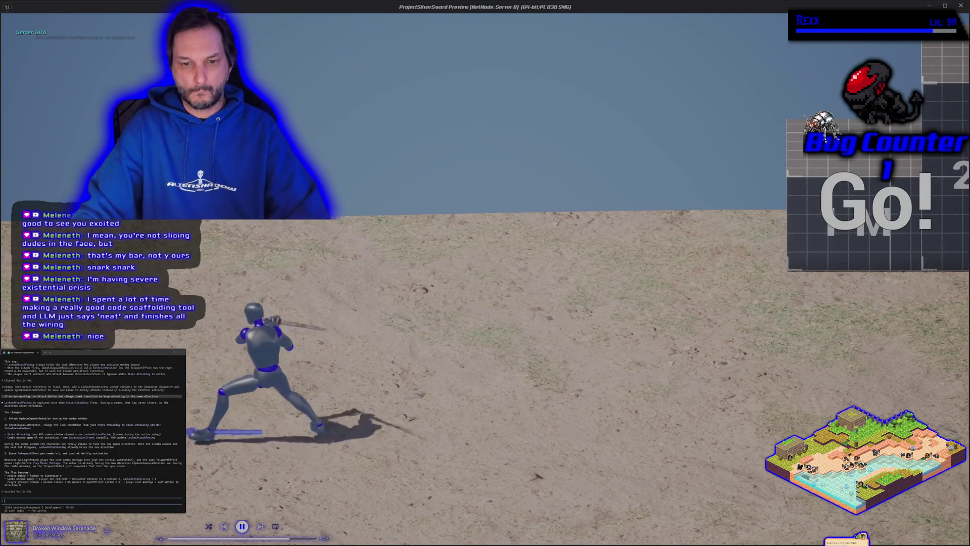
key("d")
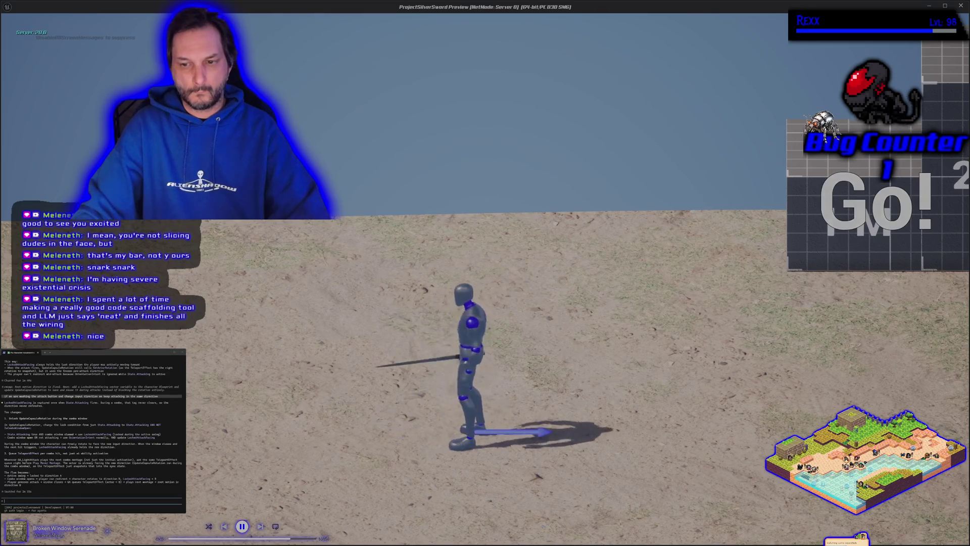
Keep alternating left and right attacks, then leave the play test with Alt+Tab
key("d")
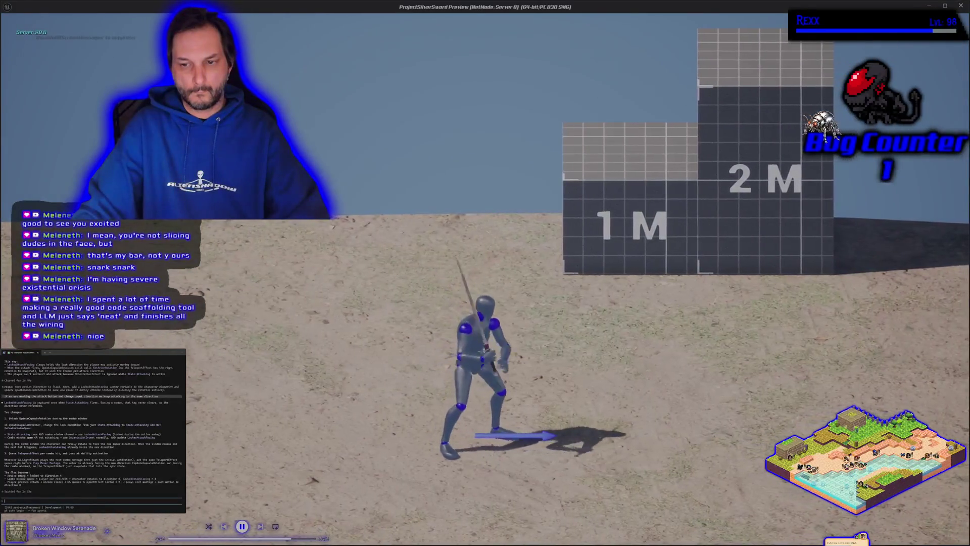
key("a")
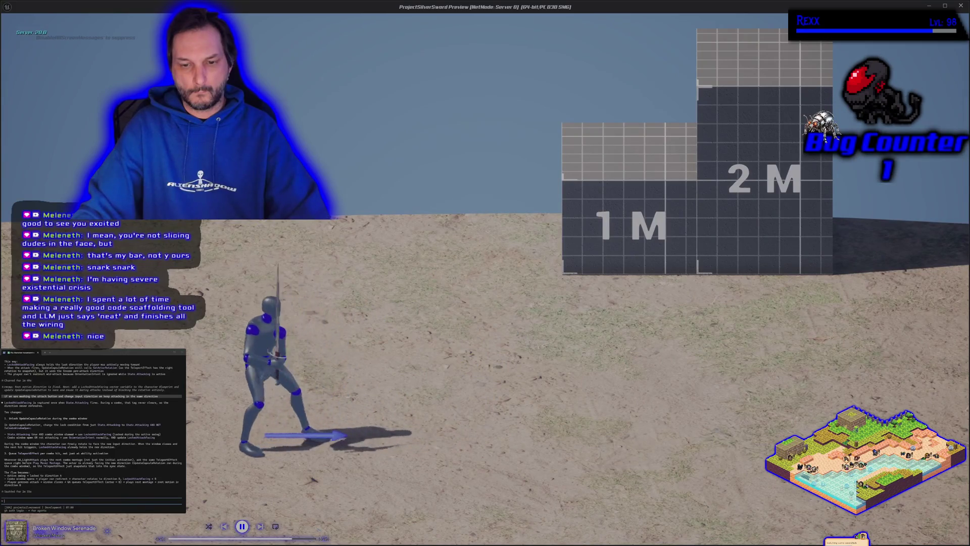
key("a")
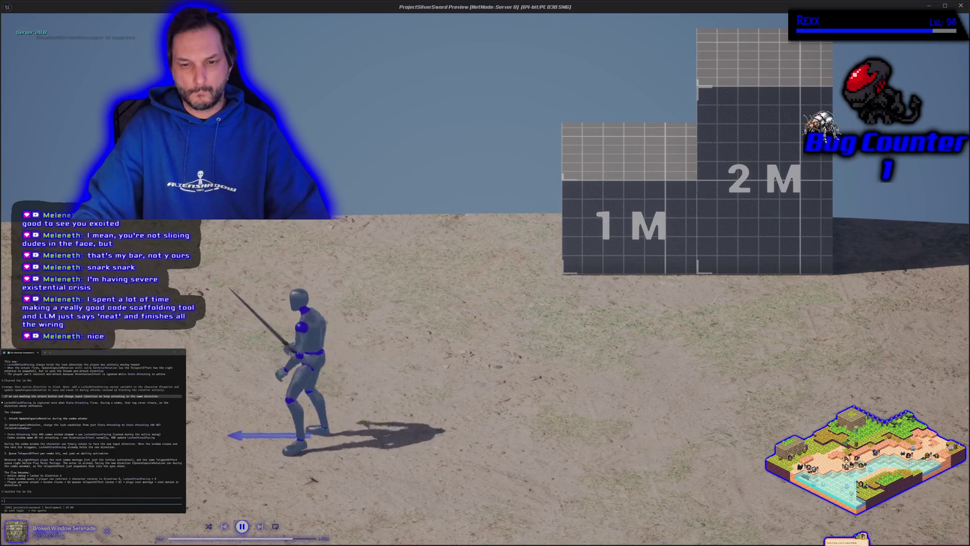
key("d")
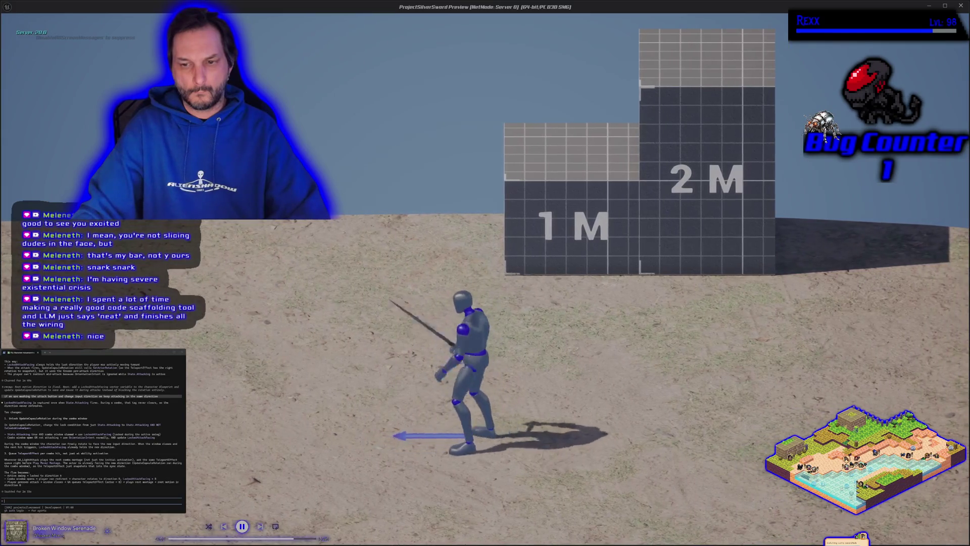
key("a")
key("d")
key("alt+Tab")
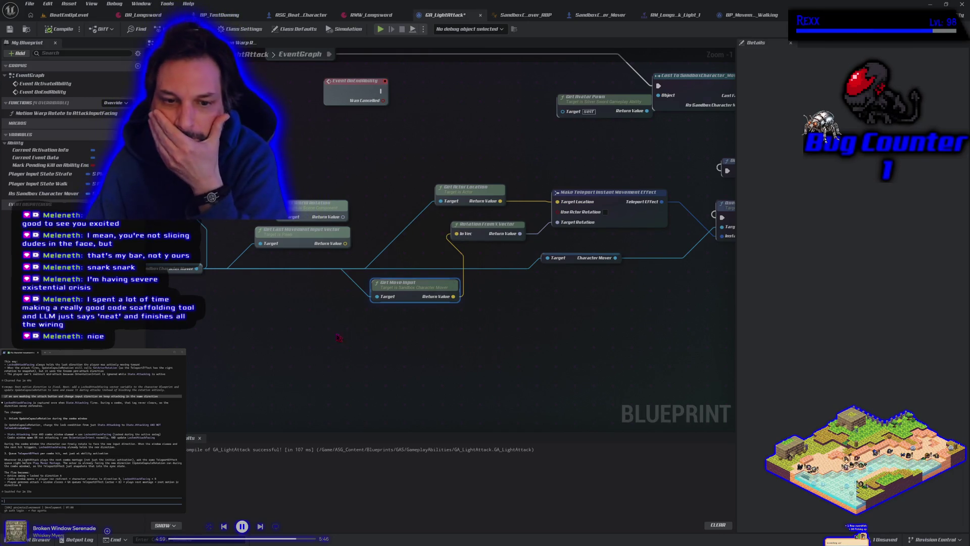
Delete the Get Move Input and Rotation From X Vector nodes
left_click_drag(353, 305, 396, 291)
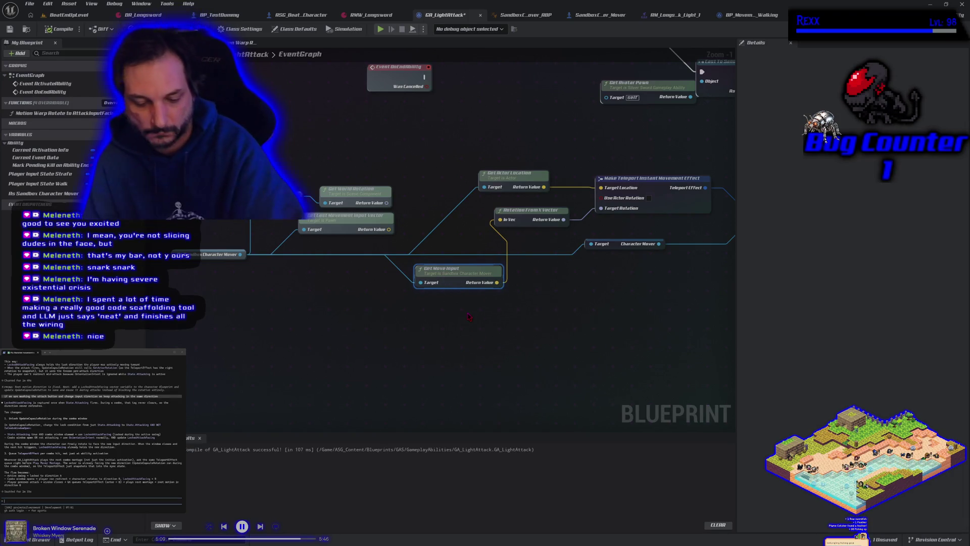
key("Delete")
left_click(529, 211)
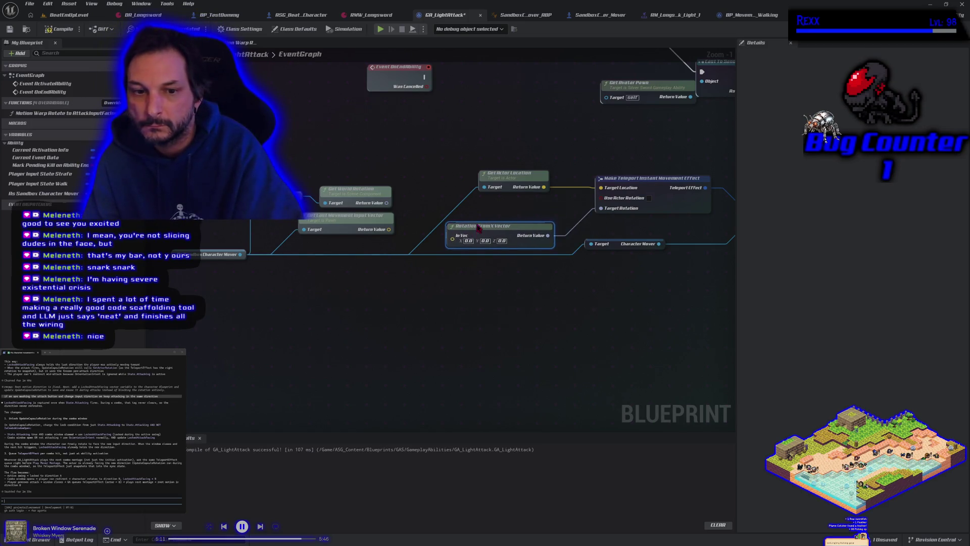
key("Delete")
Add Get Orientation Intent from Character Mover, wire it into Target Rotation, and play-test
left_click_drag(241, 256, 280, 272)
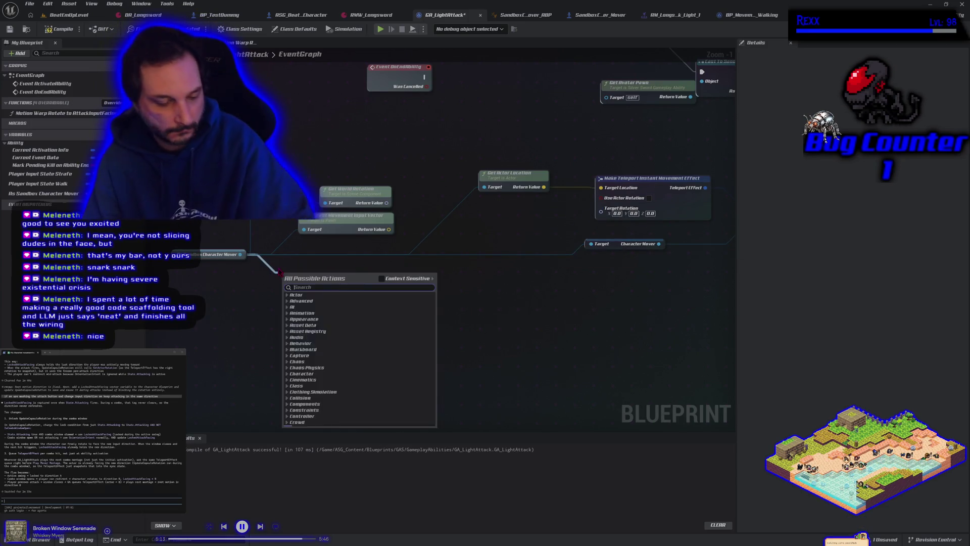
type("get air")
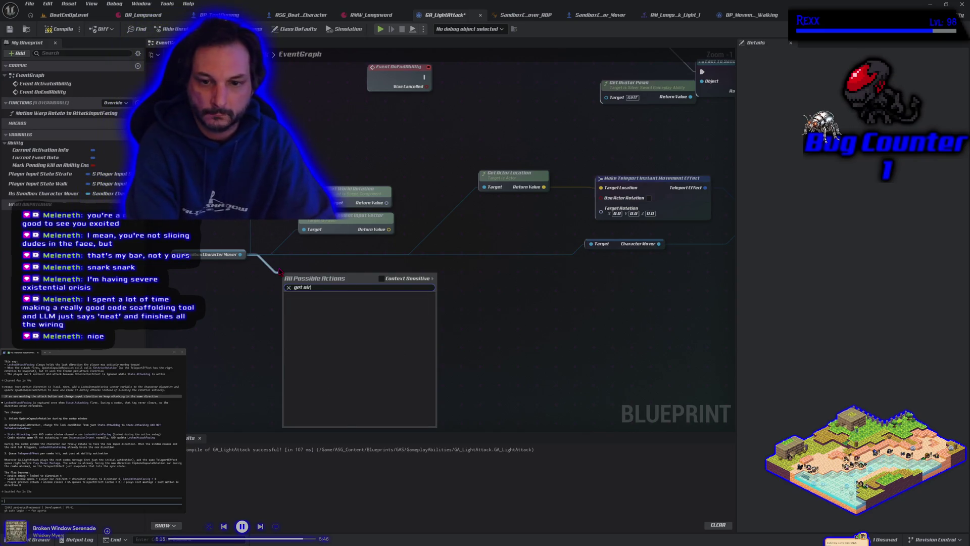
key("BackSpace")
key("BackSpace")
type("ient")
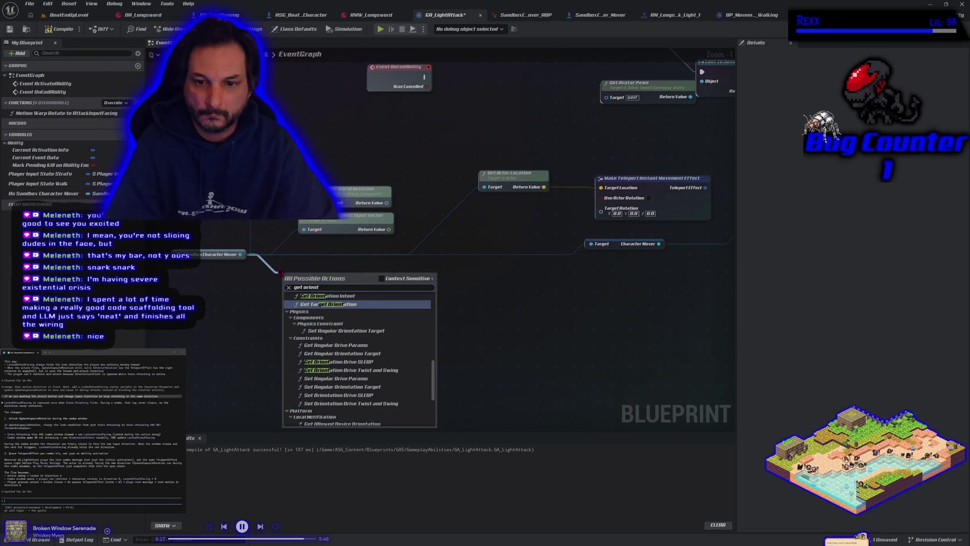
left_click(315, 299)
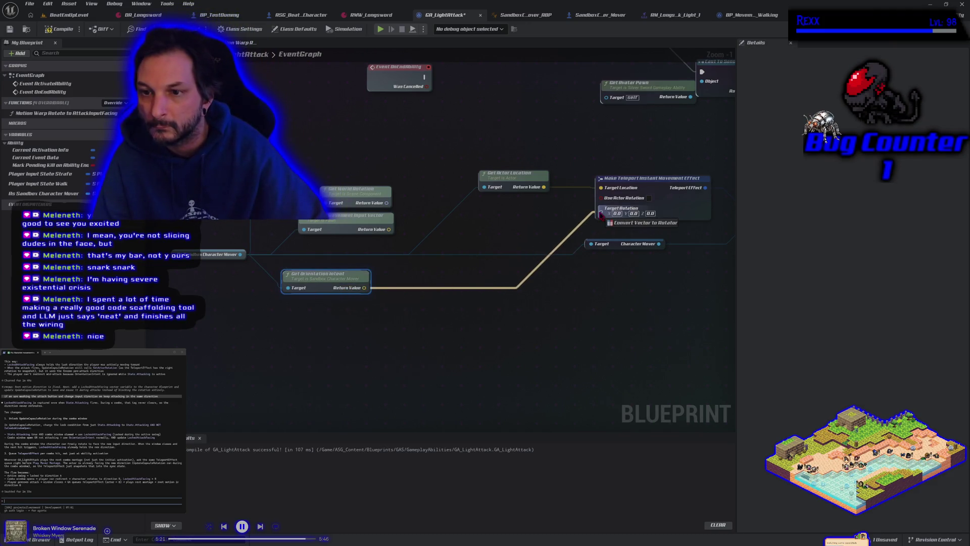
left_click_drag(600, 214, 599, 212)
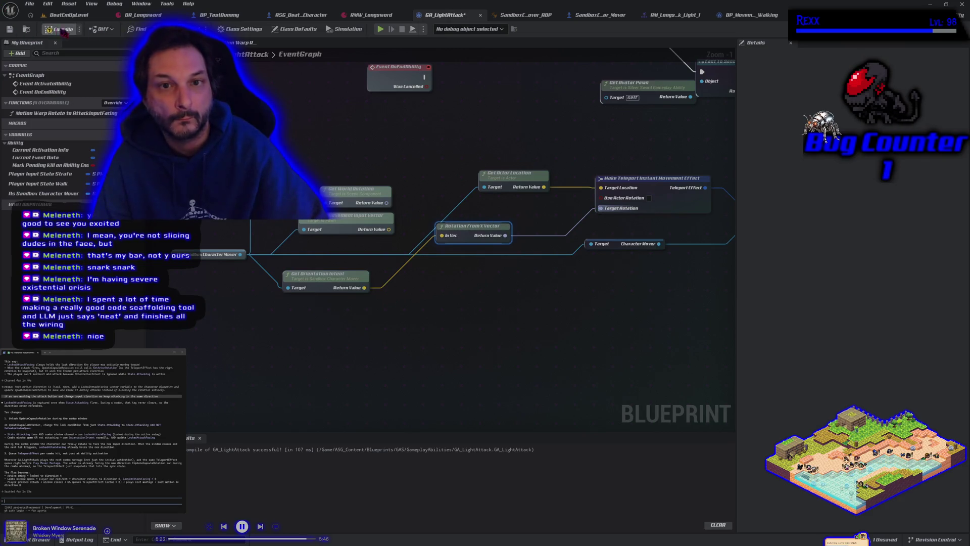
left_click(380, 30)
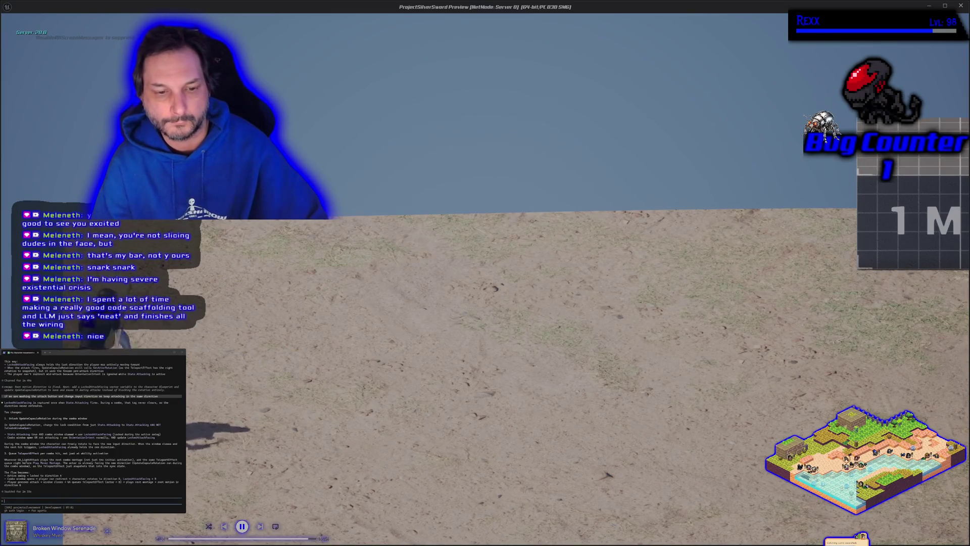
Attack while running right and left, ending the sequence facing left
key("d")
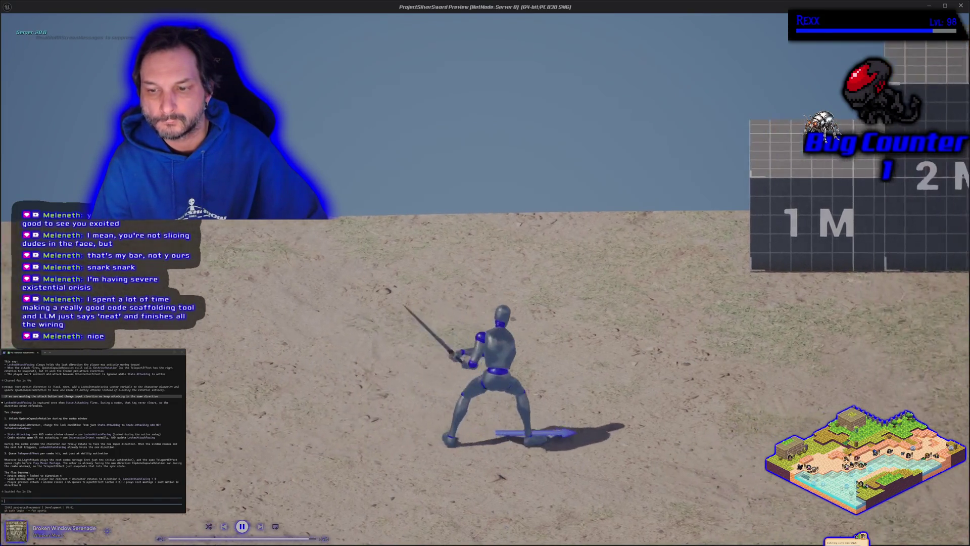
key("a")
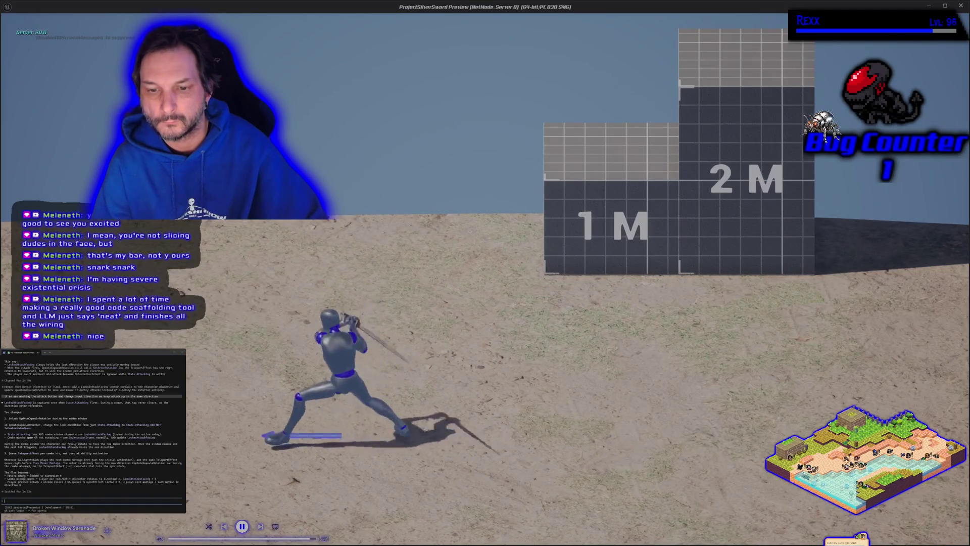
key("a")
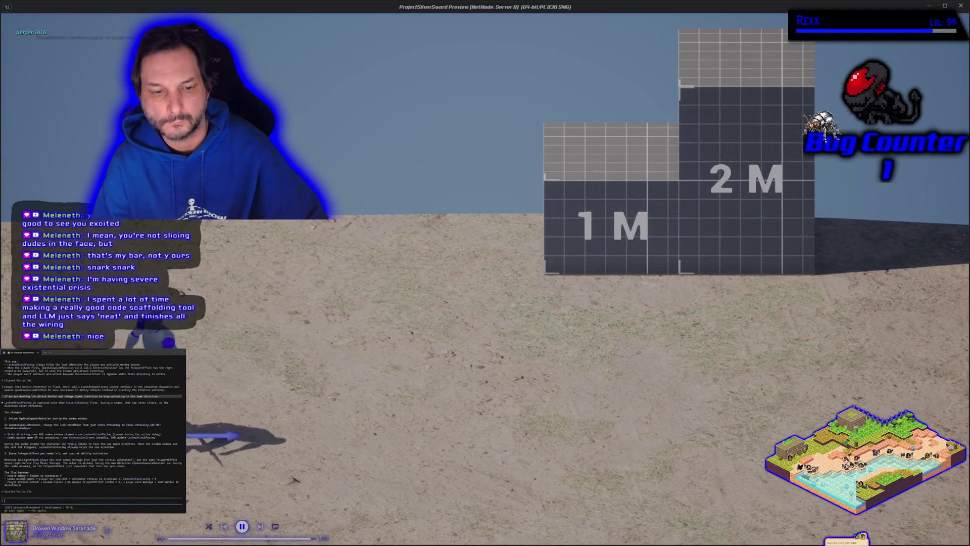
key("d")
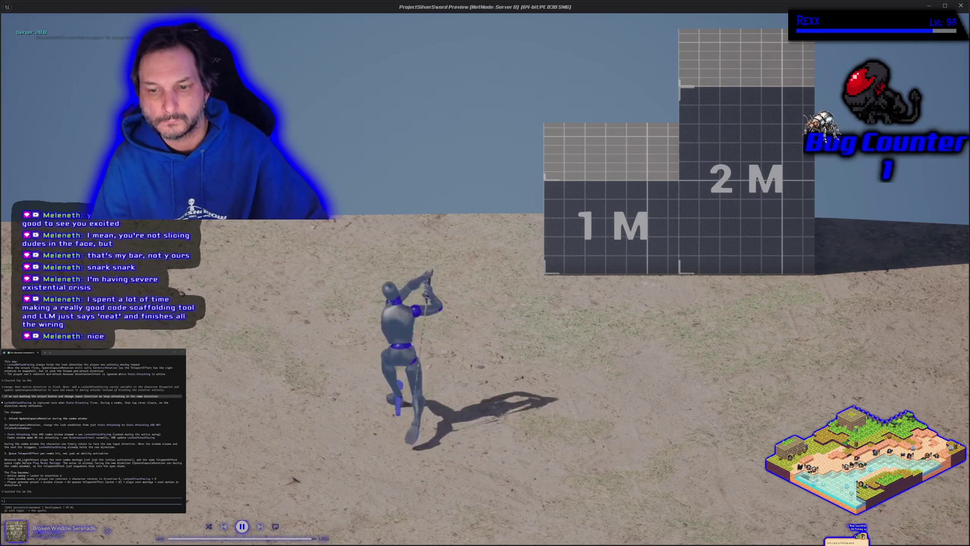
key("a")
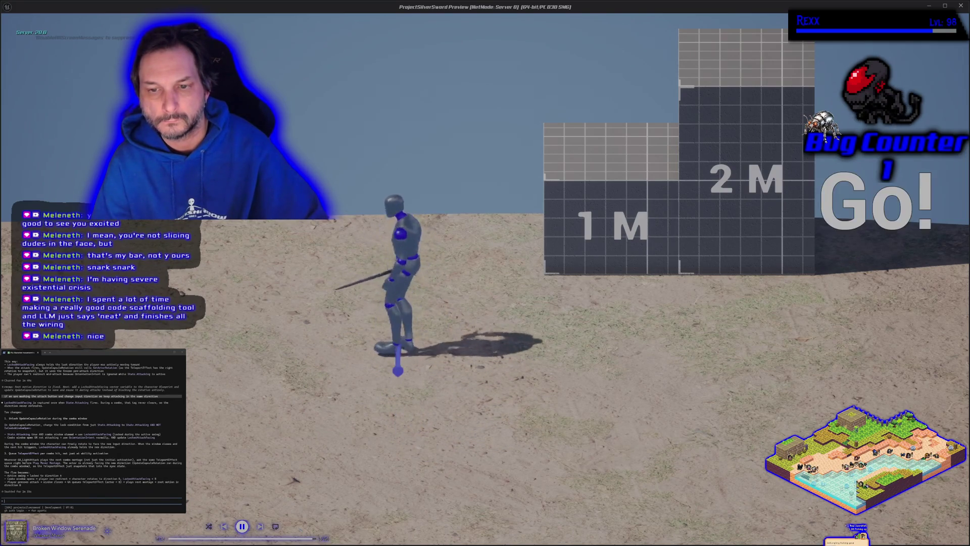
Attack moving toward the camera, right, left and toward the blocks, then stop the play test
key("s")
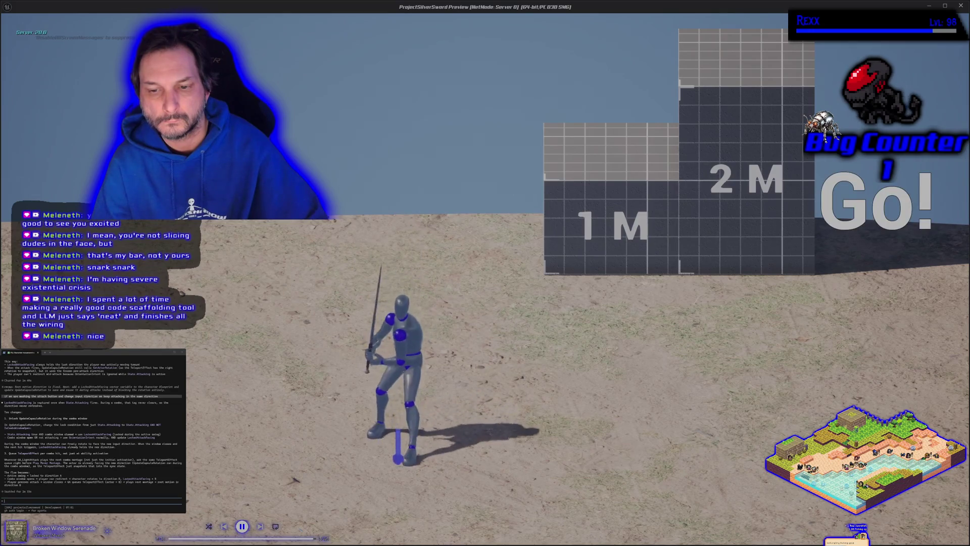
key("d")
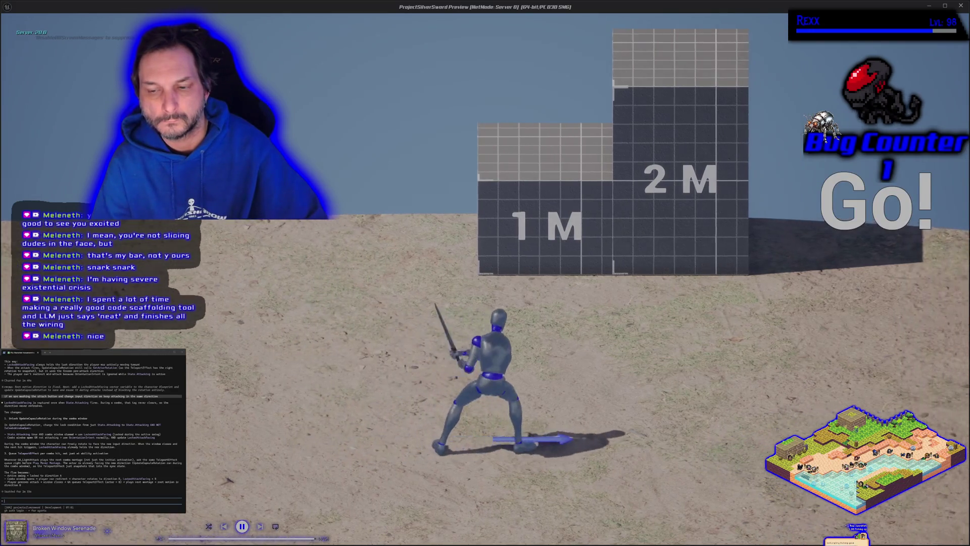
key("a")
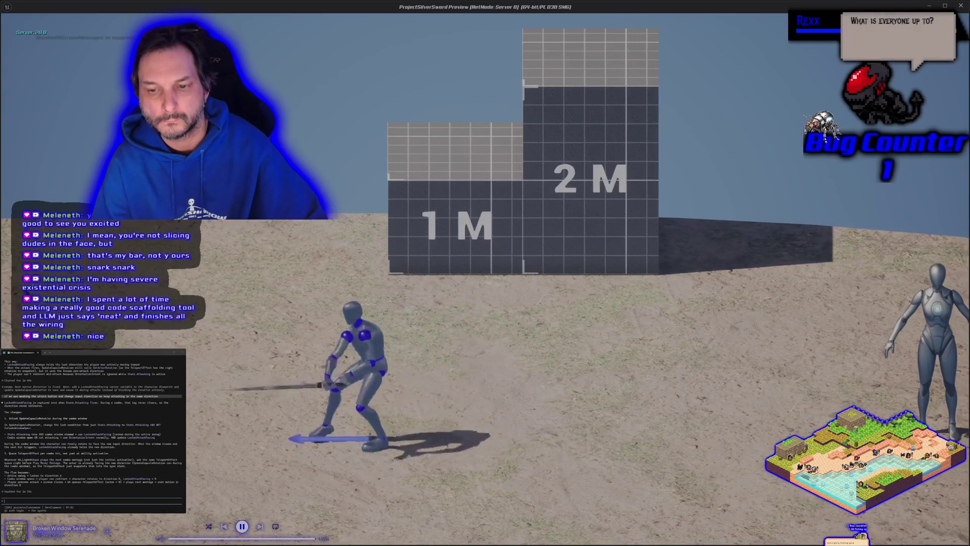
key("a")
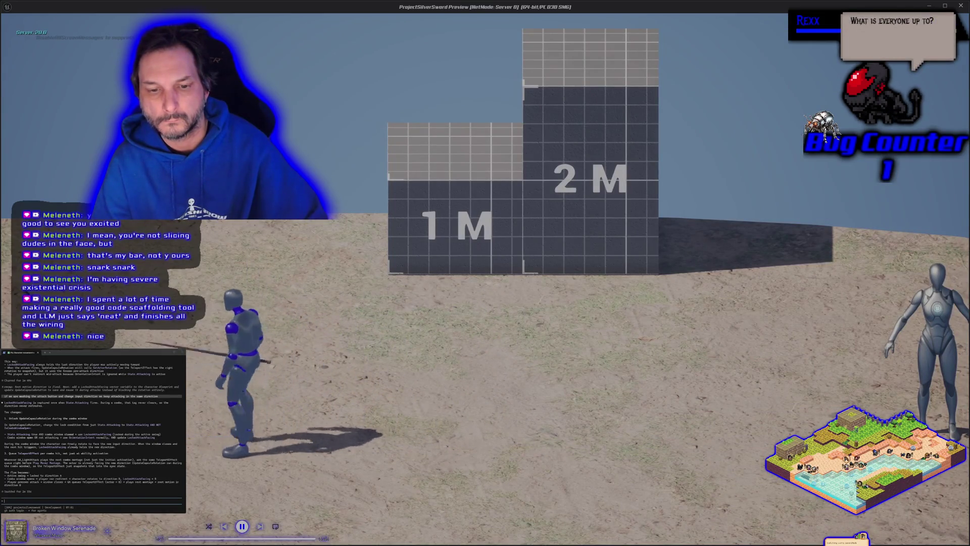
key("w")
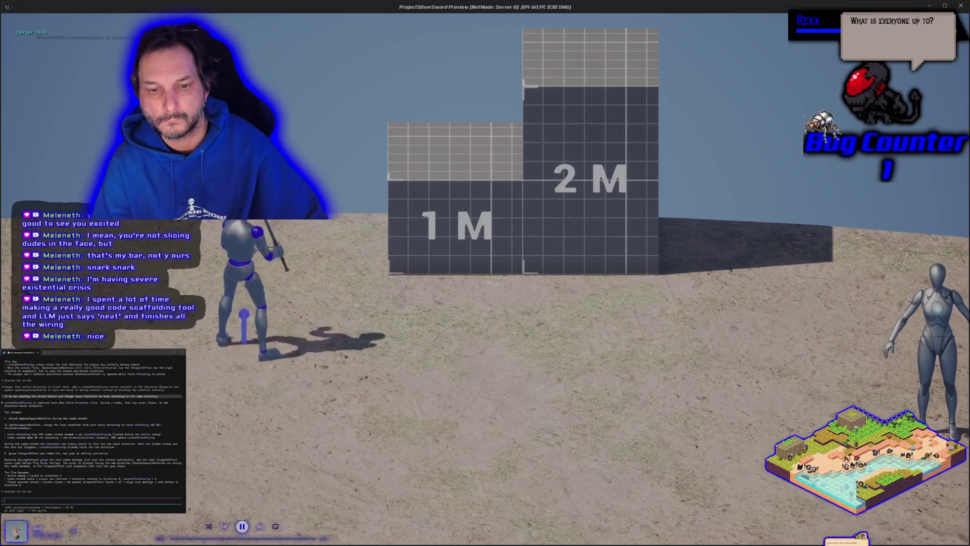
key("s")
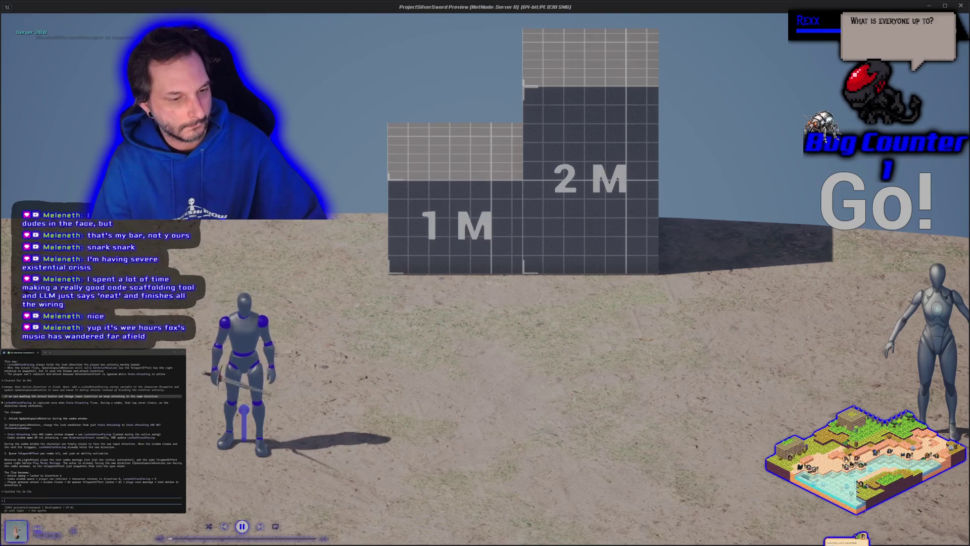
key("Escape")
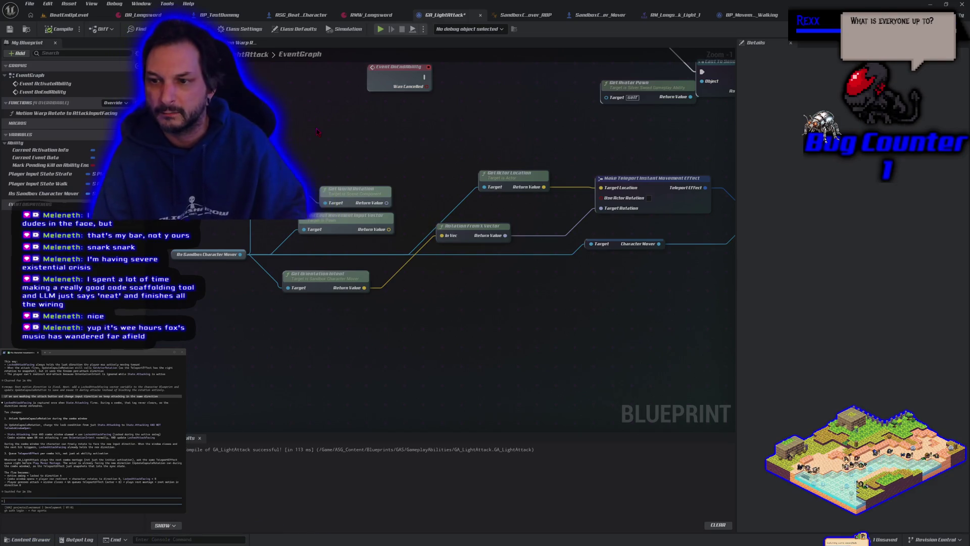
Launch a new play test and attack while moving right, left and toward the camera
left_click(380, 30)
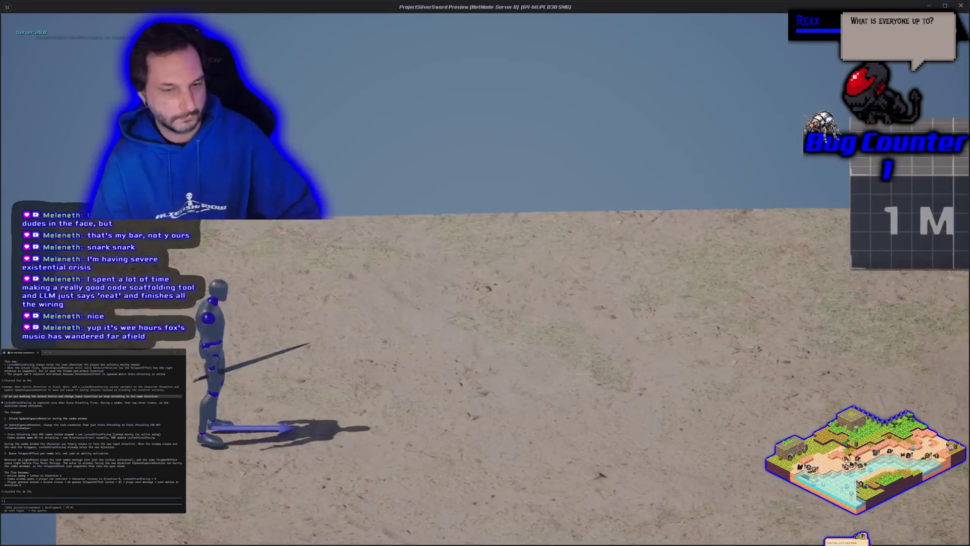
key("d")
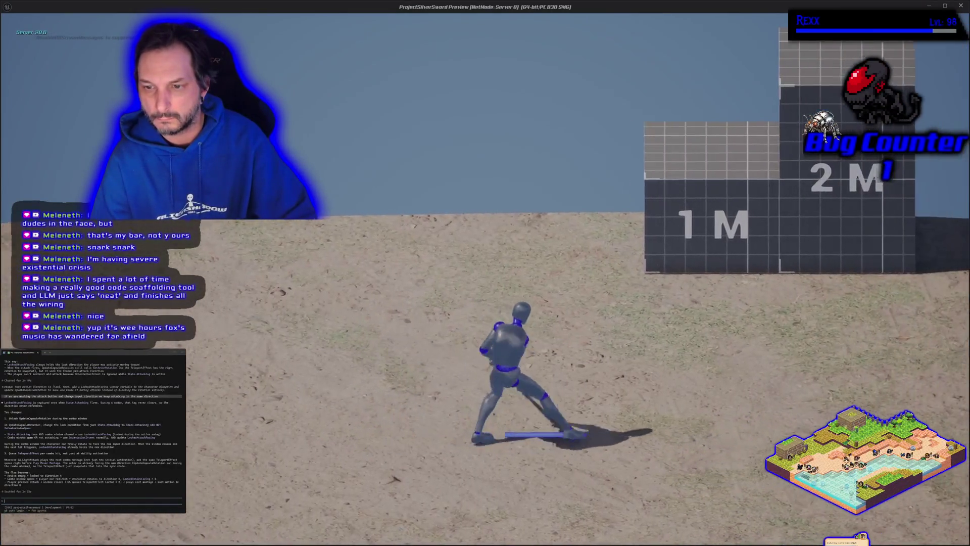
key("d")
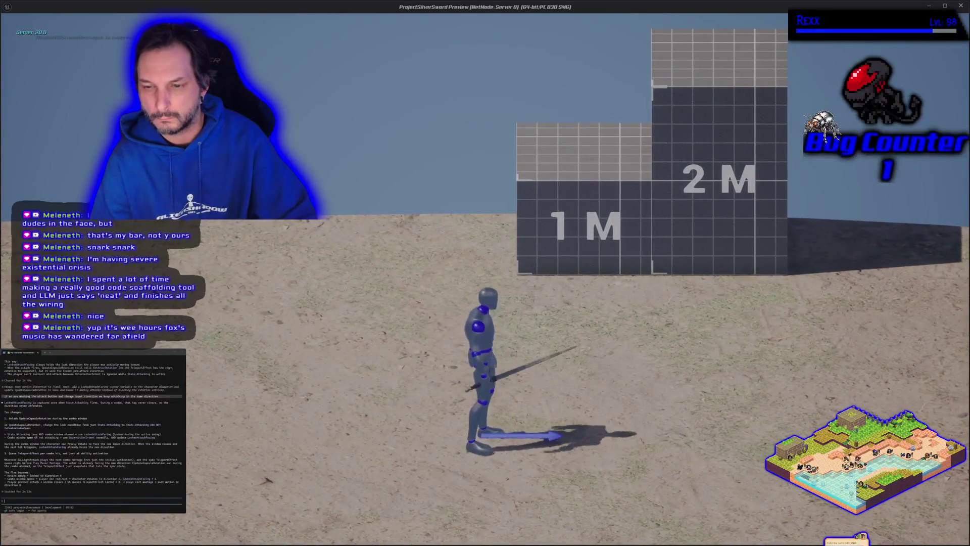
key("a")
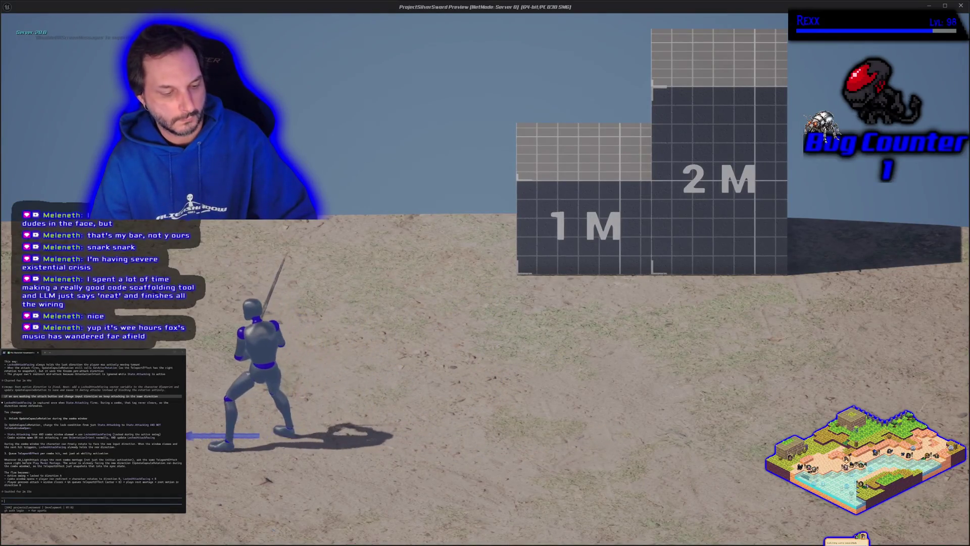
key("a")
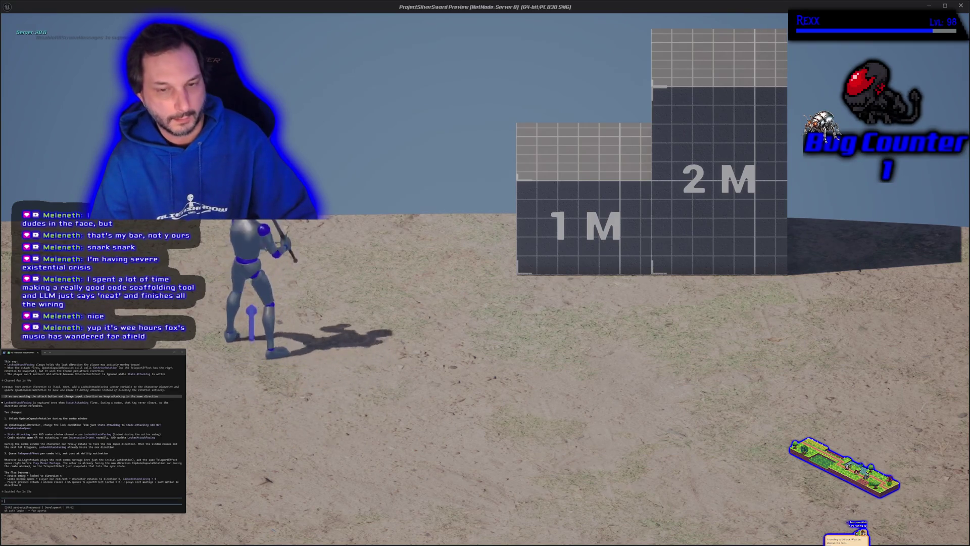
key("s")
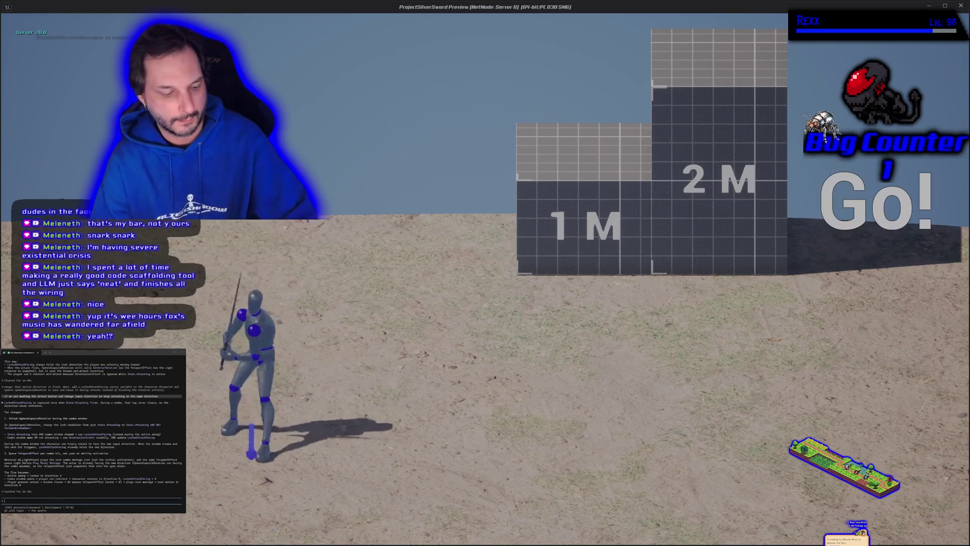
Swing while moving right and left, finishing with a lunge and a camera-facing attack
key("d")
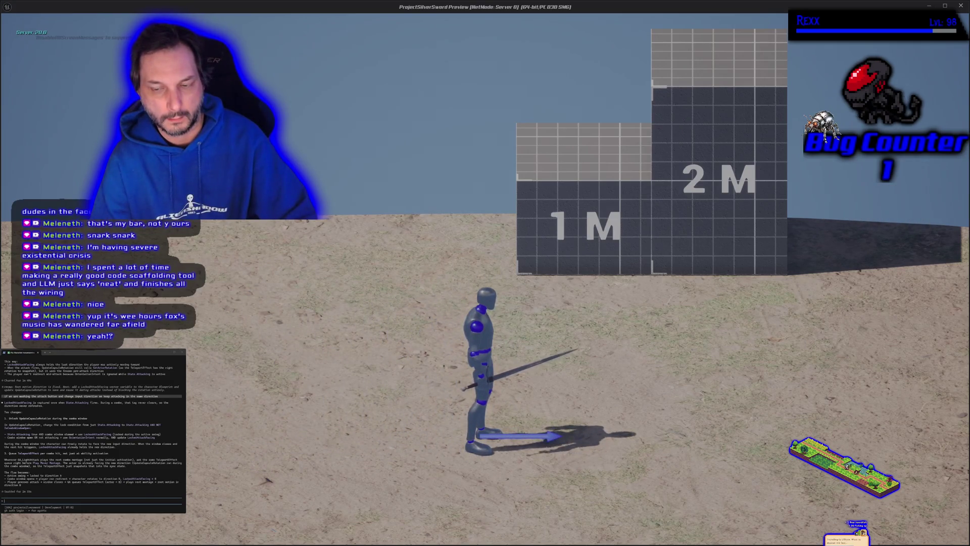
key("d")
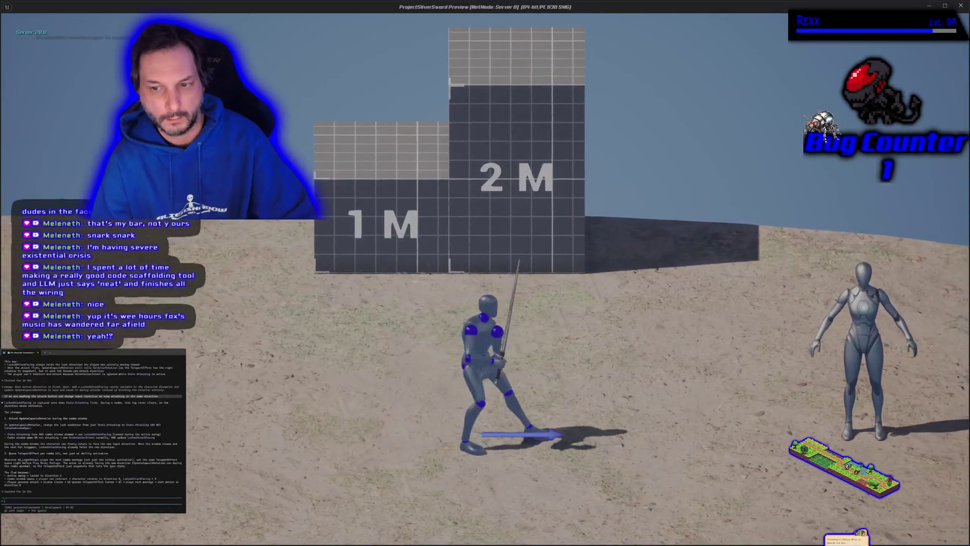
key("a")
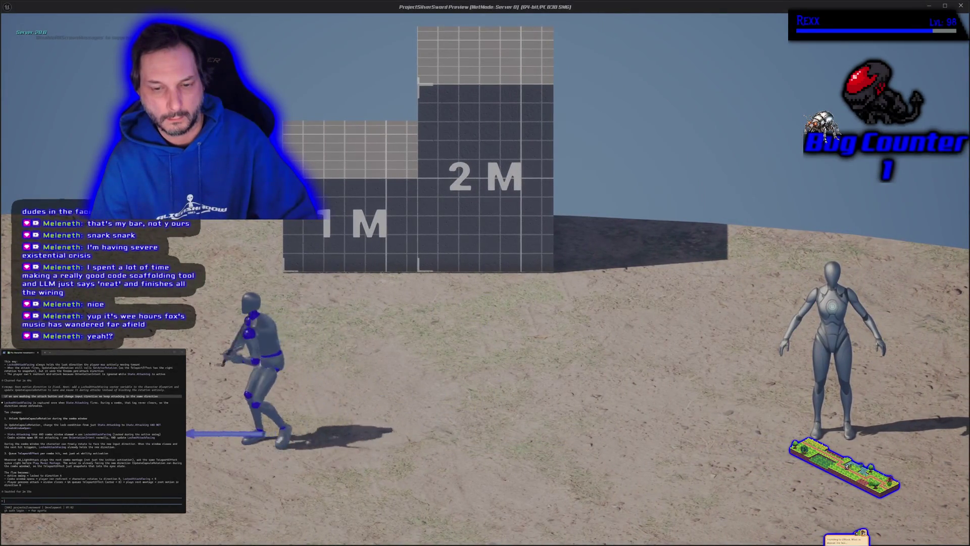
key("d")
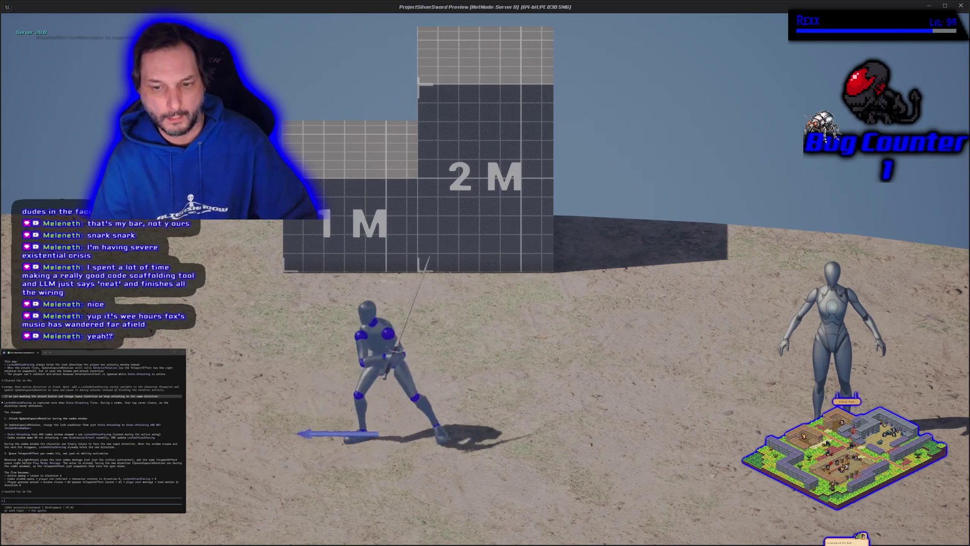
key("a")
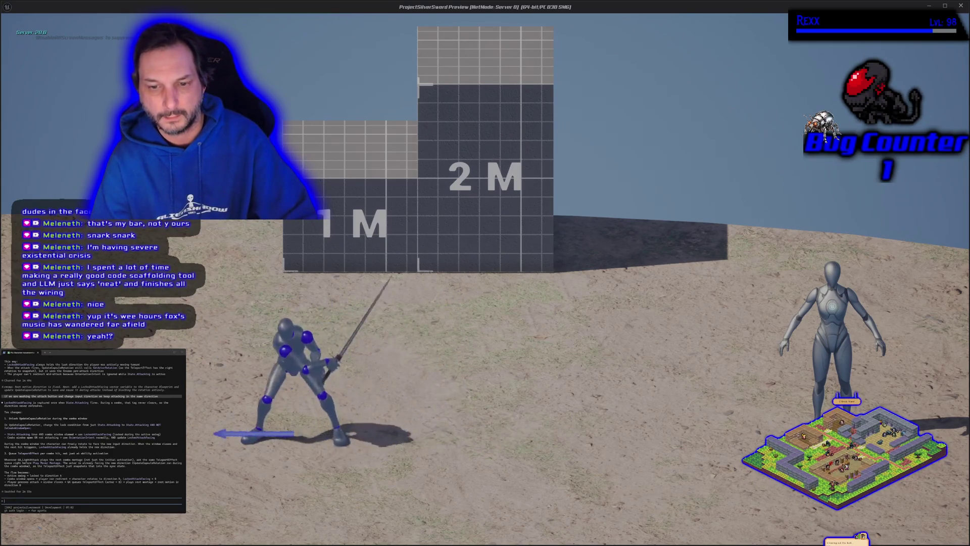
key("s")
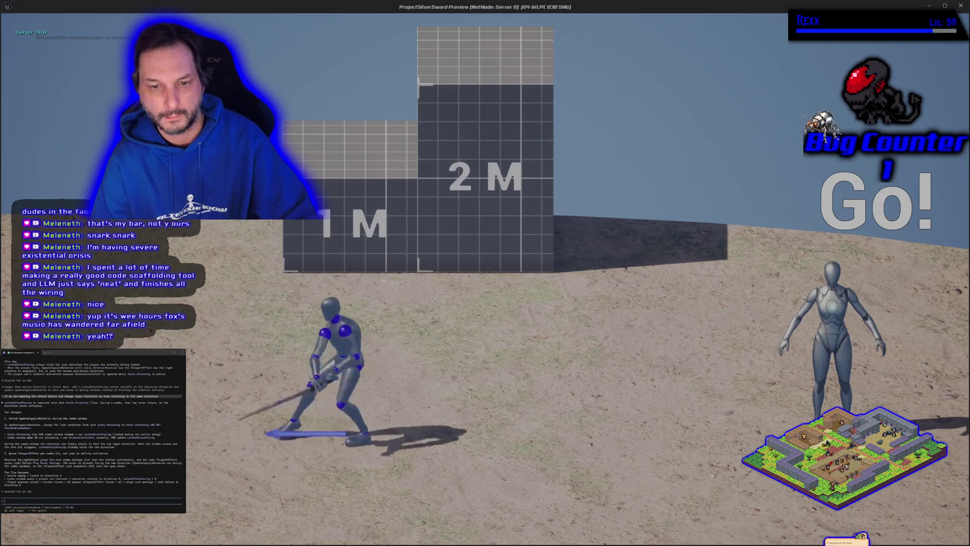
Attack moving right, left, away from and toward the camera, then stop the session
key("d")
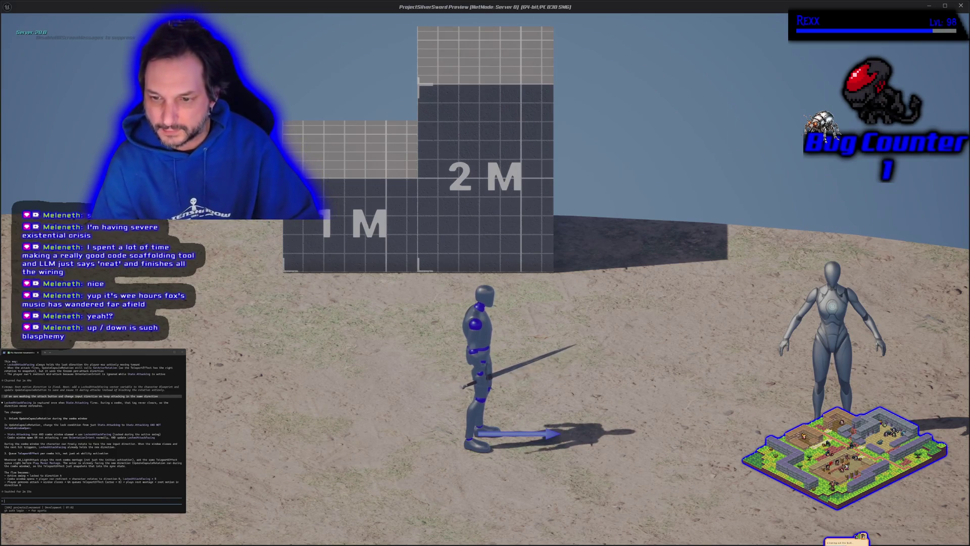
key("a")
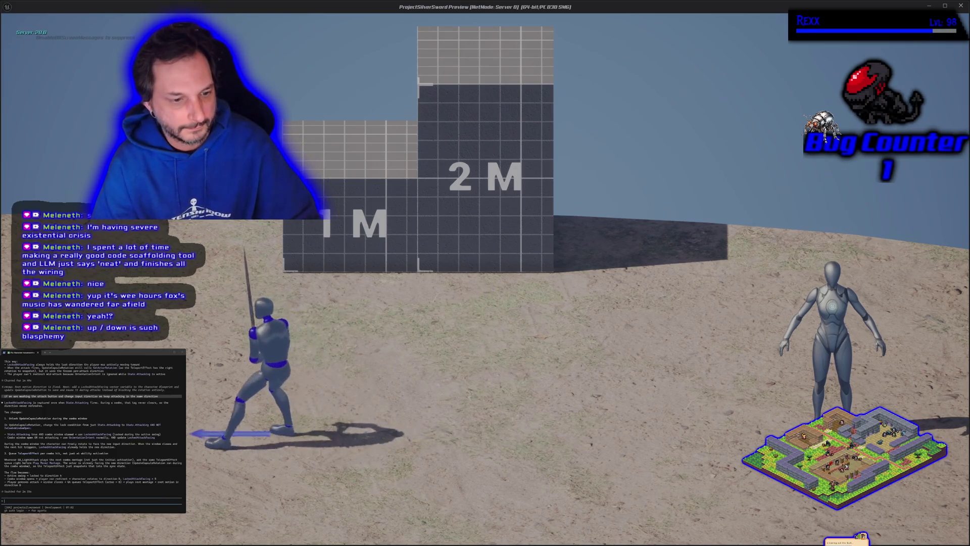
key("w")
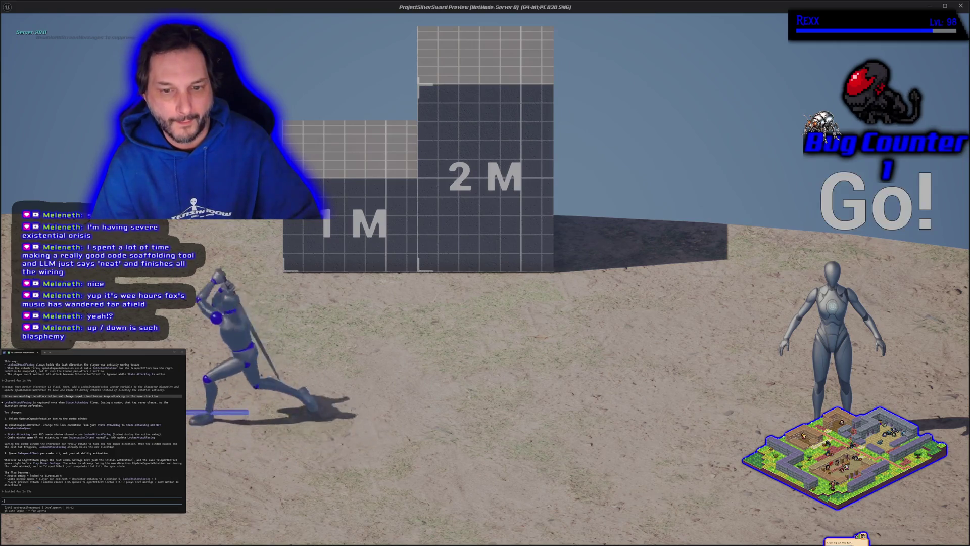
key("w")
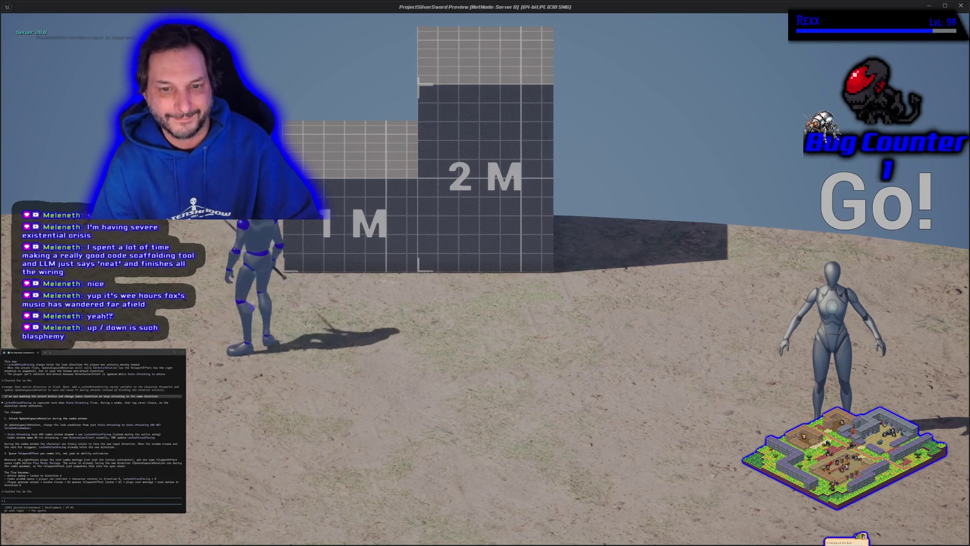
key("s")
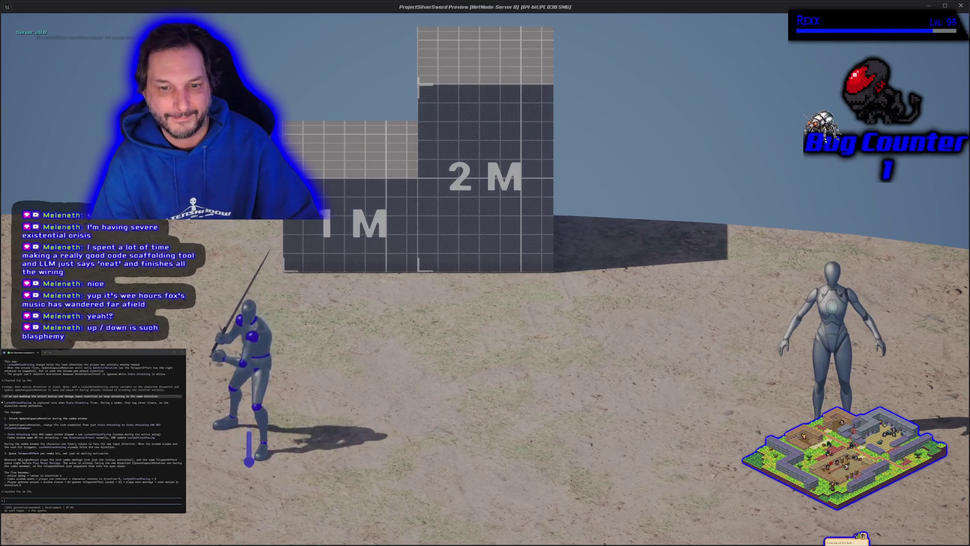
key("w")
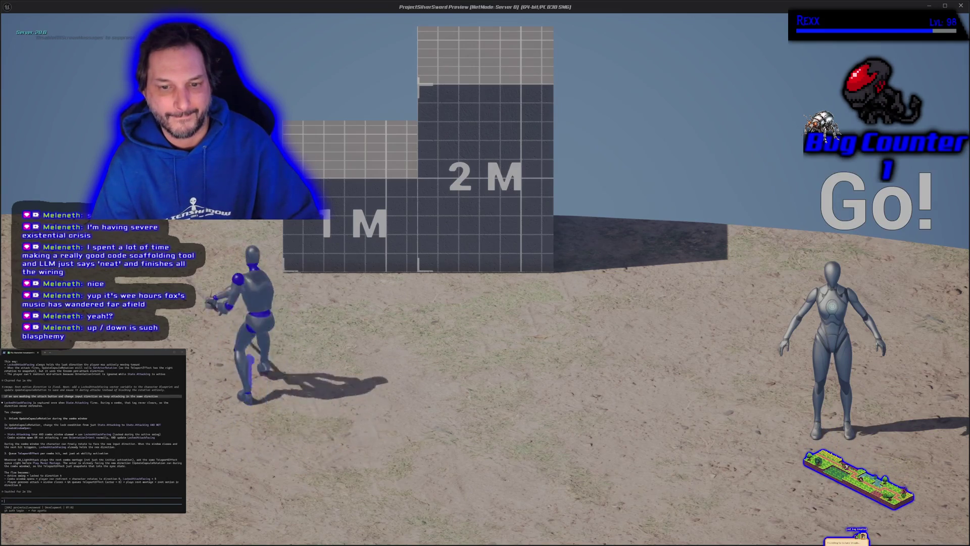
key("w")
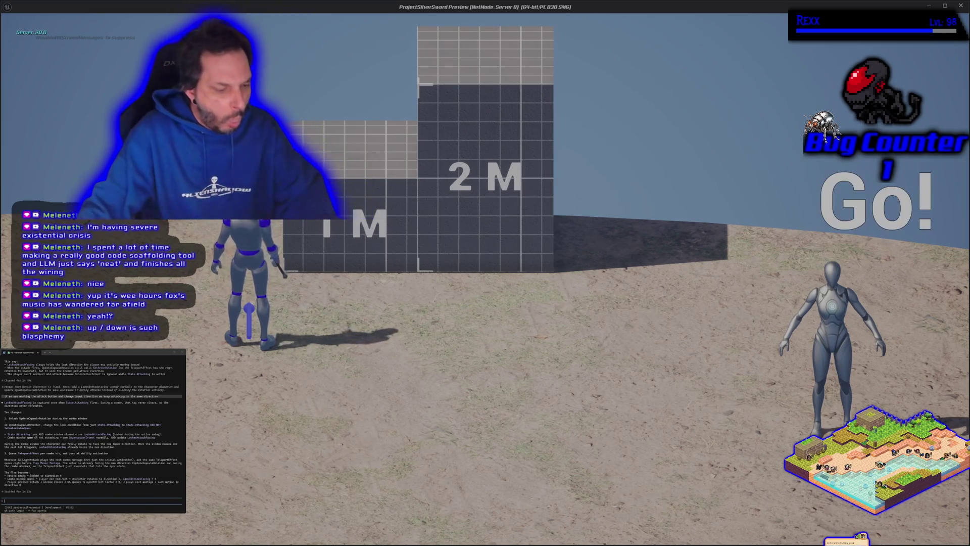
key("Escape")
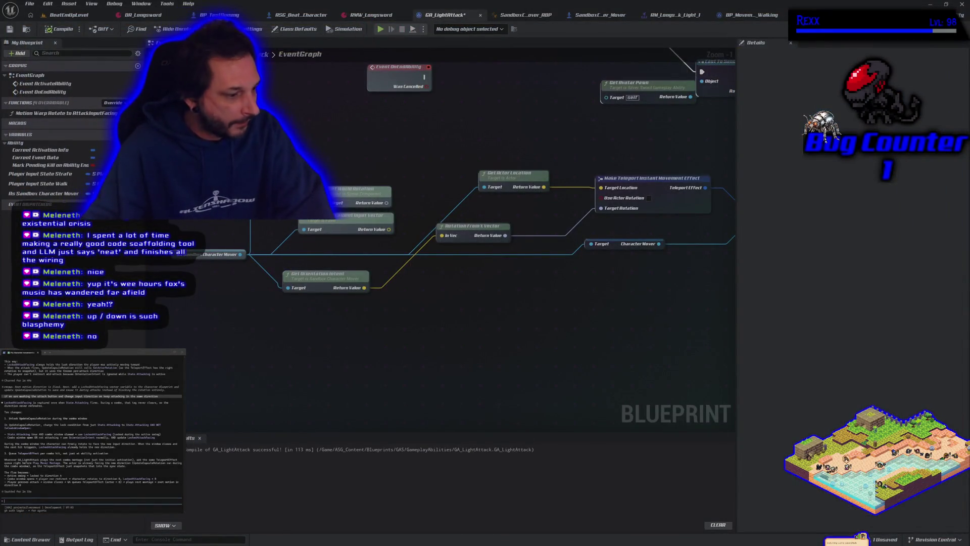
Switch to Chrome and search for 'fighting force'
key("alt+Tab")
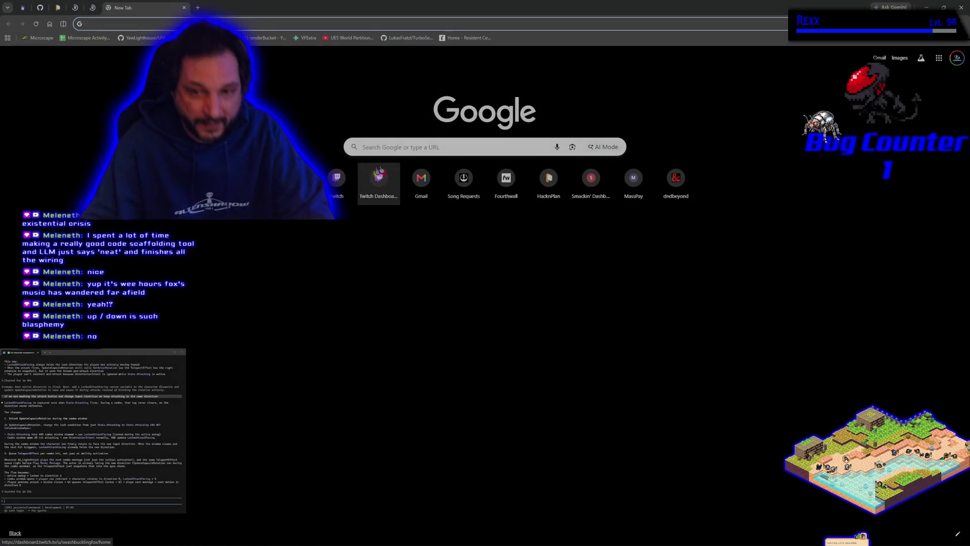
left_click(409, 143)
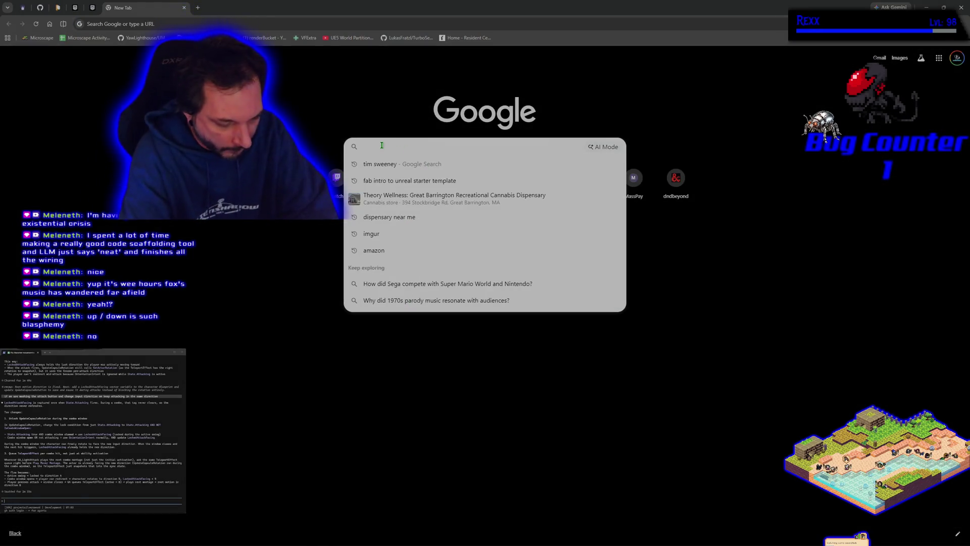
type("fighting f")
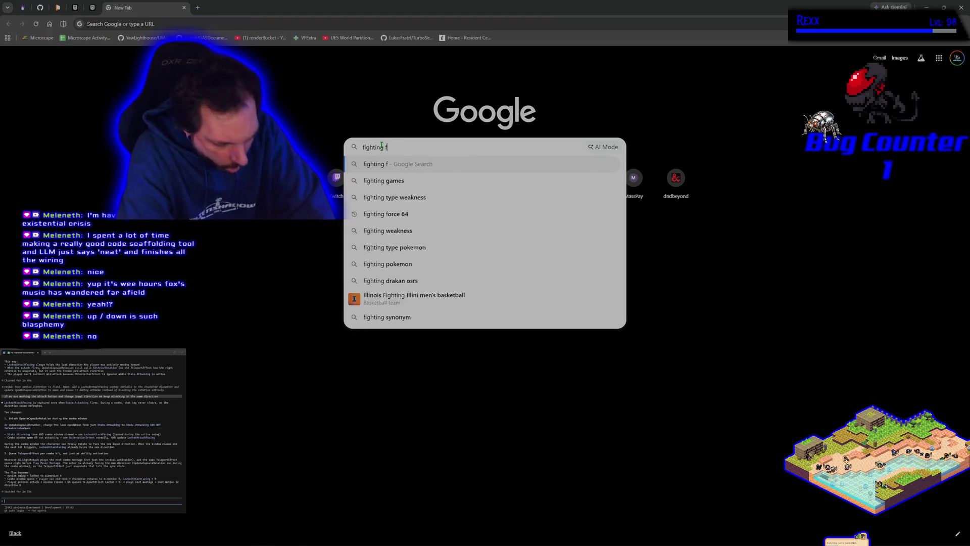
type("orce")
key("Return")
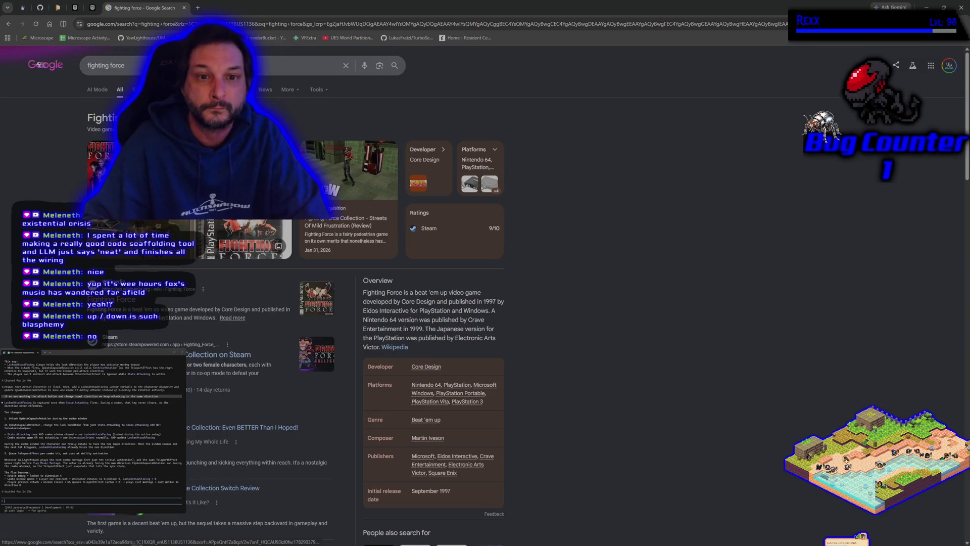
Play the Fighting Force Playthrough (PS1) video from video results, rewind it and lower the volume
left_click(172, 90)
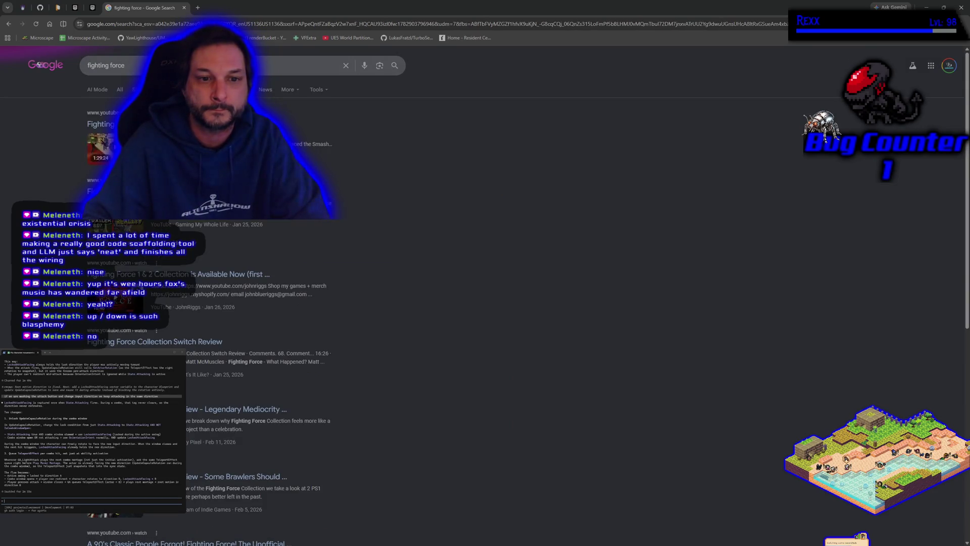
left_click(685, 297)
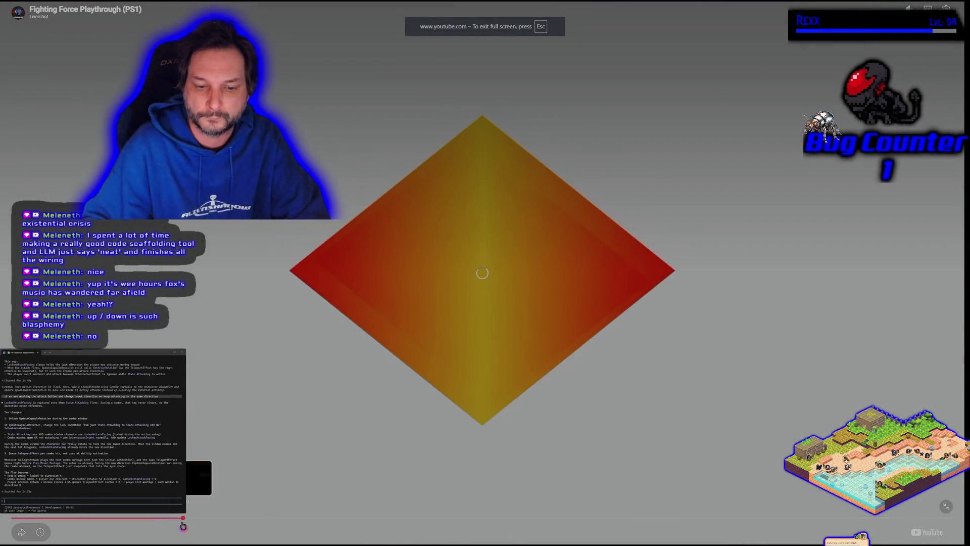
key("space")
left_click_drag(156, 523, 76, 518)
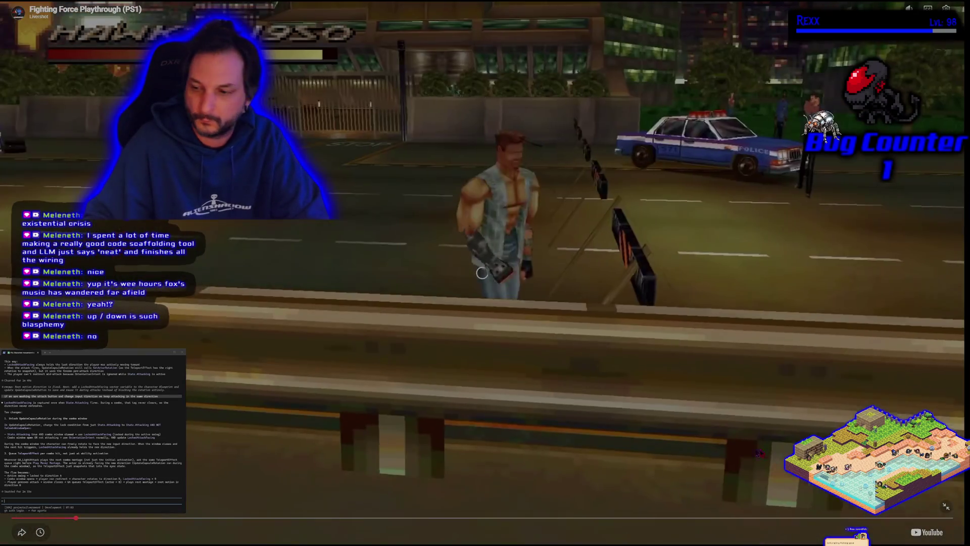
key("space")
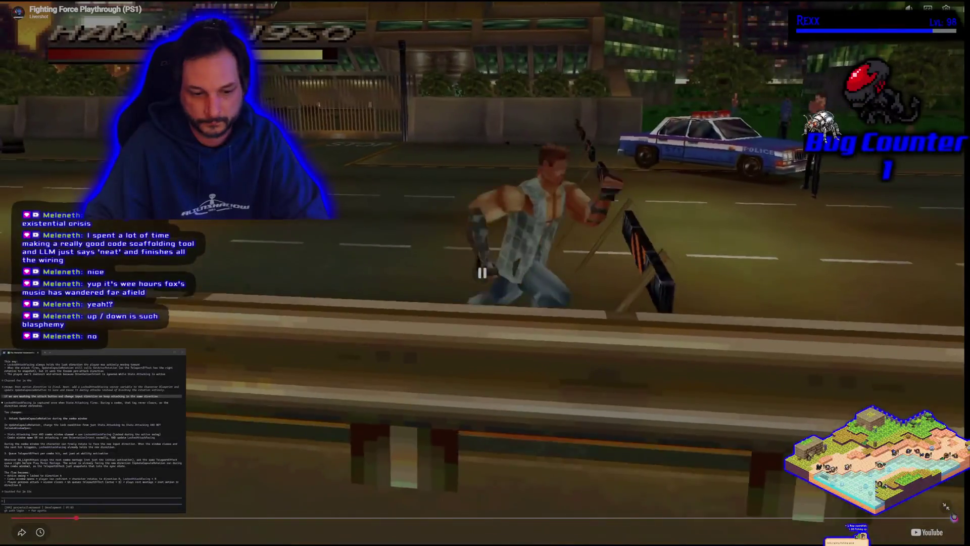
key("Escape")
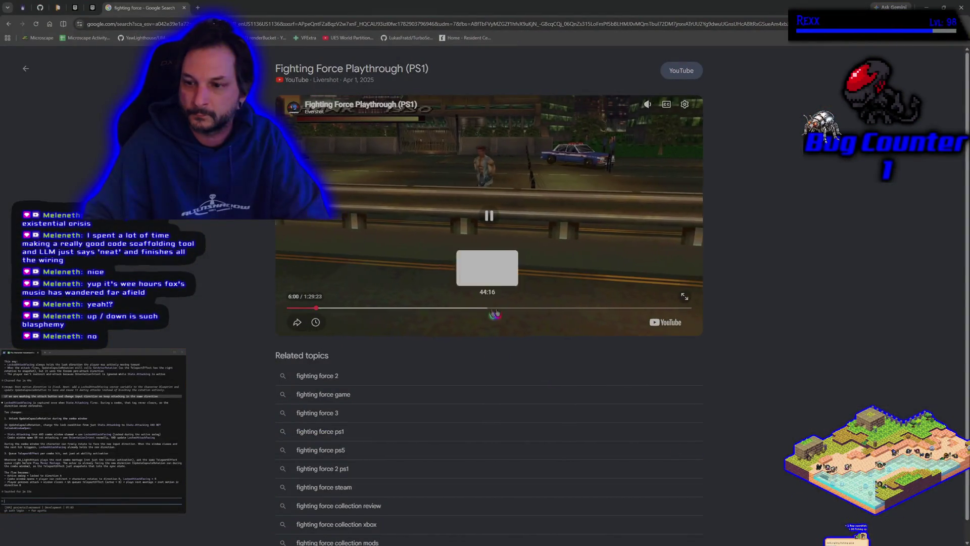
left_click_drag(649, 129, 650, 166)
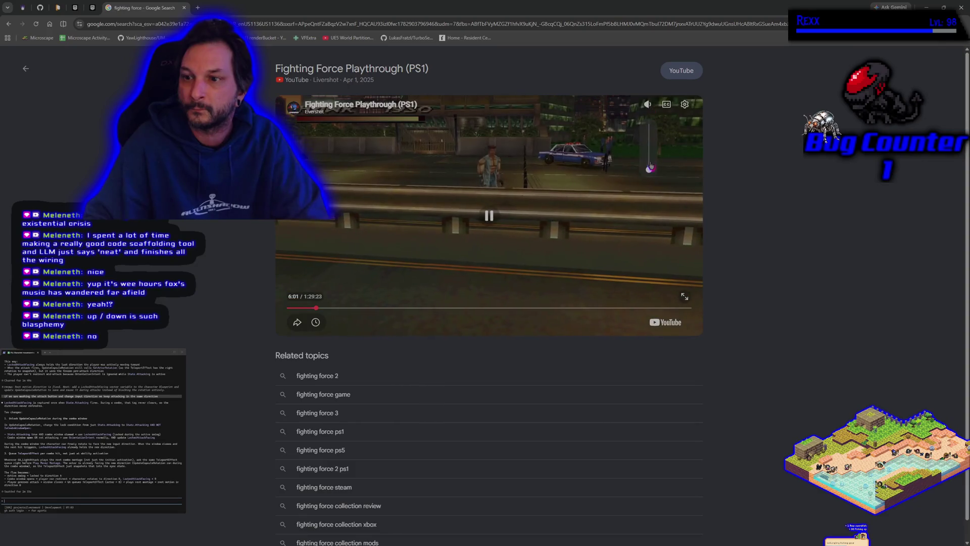
Watch the video full screen again, skipping ahead repeatedly with L
left_click(684, 296)
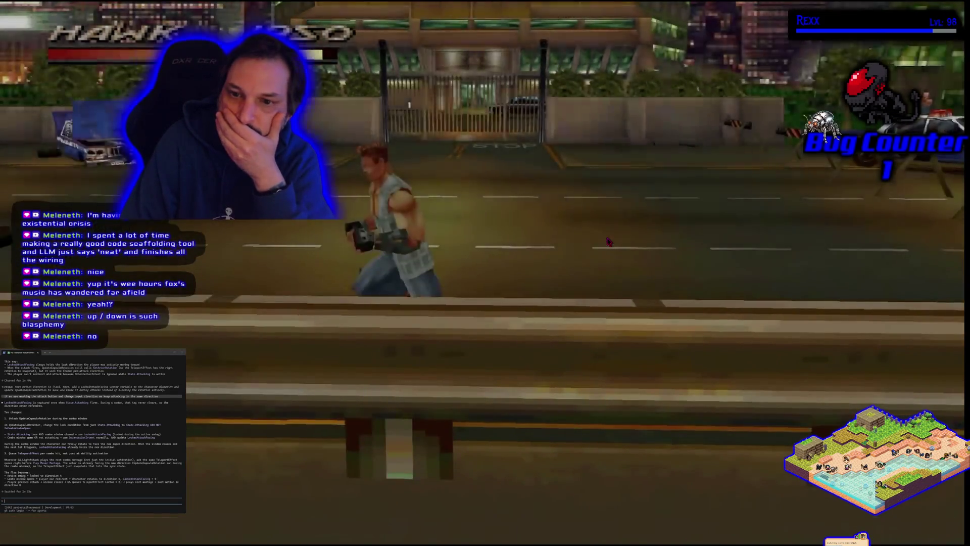
key("l")
key("l")
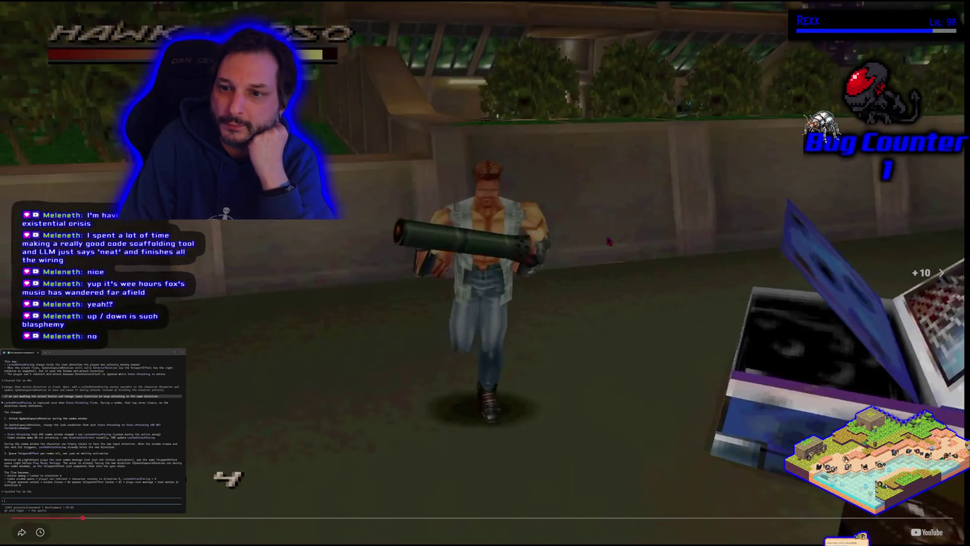
key("l")
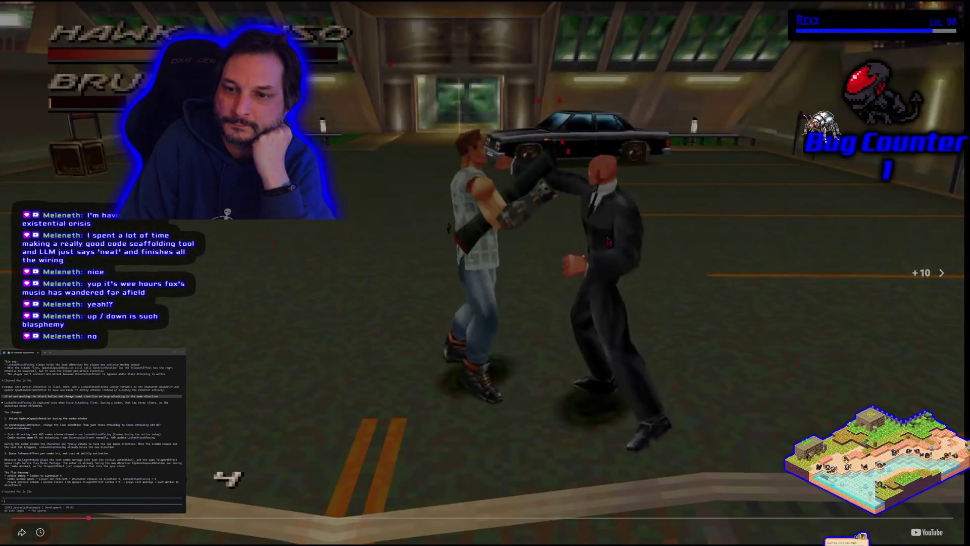
key("l")
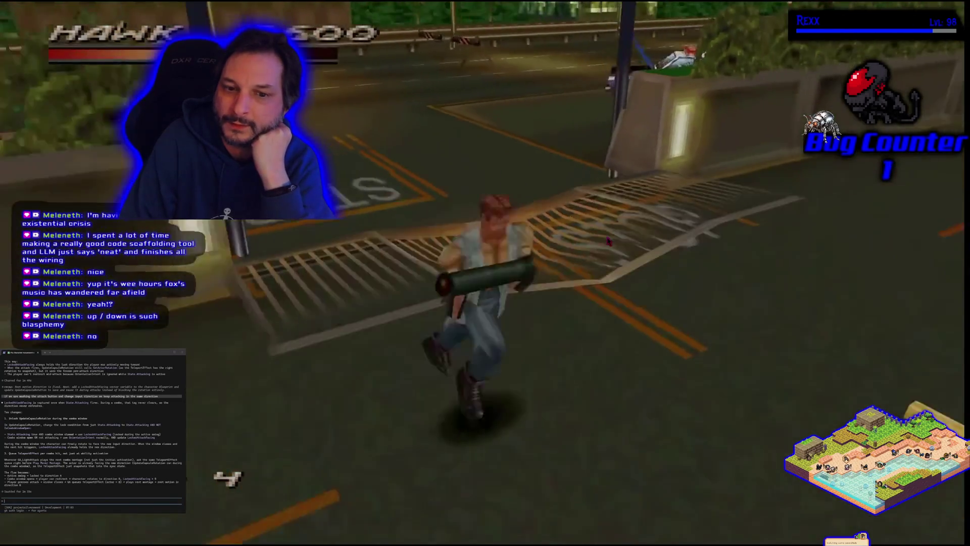
key("l")
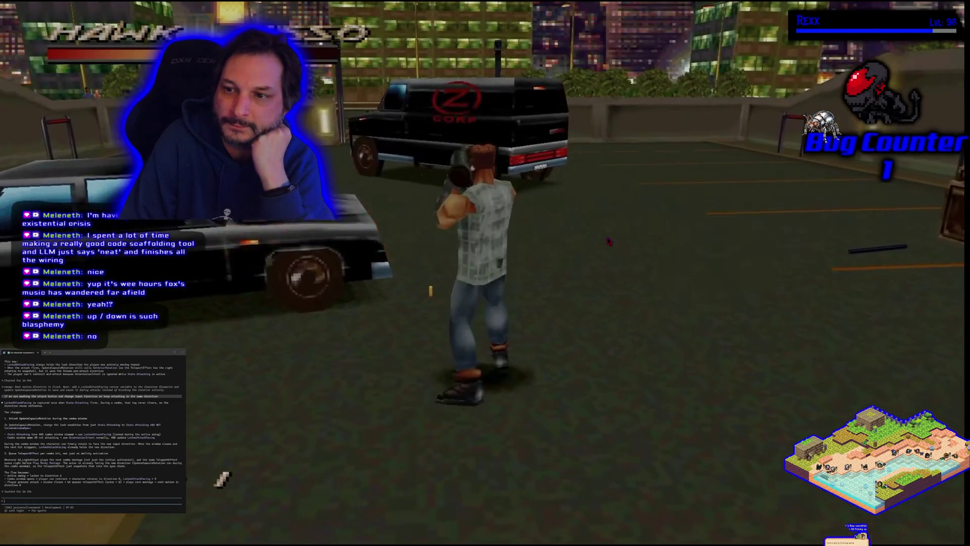
key("l")
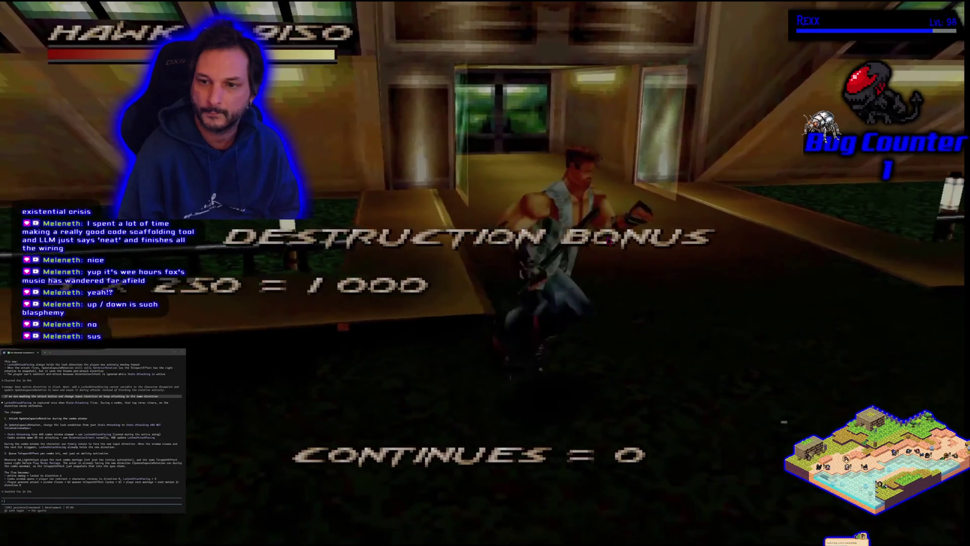
Exit full screen, pause the video at 8:54 and close Chrome
key("Escape")
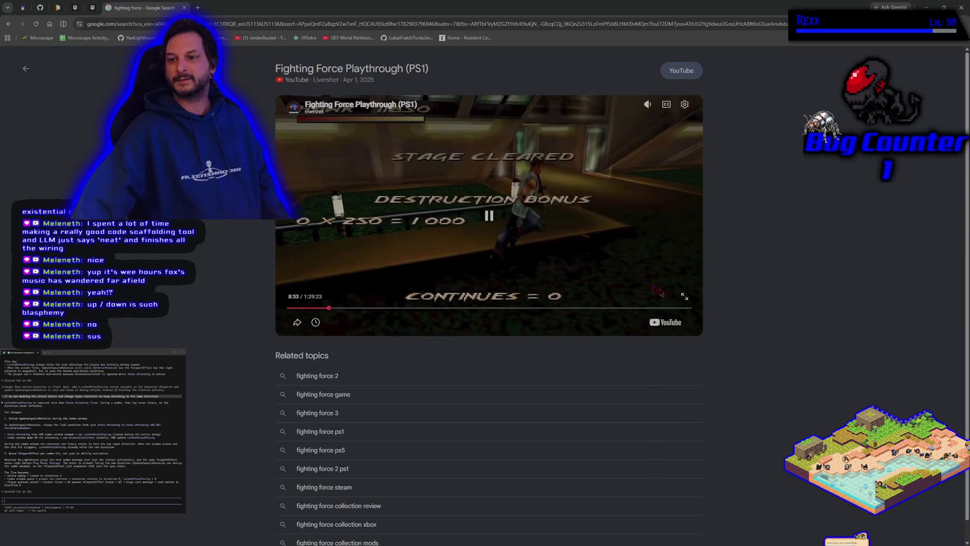
left_click(490, 217)
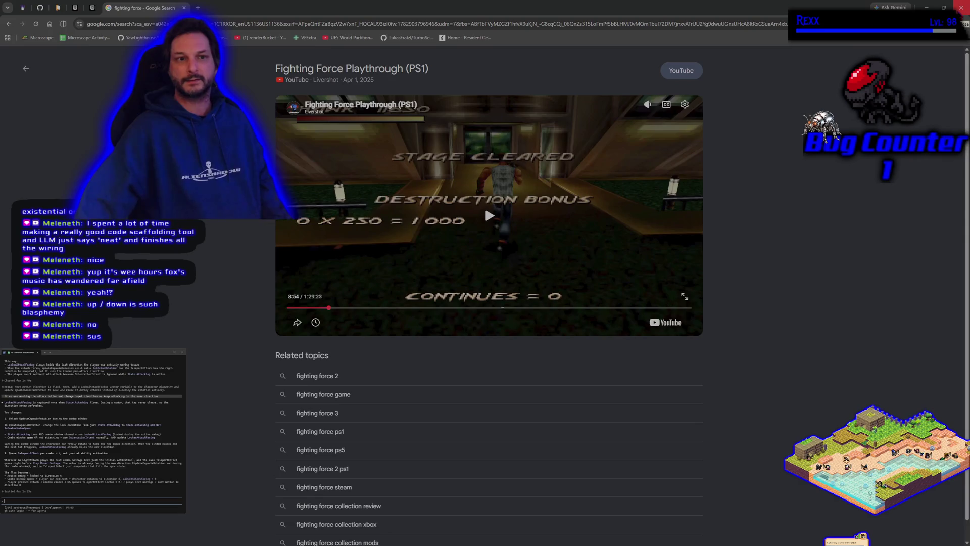
left_click(962, 7)
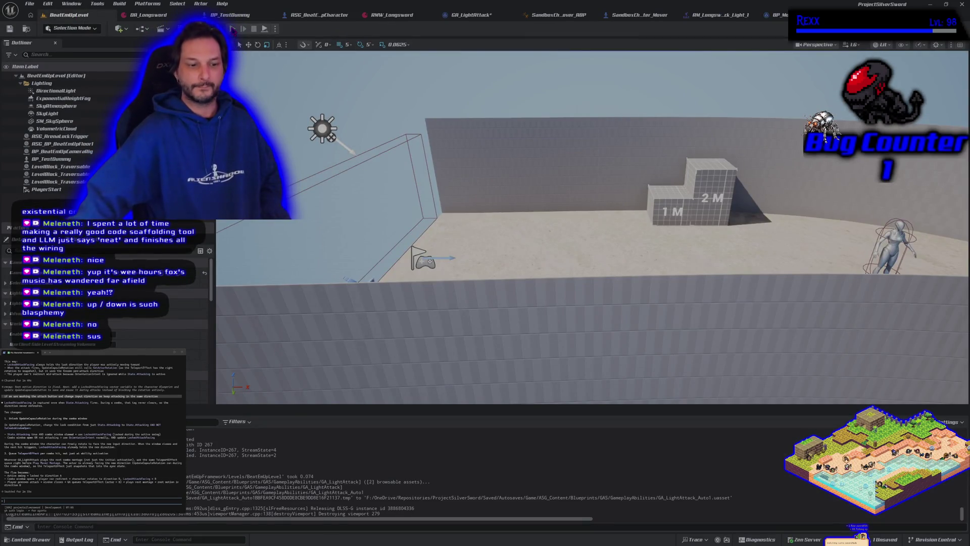
Attack running right, left and away from the camera, then return to idle
key("d")
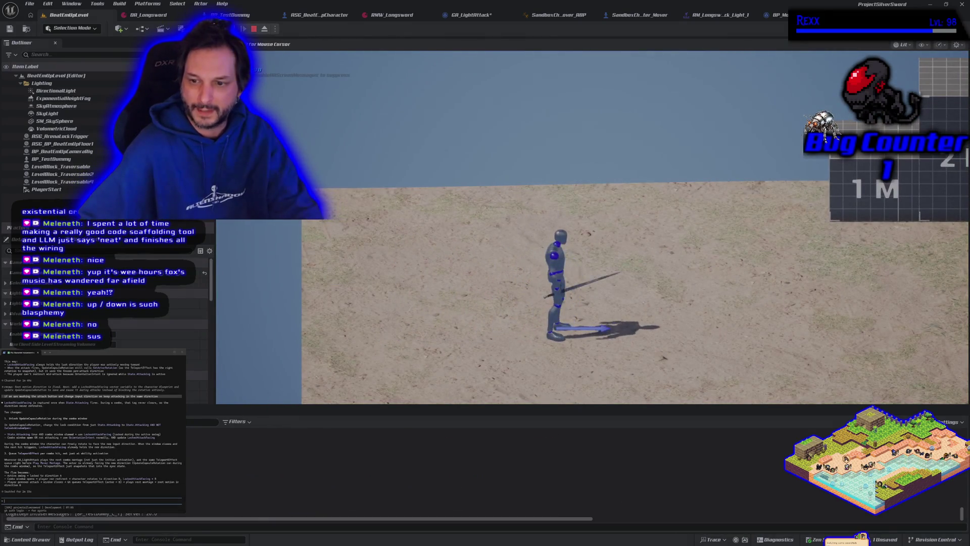
key("a")
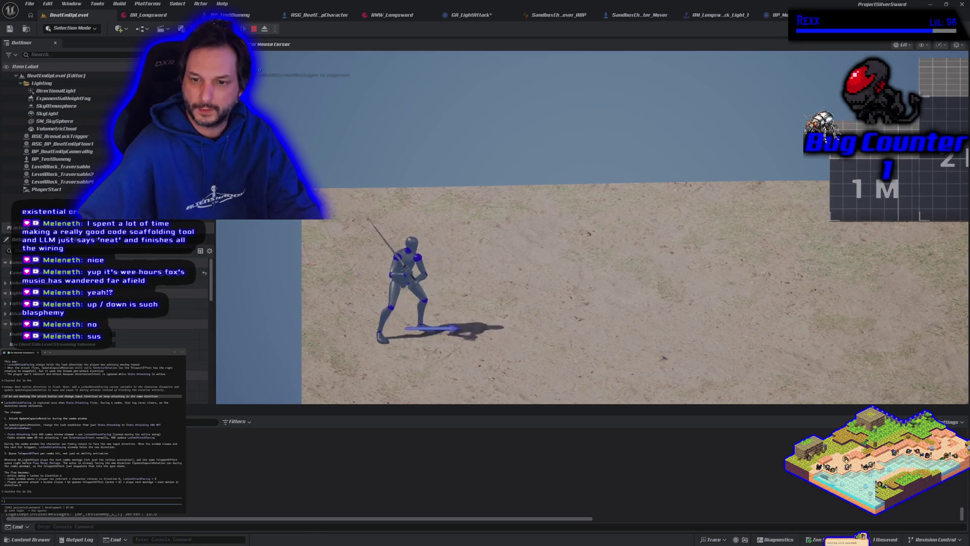
key("d")
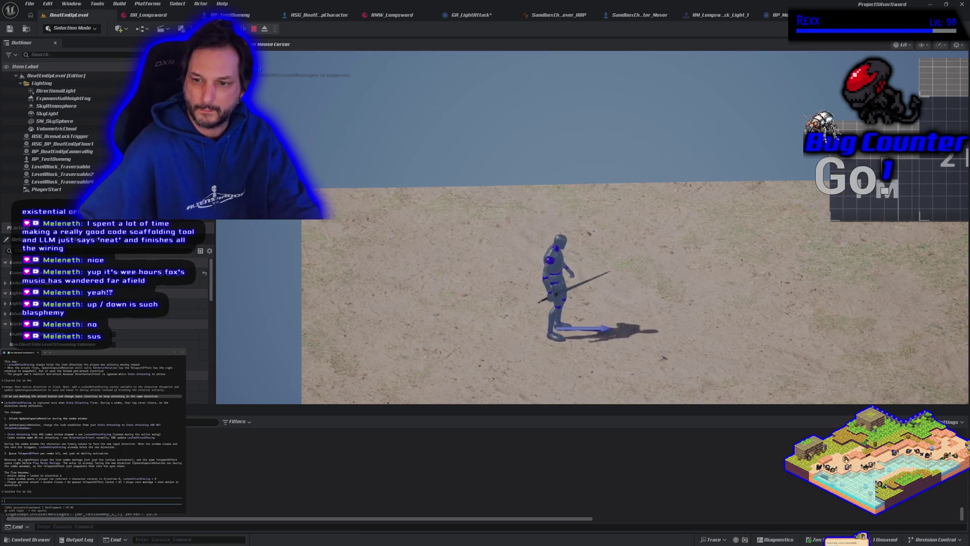
key("a")
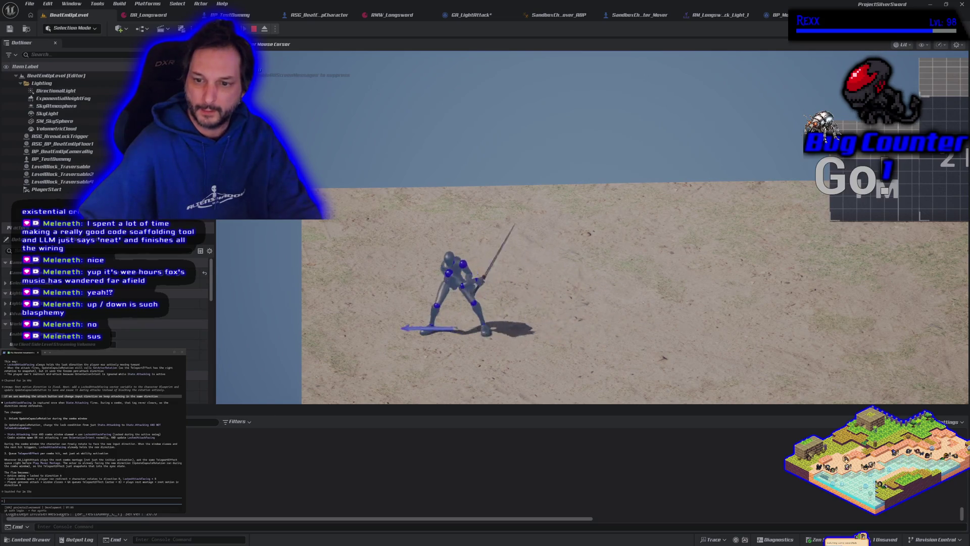
key("w")
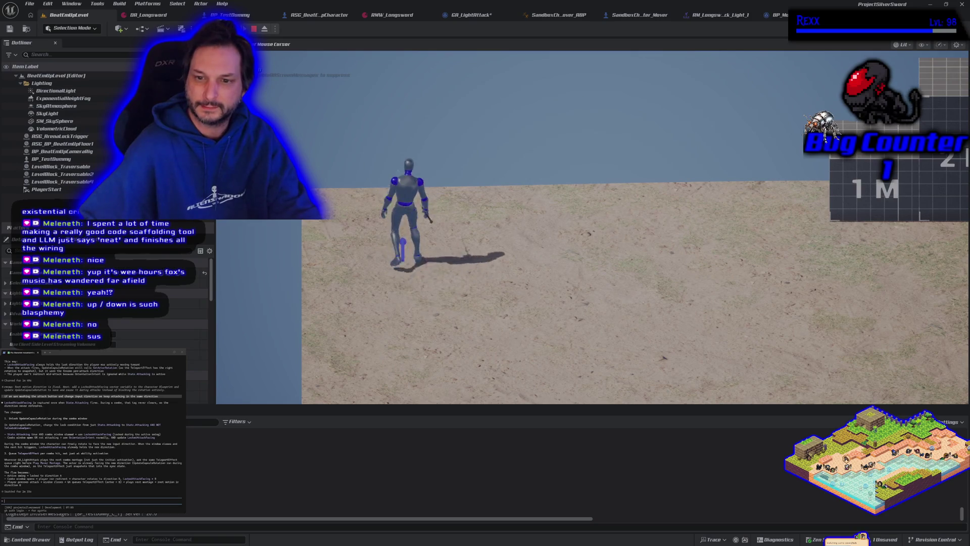
key("s")
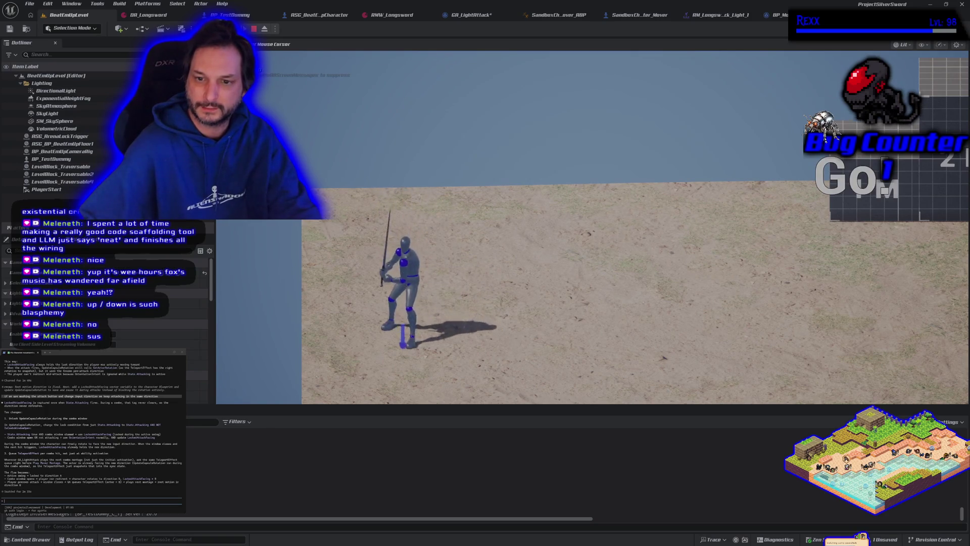
Attack running right and away from the camera, then run left and back right
key("d")
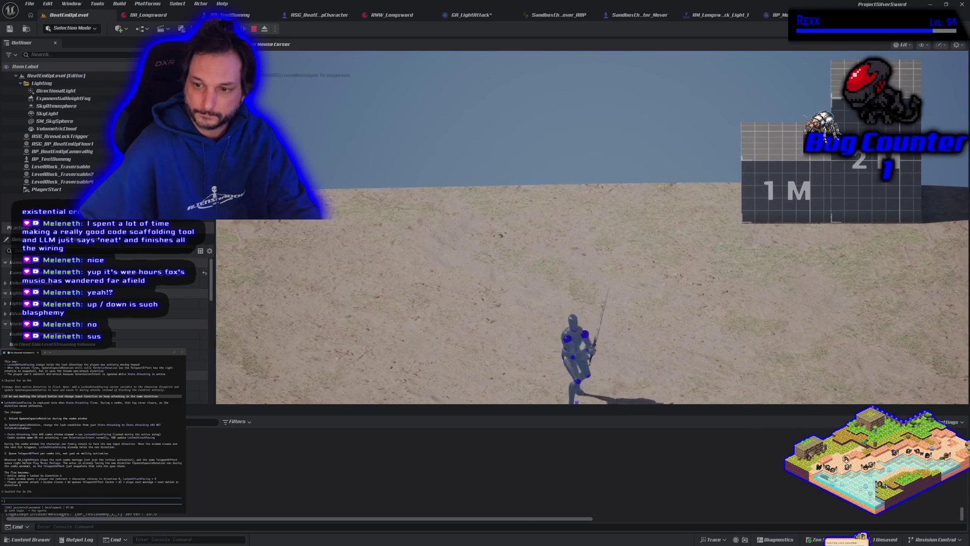
key("w")
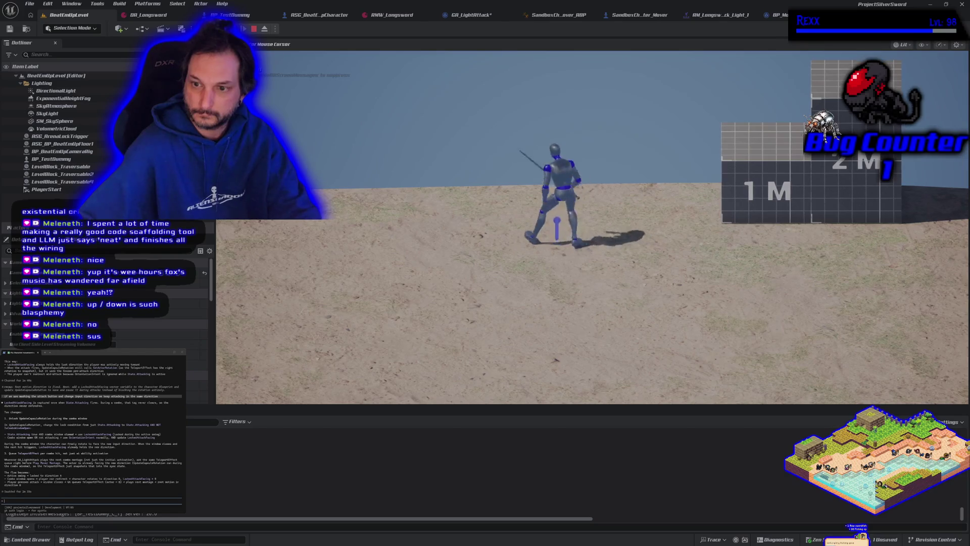
key("a")
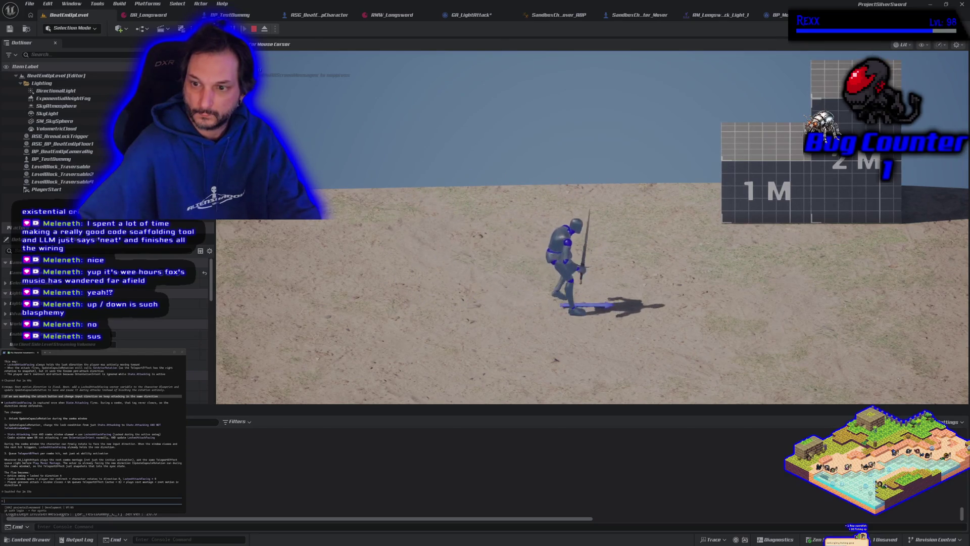
key("a")
key("d")
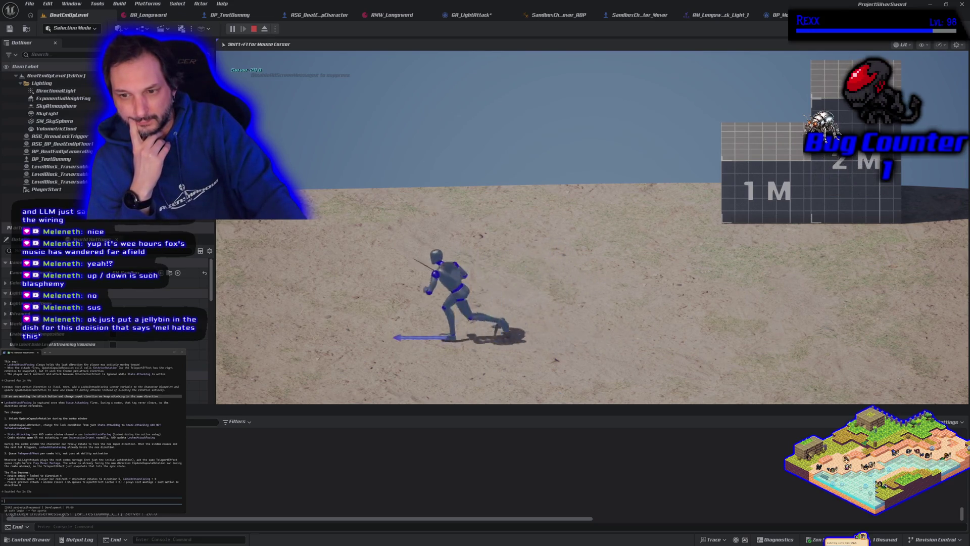
Run right and left, end in a combat stance, and stop the play session
key("d")
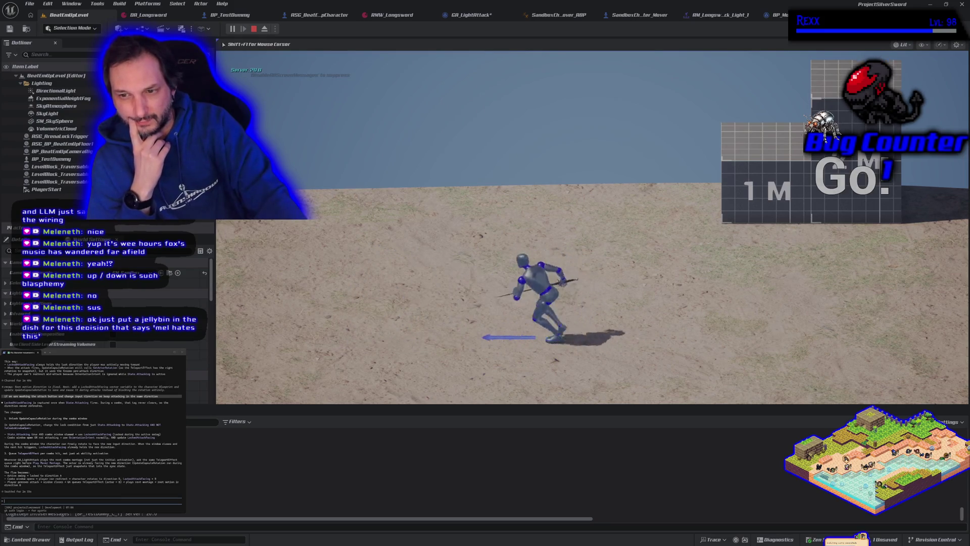
key("a")
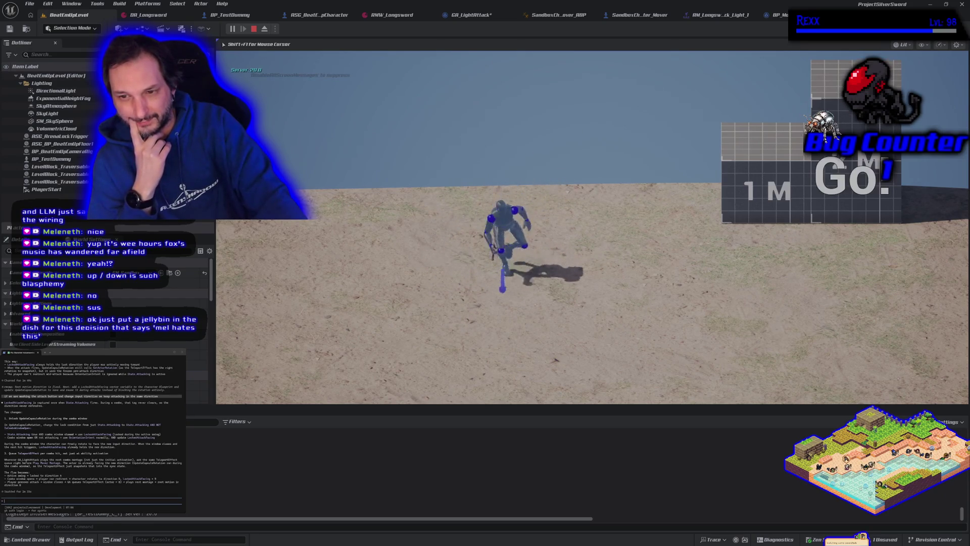
key("d")
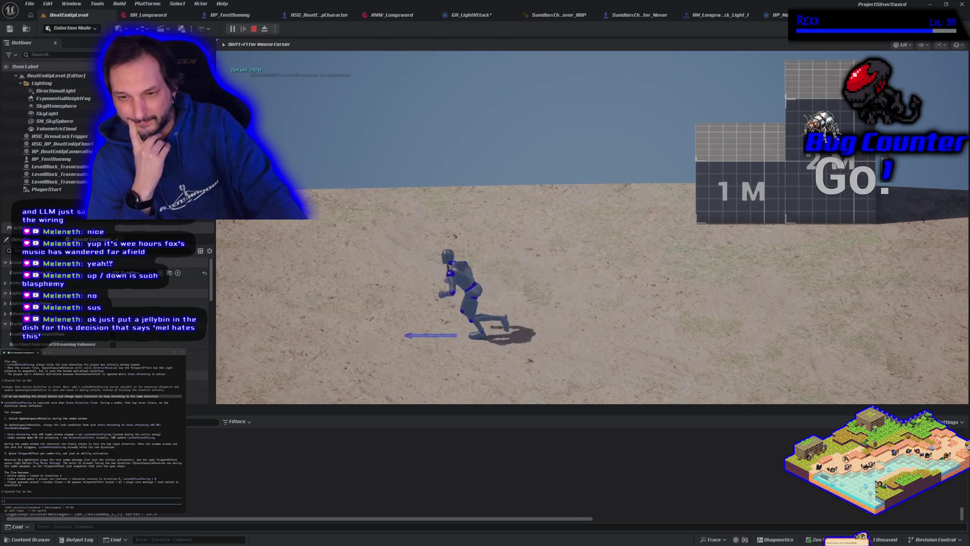
key("a")
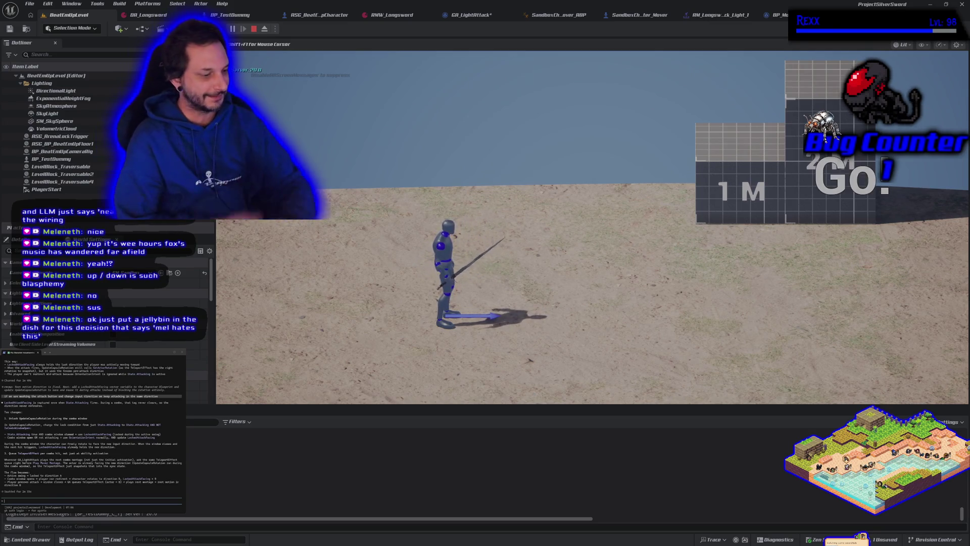
key("Escape")
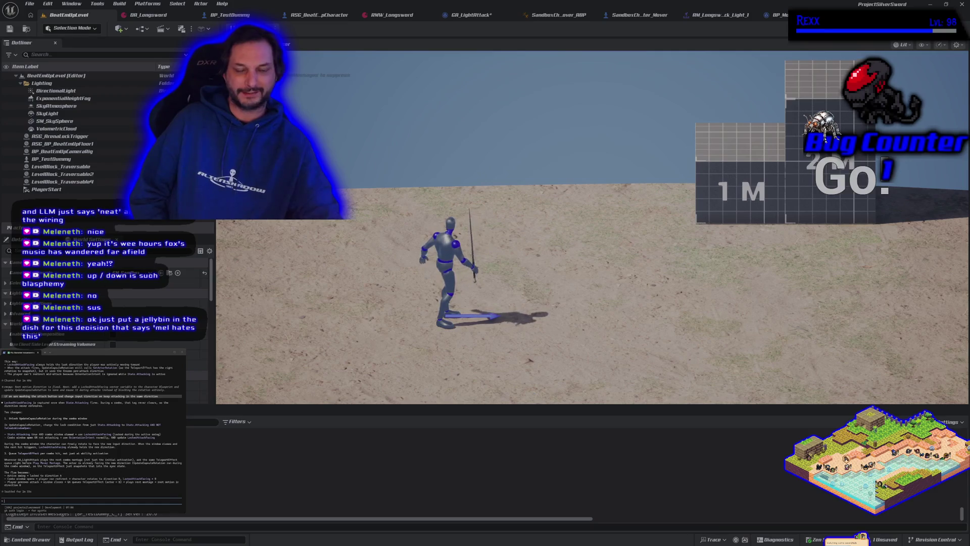
In the new session, attack while running away from and toward the camera
key("w")
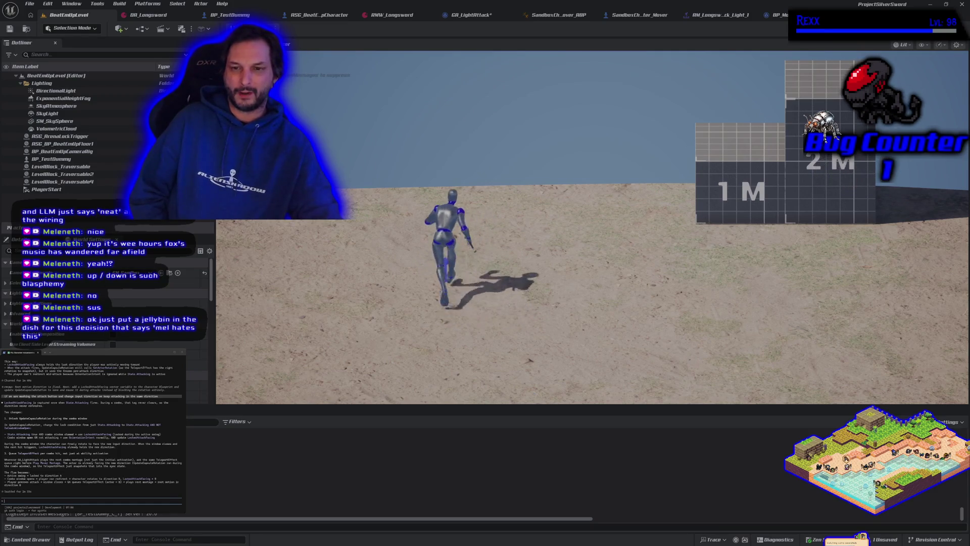
key("s")
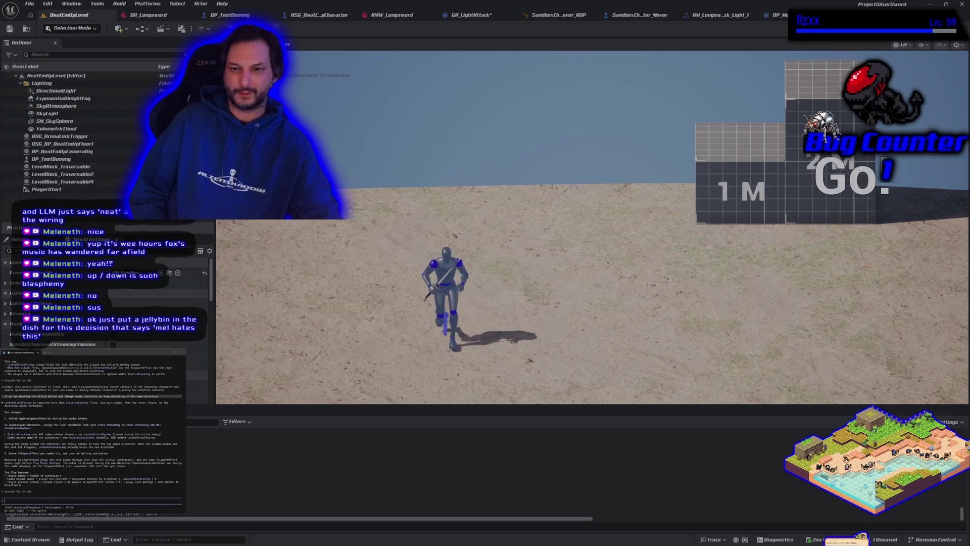
key("w")
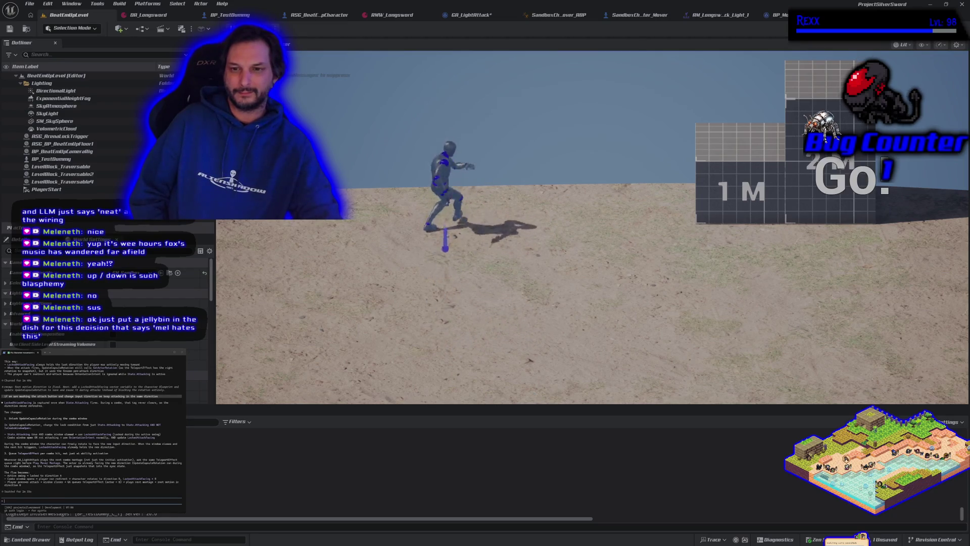
key("s")
key("d")
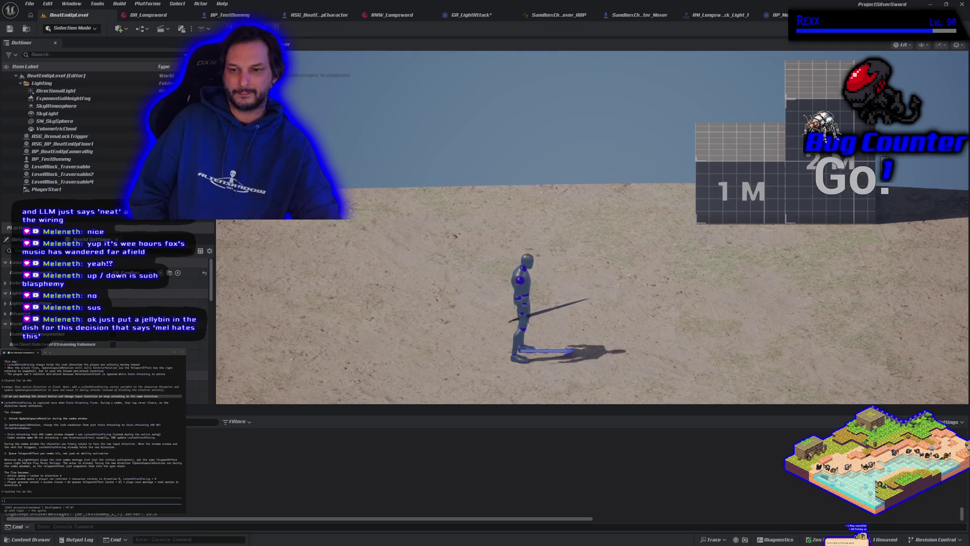
key("w")
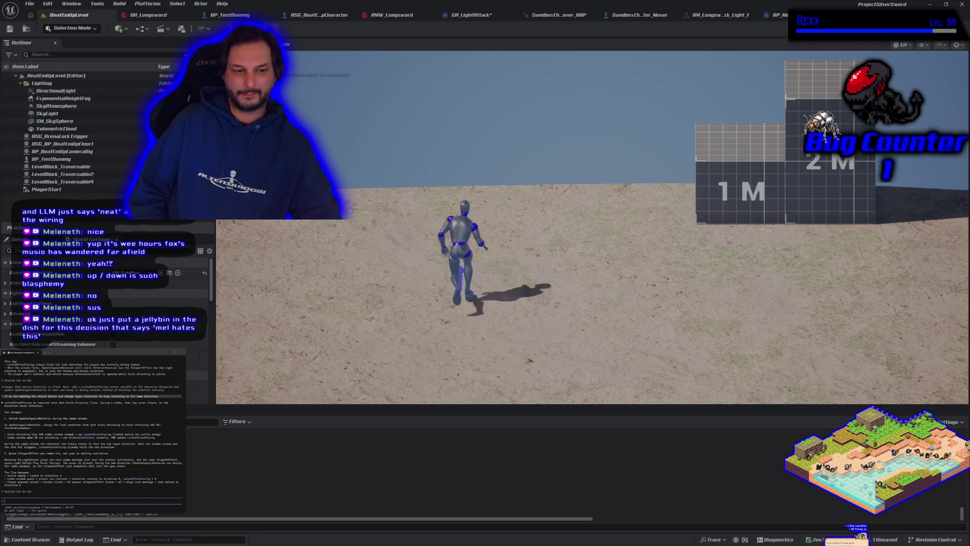
key("s")
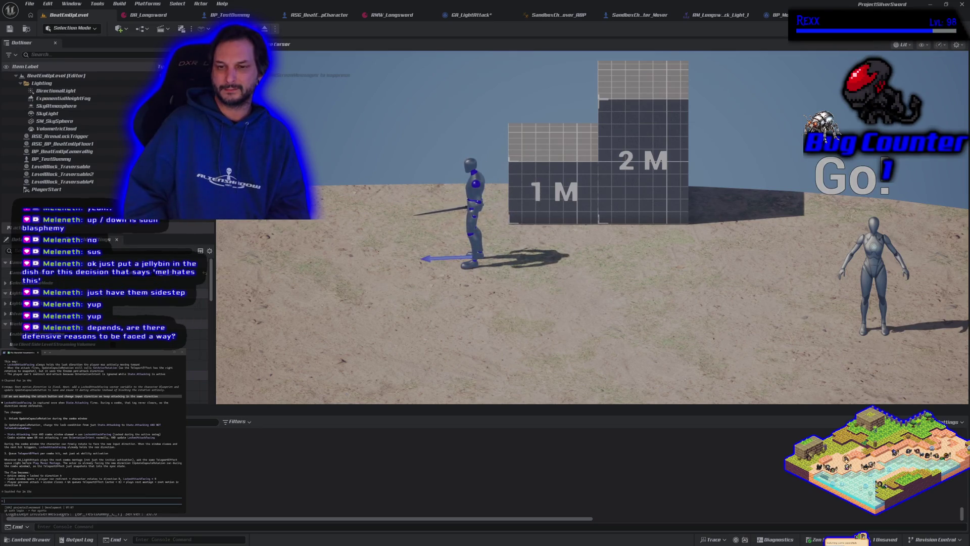
Turn right and left with a sword swing, then attack moving away from and toward the camera
key("d")
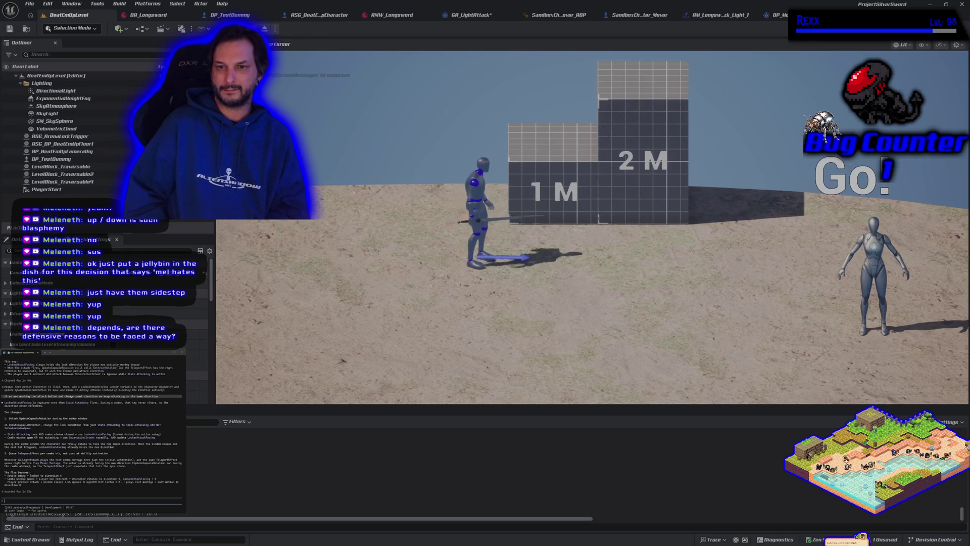
key("a")
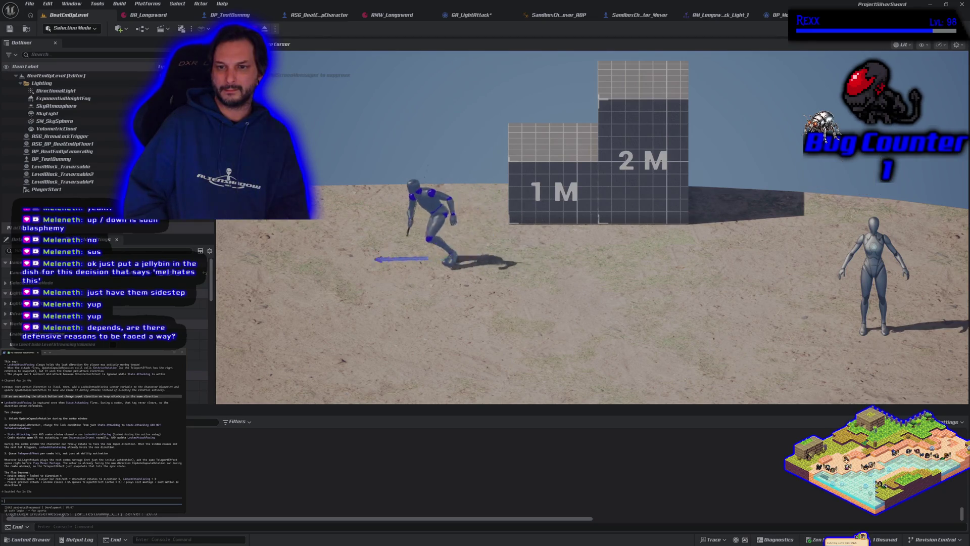
key("d")
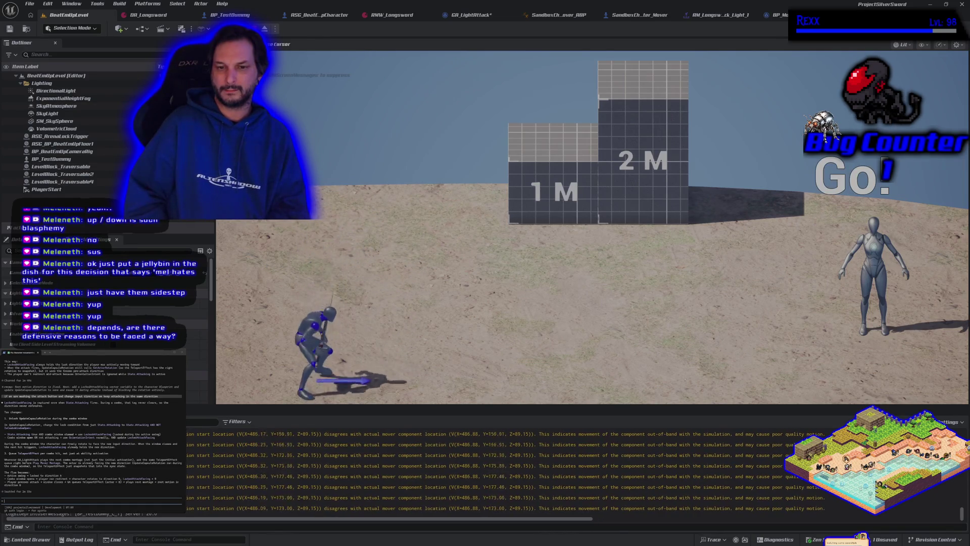
key("w")
key("s")
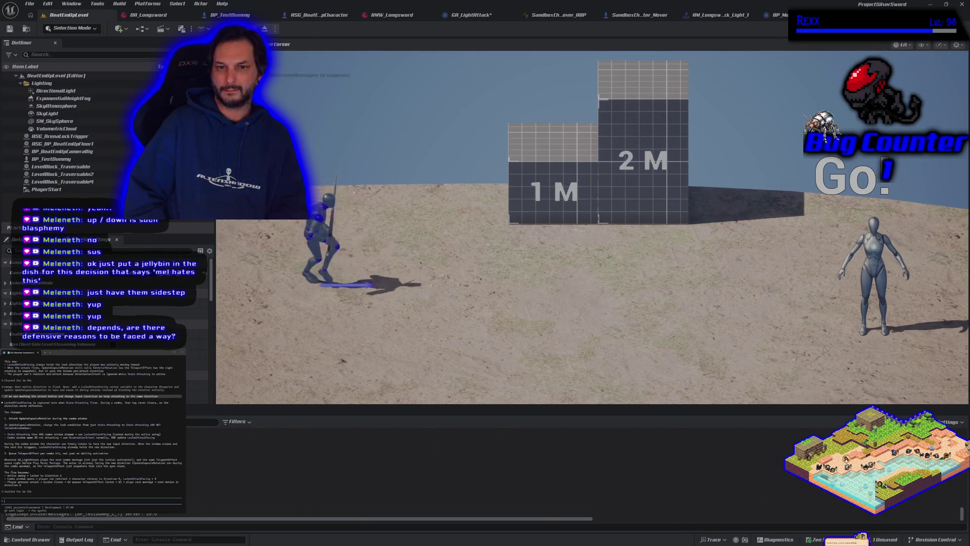
Run back and forth between the camera and the blocks, ending idle facing right
key("w")
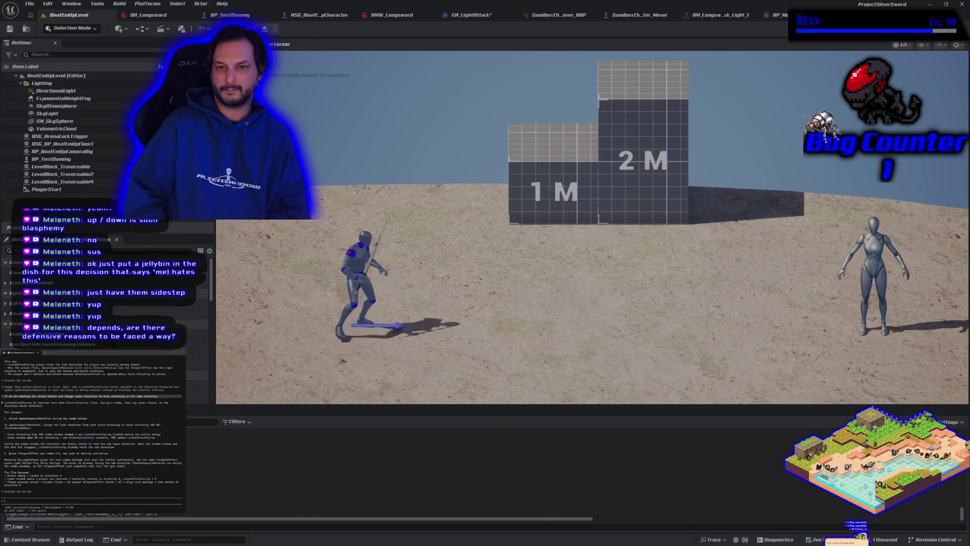
key("s")
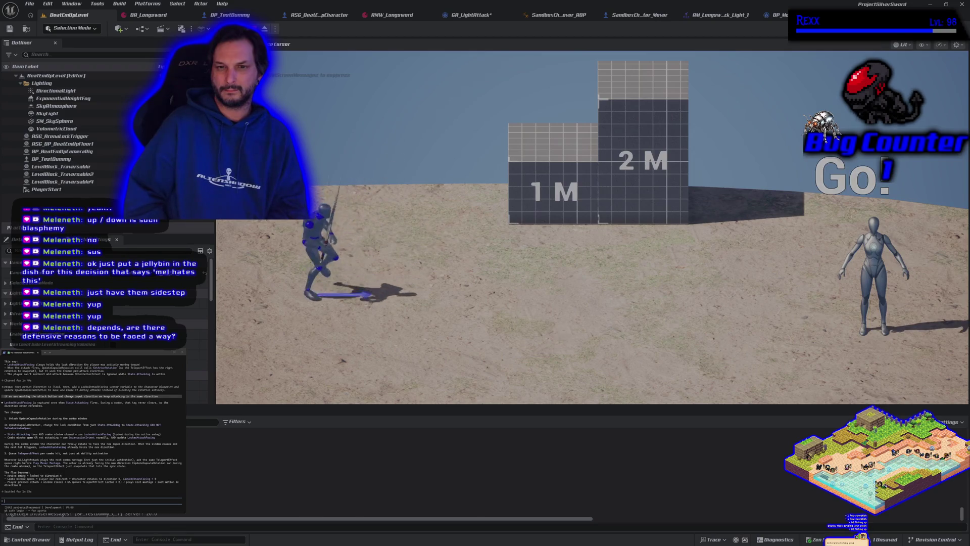
key("w")
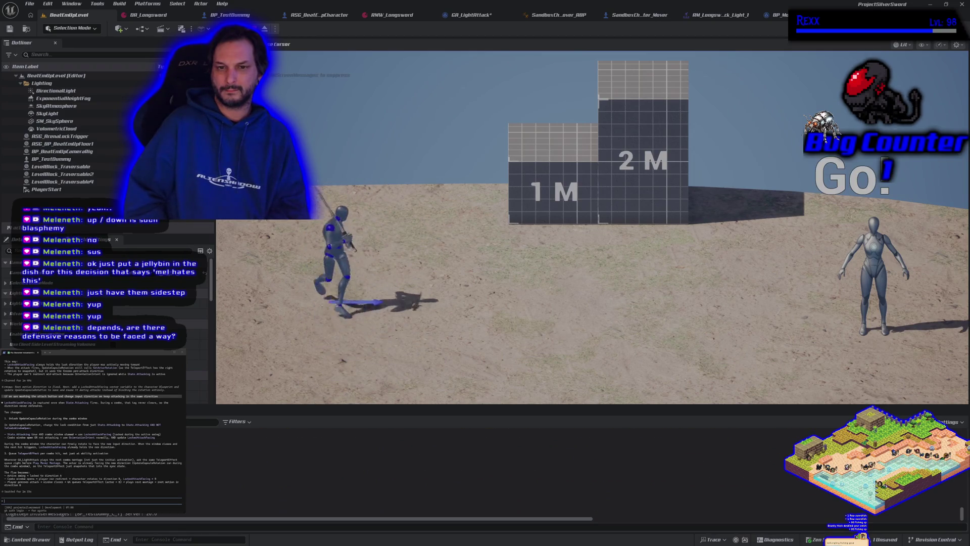
key("s")
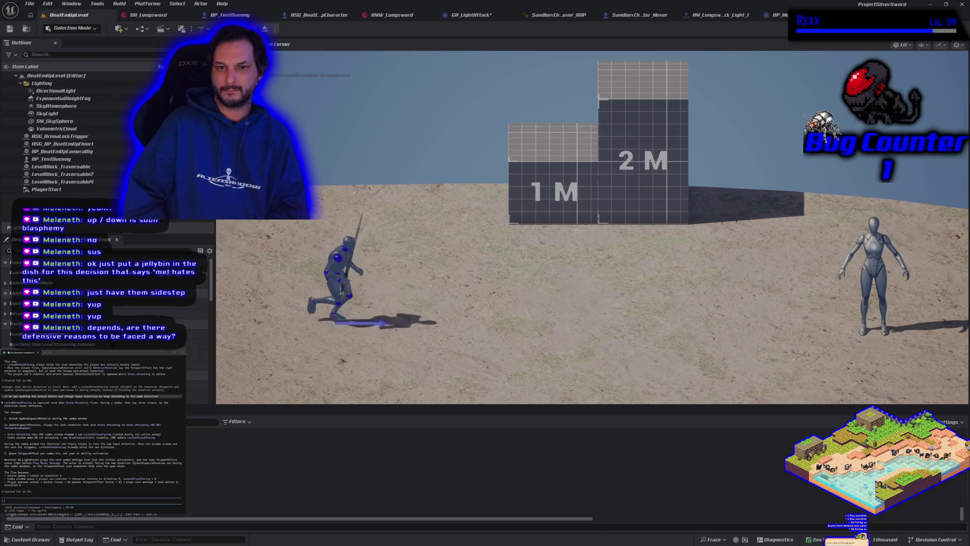
key("w")
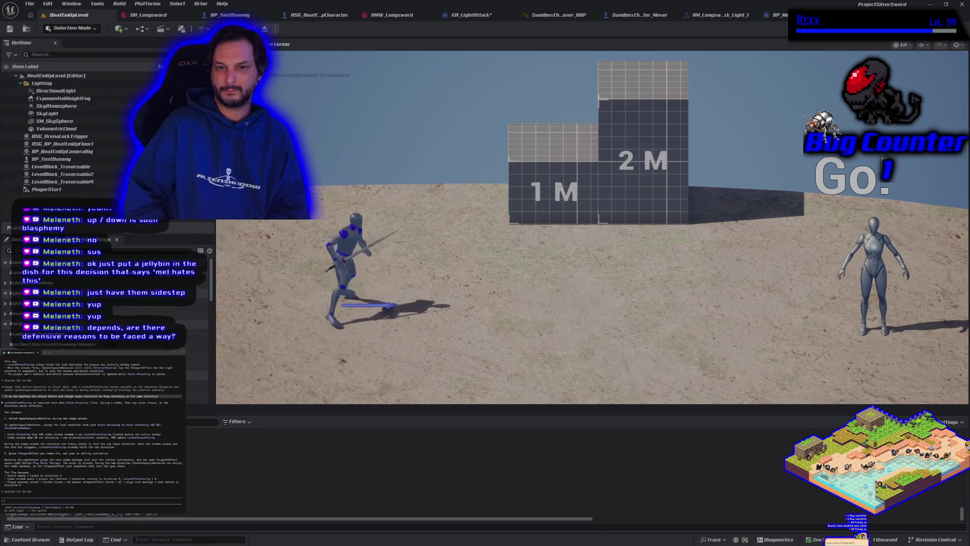
key("s")
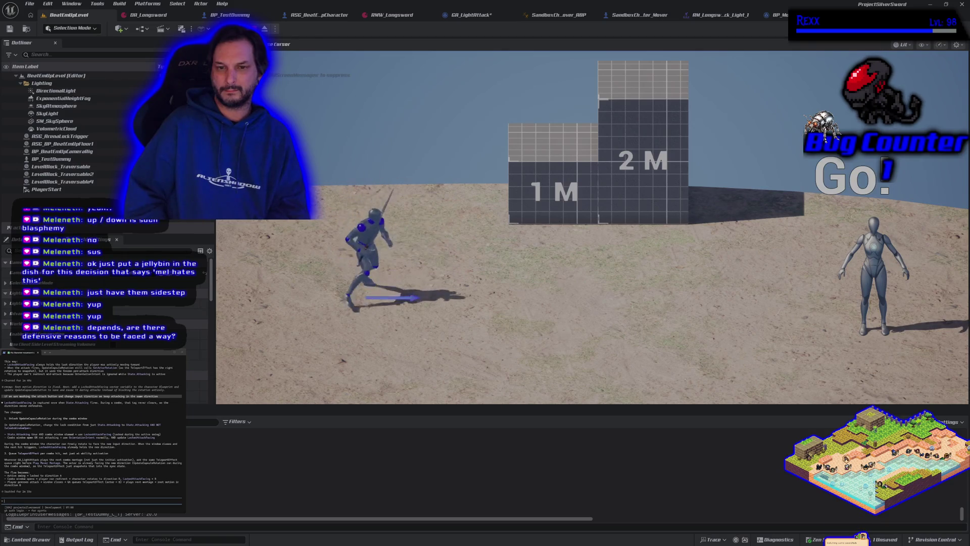
key("w")
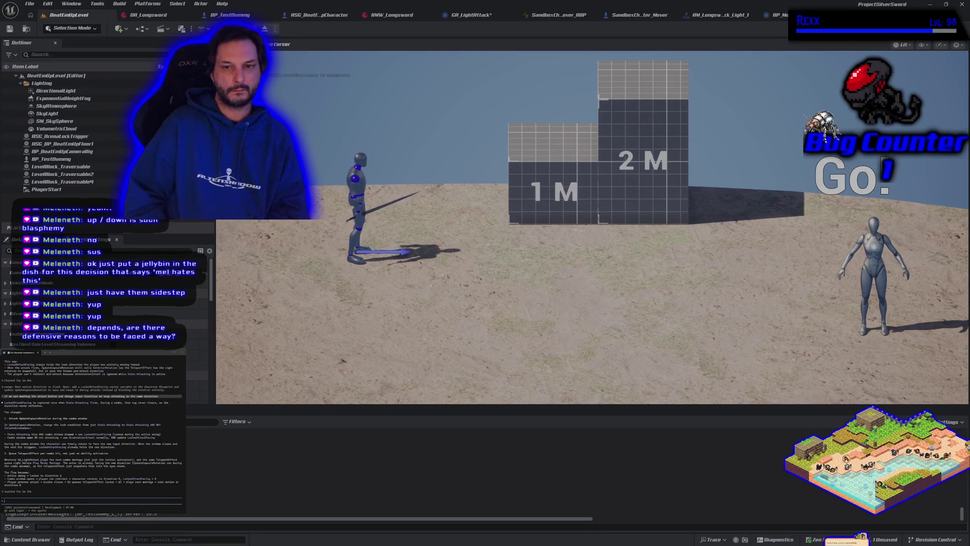
key("s")
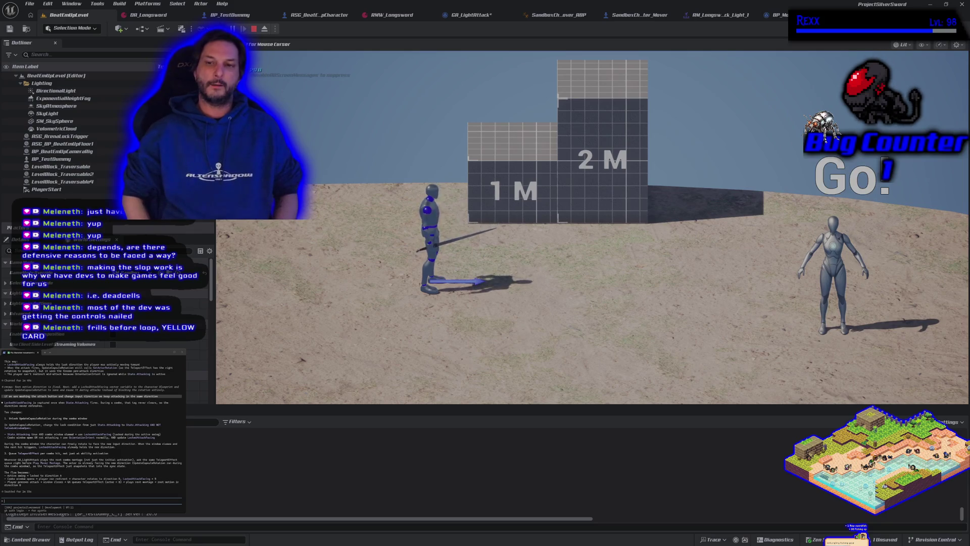
Mantle onto the 1 M block, climb to the 2 M block, then drop down in front
key("w")
key("space")
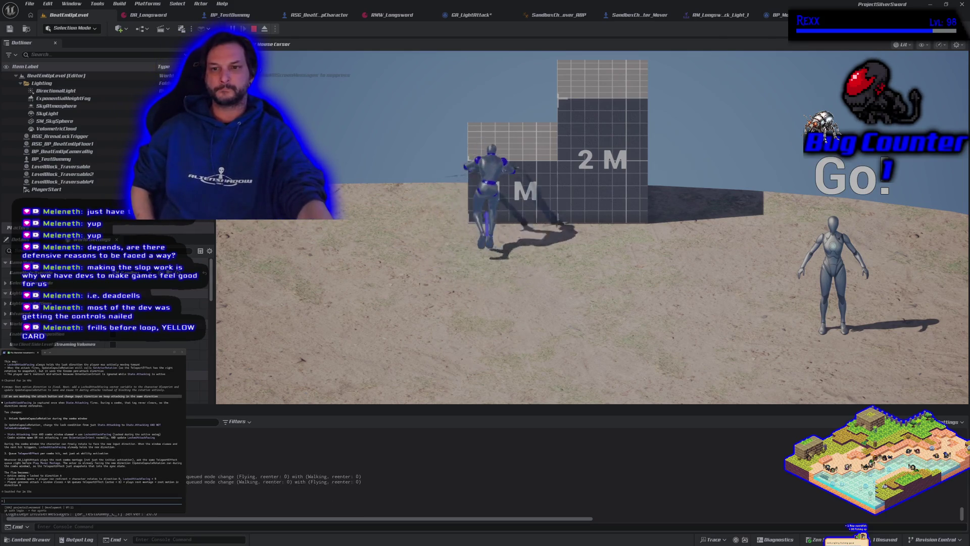
key("space")
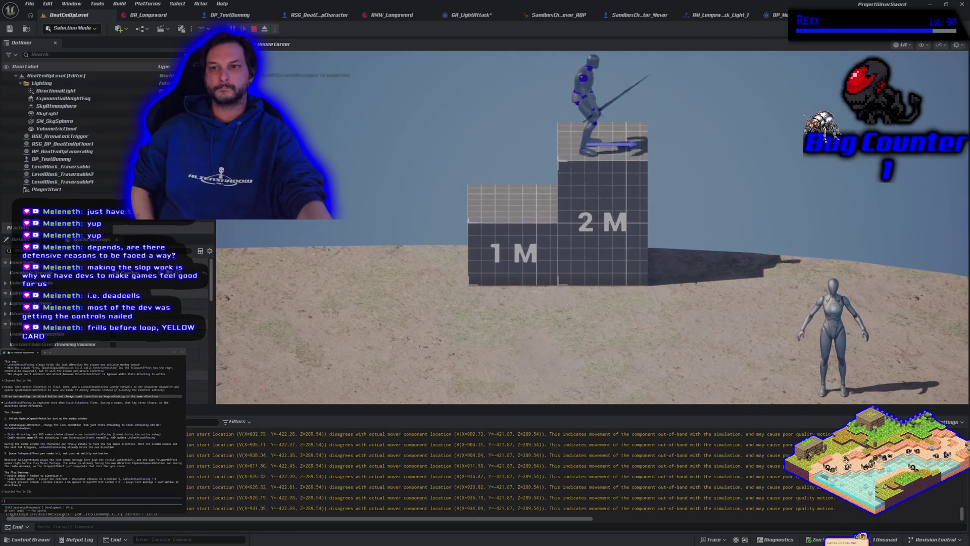
key("s")
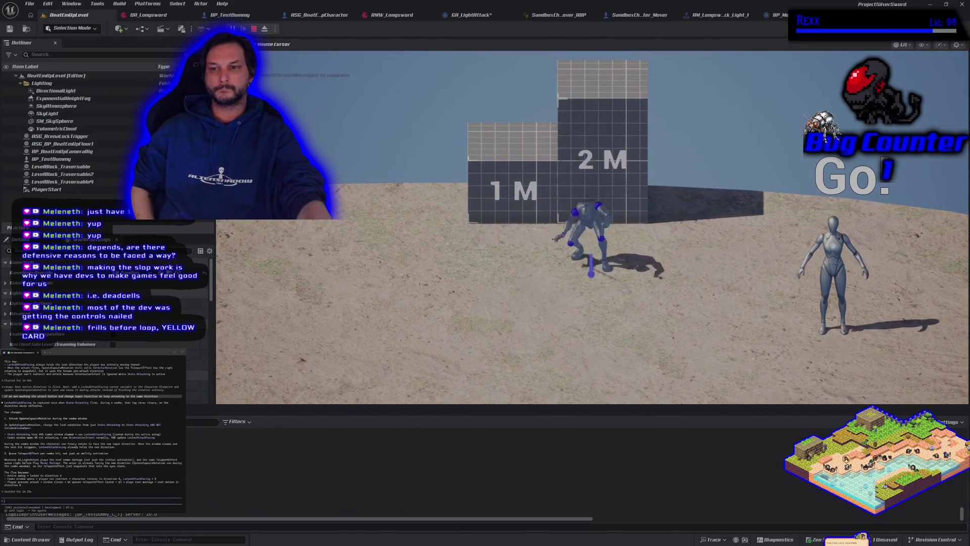
Run left and right swinging the sword, ending with the dash arrow pointing right
key("a")
key("d")
key("a")
key("d")
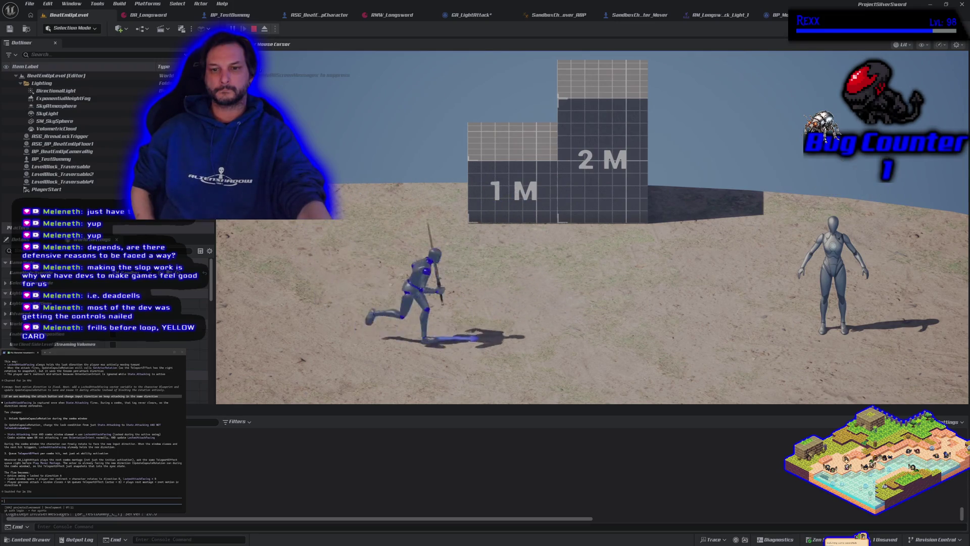
key("a")
key("d")
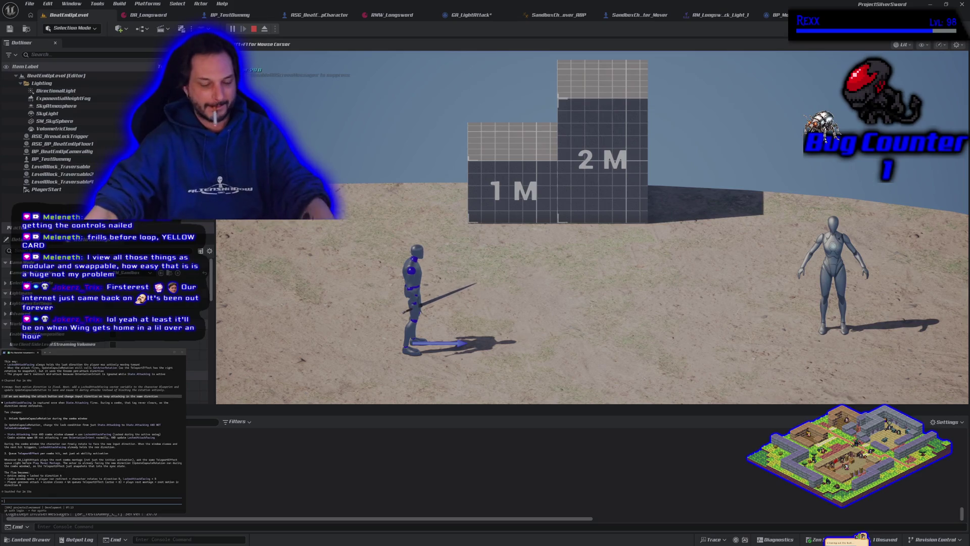
Attack while running right and left across the sand
key("a")
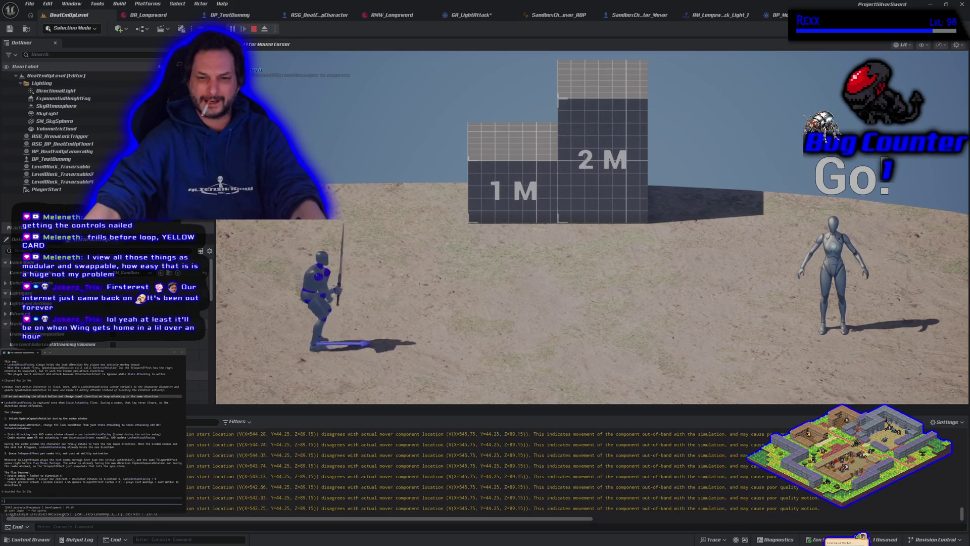
key("d")
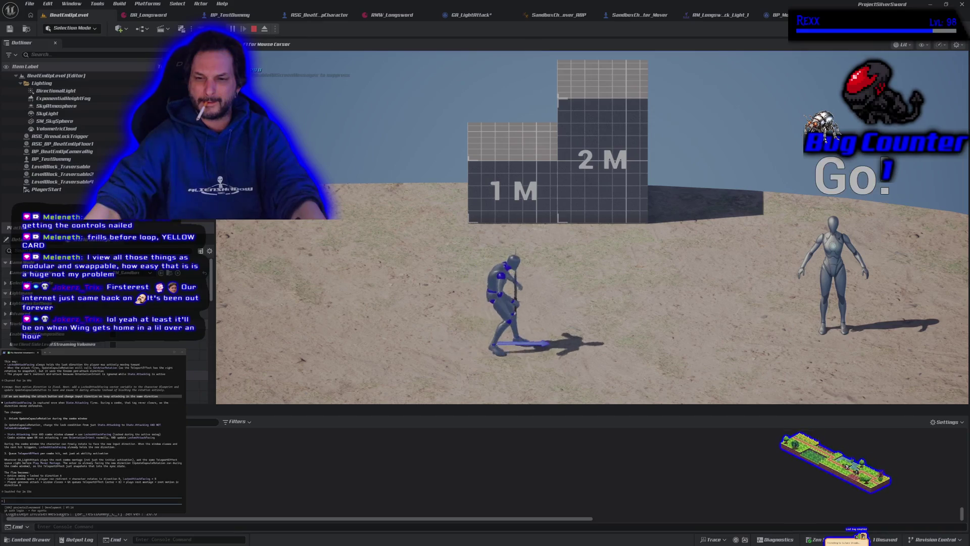
key("a")
key("d")
key("a")
key("a")
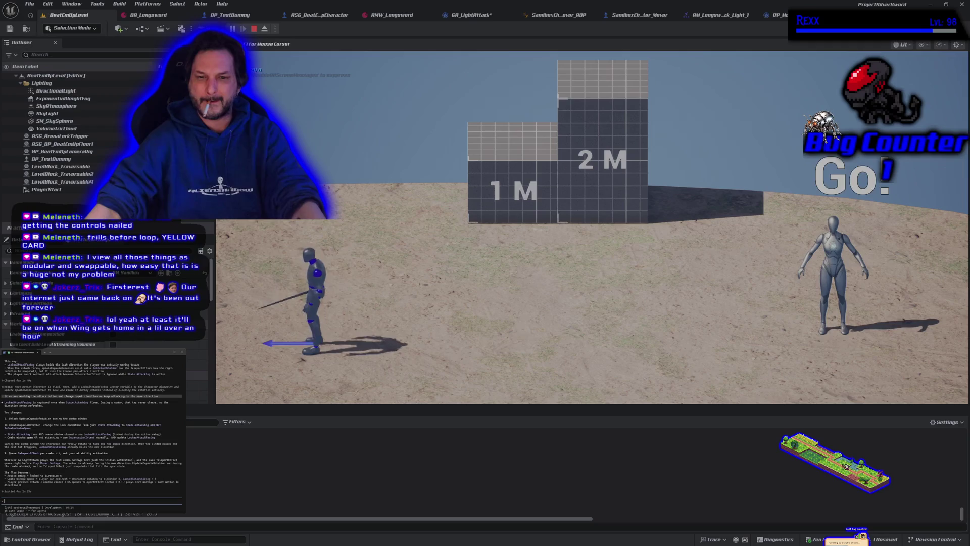
key("d")
key("d")
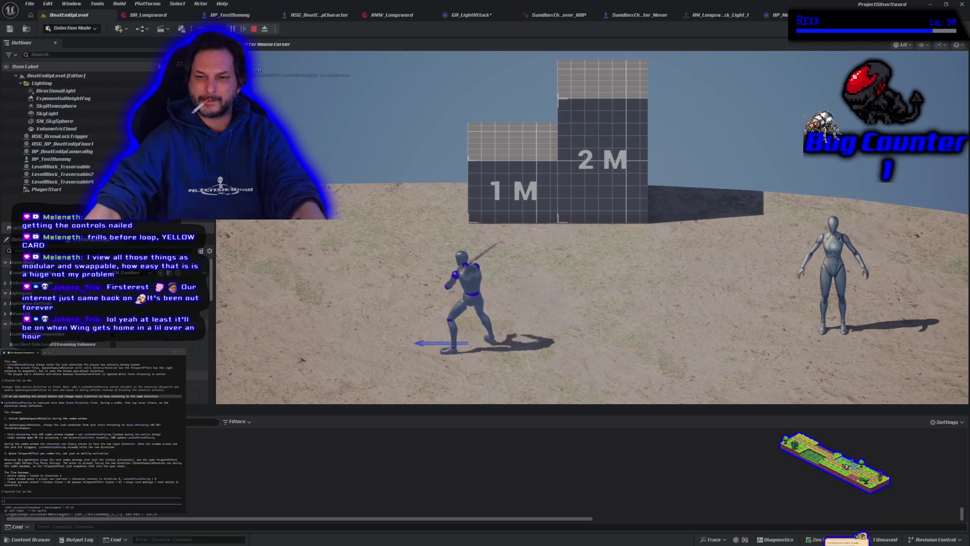
Keep attacking left and right, moving past the training dummy and toward the camera
key("a")
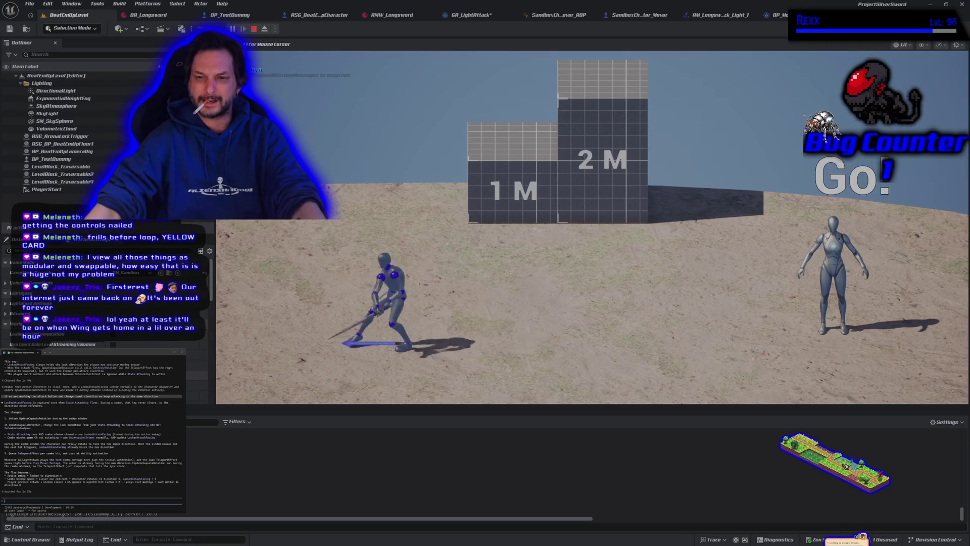
key("d")
key("d")
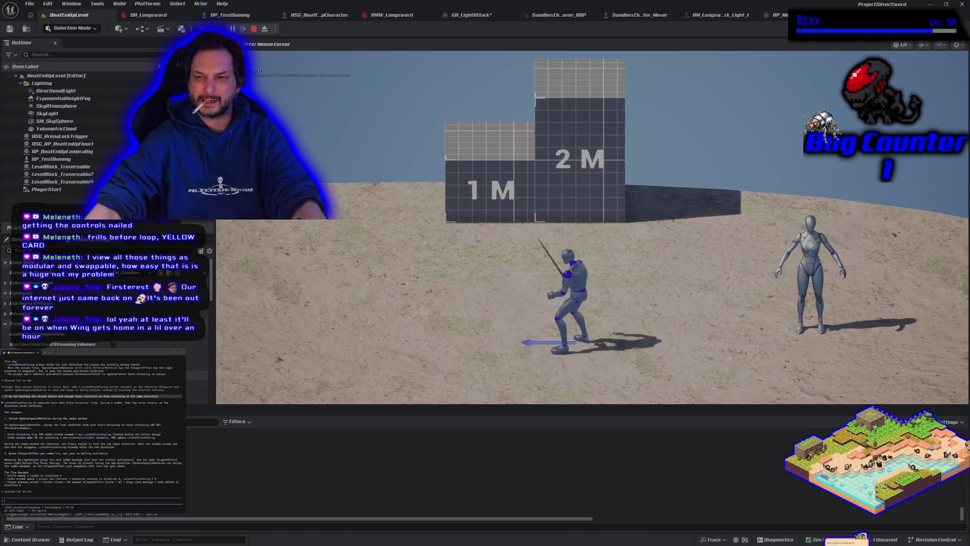
key("d")
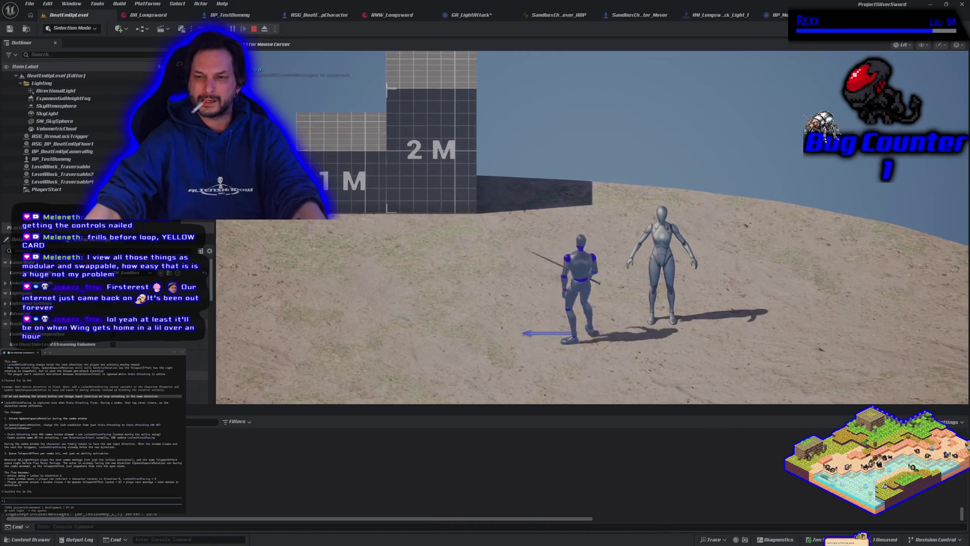
key("a")
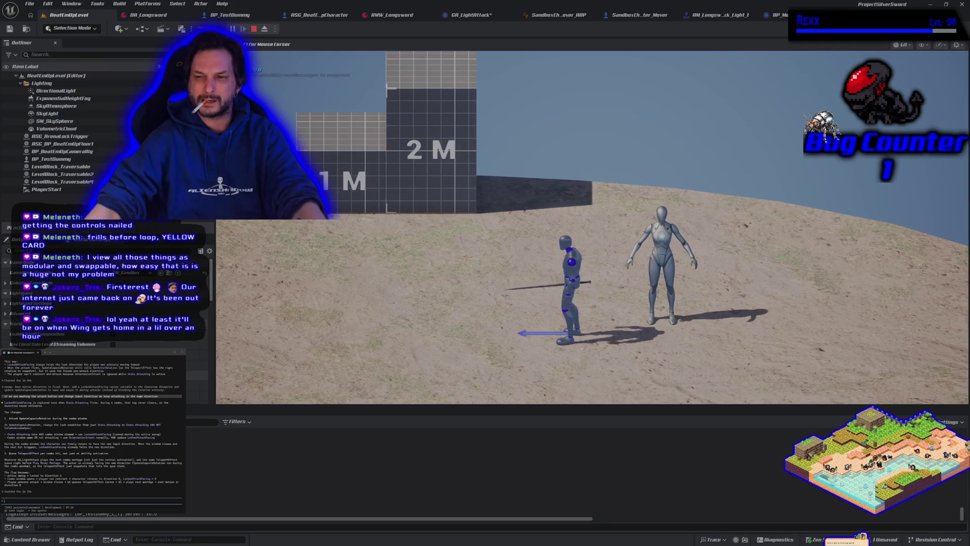
key("d")
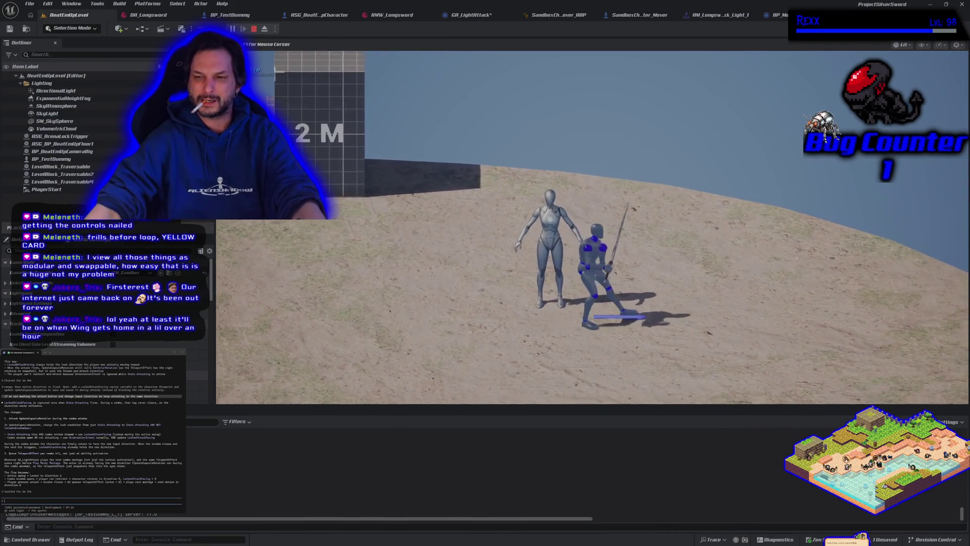
key("s")
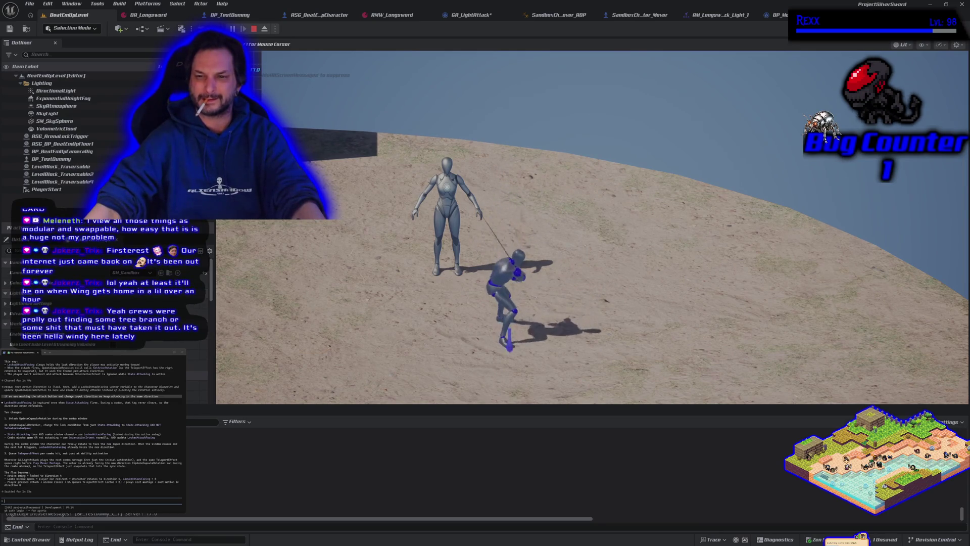
Perform J light attacks toward the dummy while moving right, then stop the play test
key("j")
key("j")
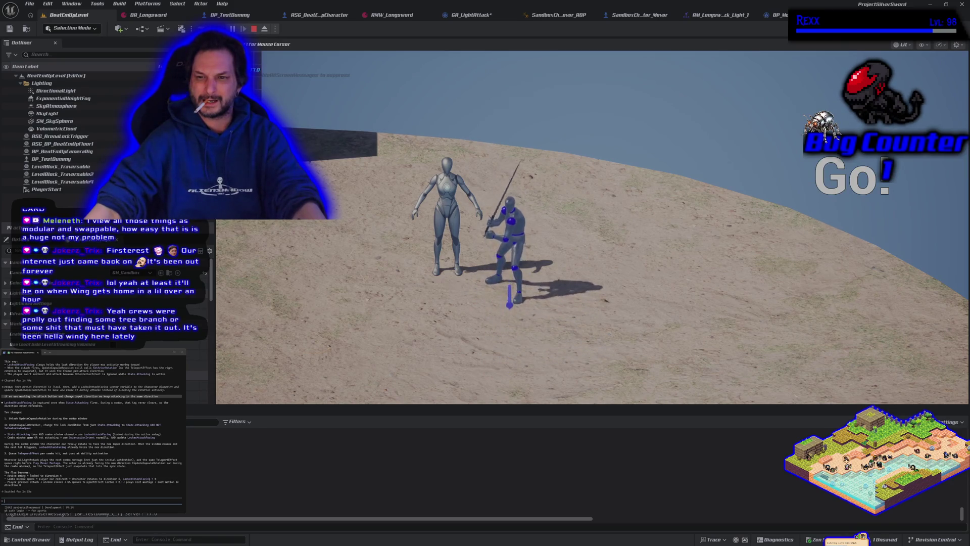
key("d")
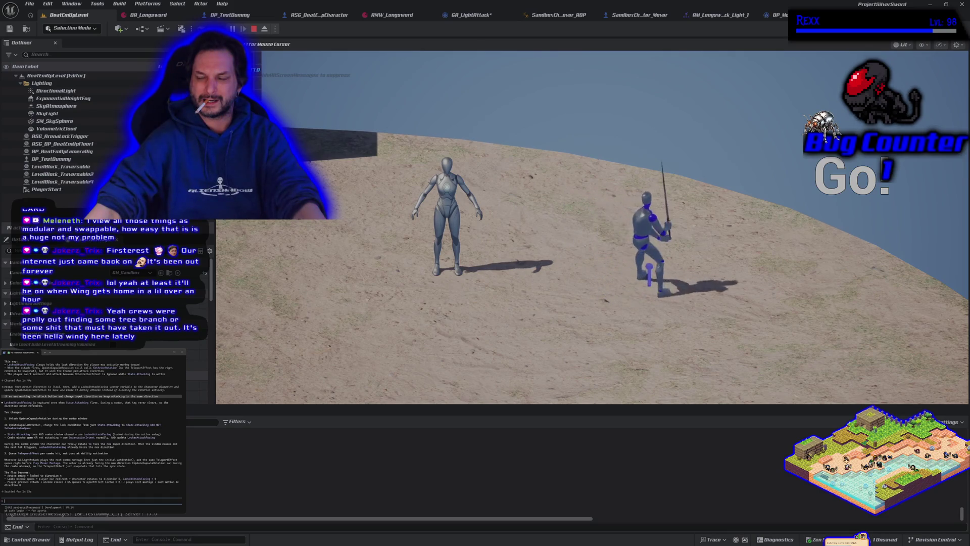
key("j")
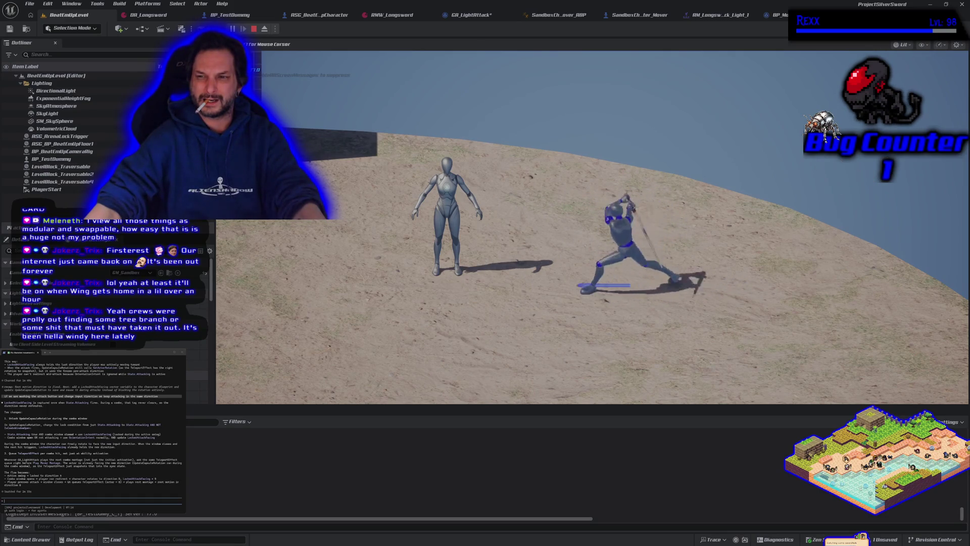
key("j")
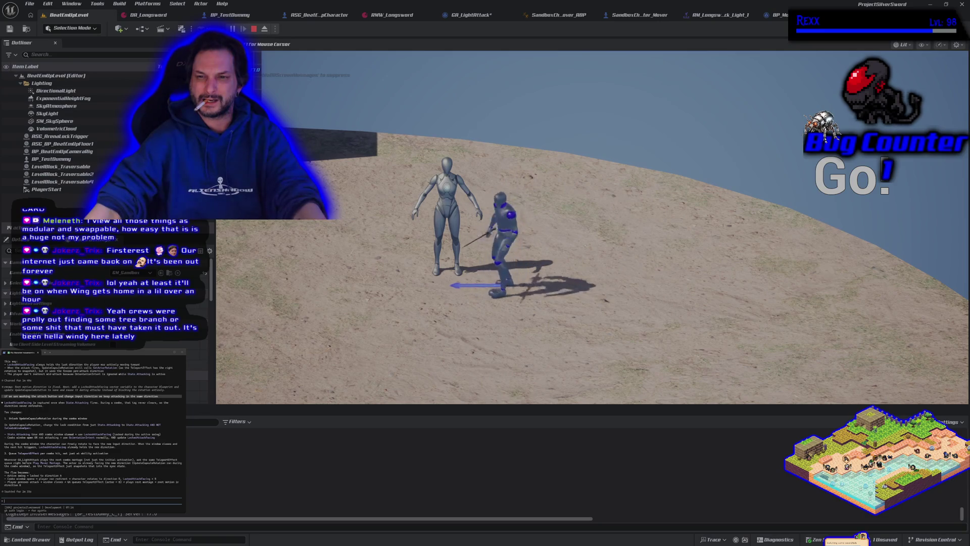
key("d")
key("Escape")
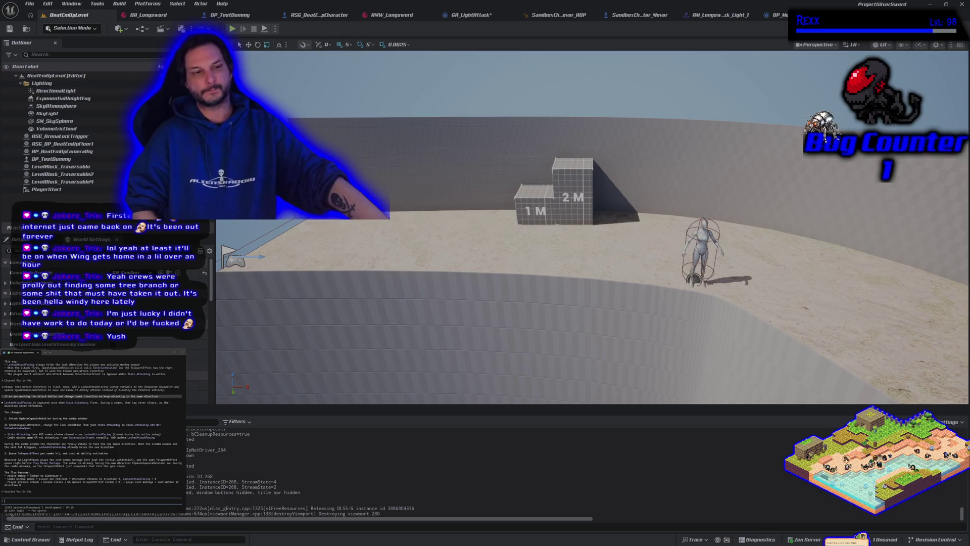
Show the Make Teleport Instant Movement Effect node in GA_LightAttack's EventGraph, then press Play
left_click(472, 16)
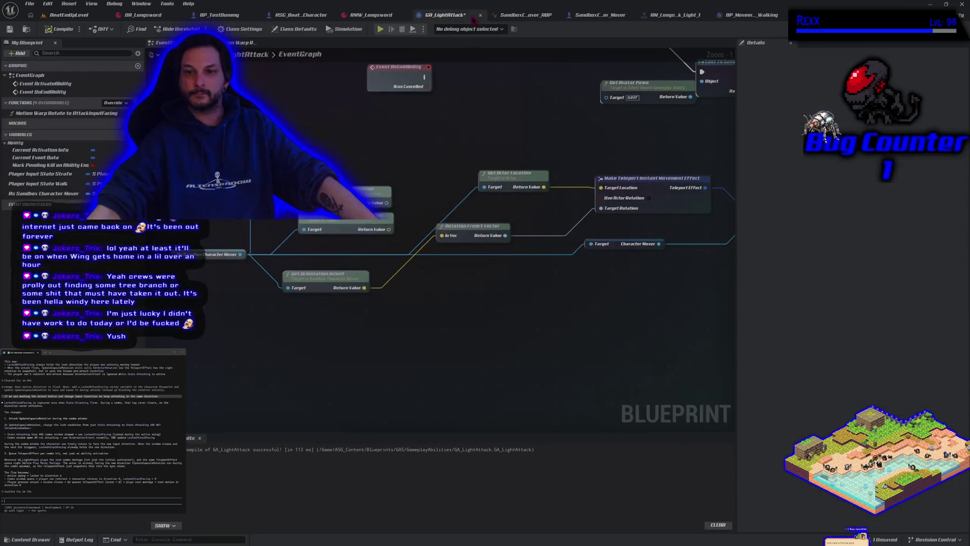
left_click_drag(469, 323, 447, 347)
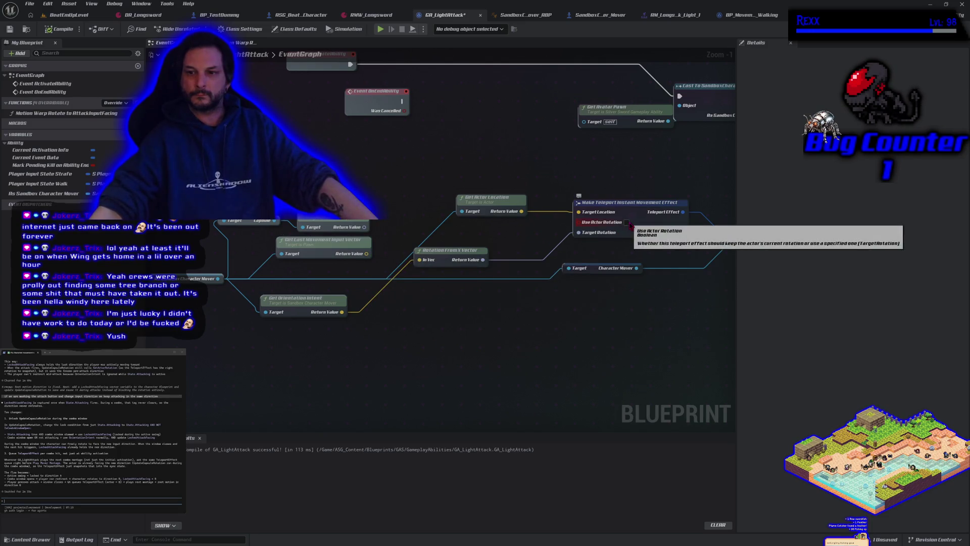
left_click(380, 30)
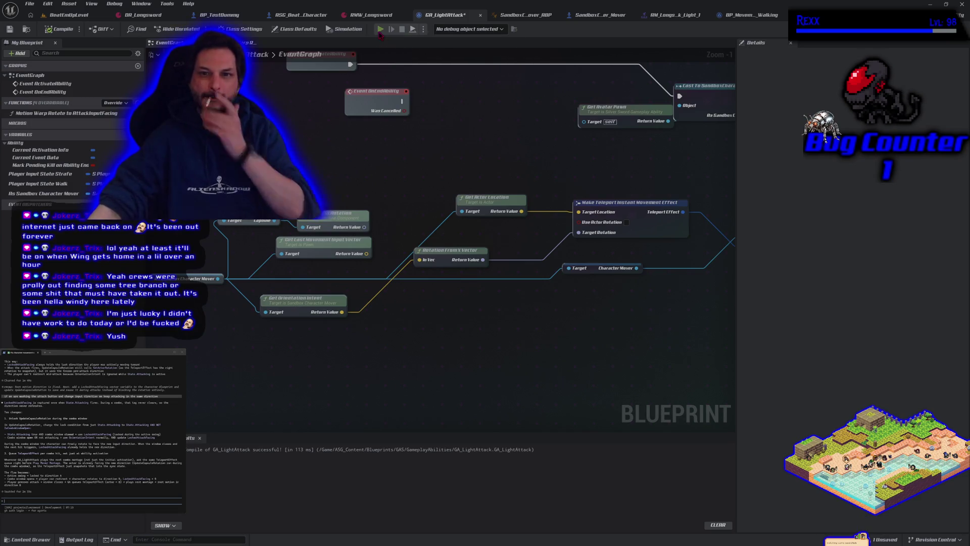
Attack while alternating between moving left and right across the sand
key("d")
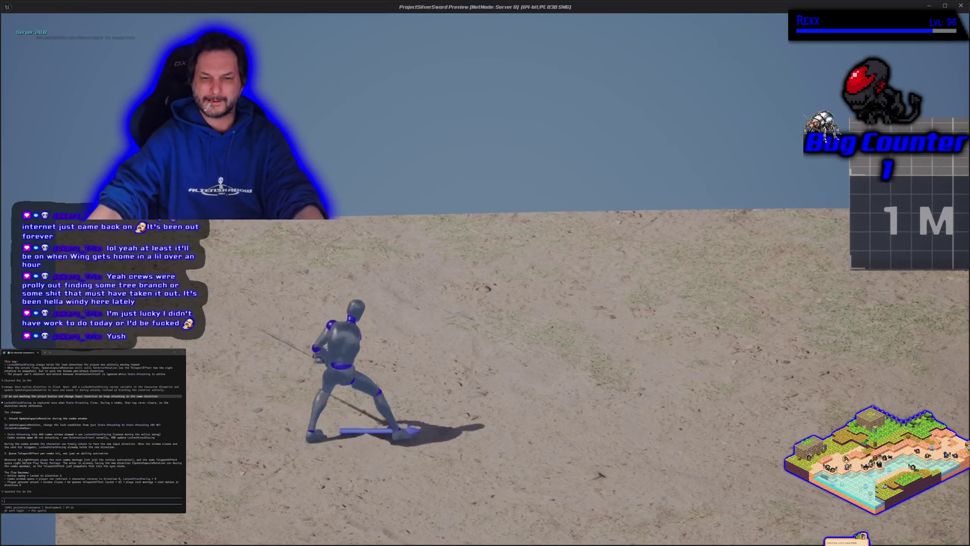
key("a")
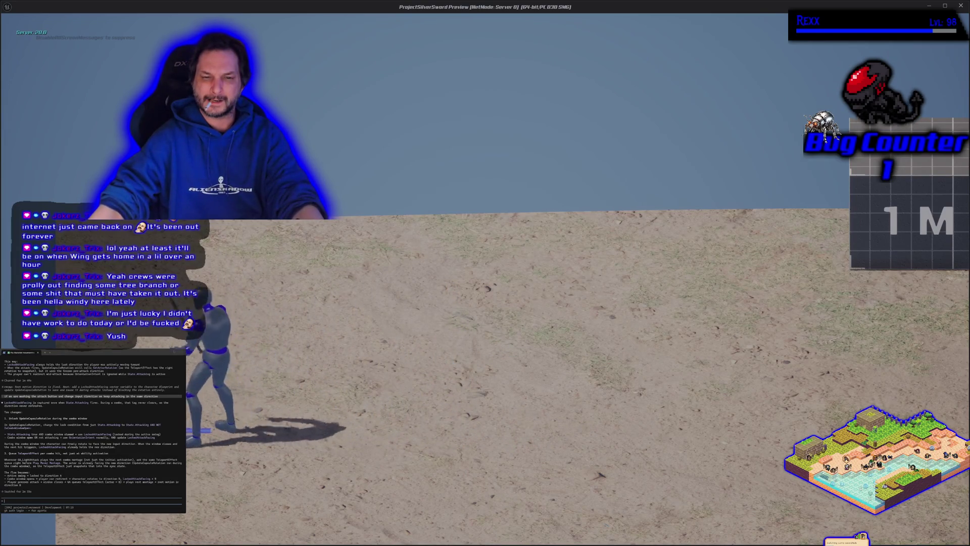
key("d")
key("d")
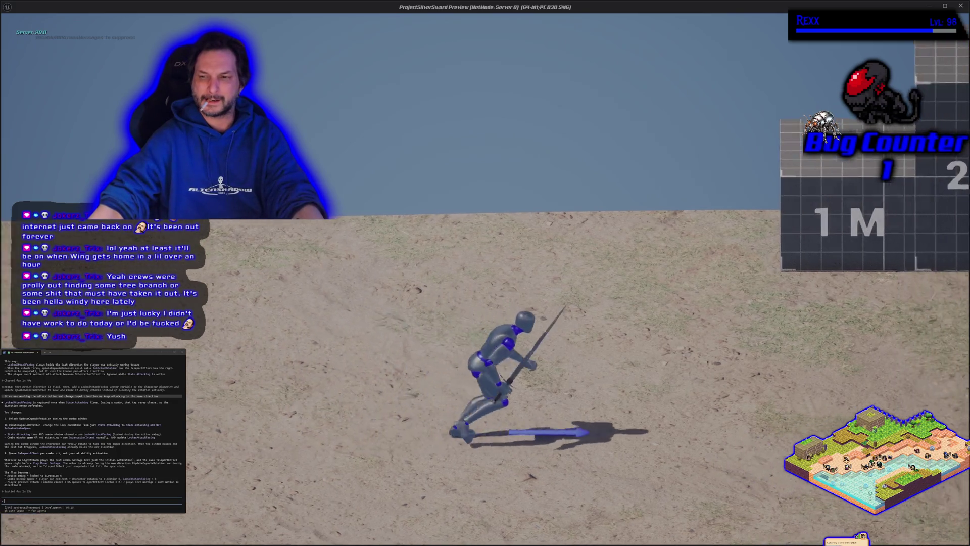
key("d")
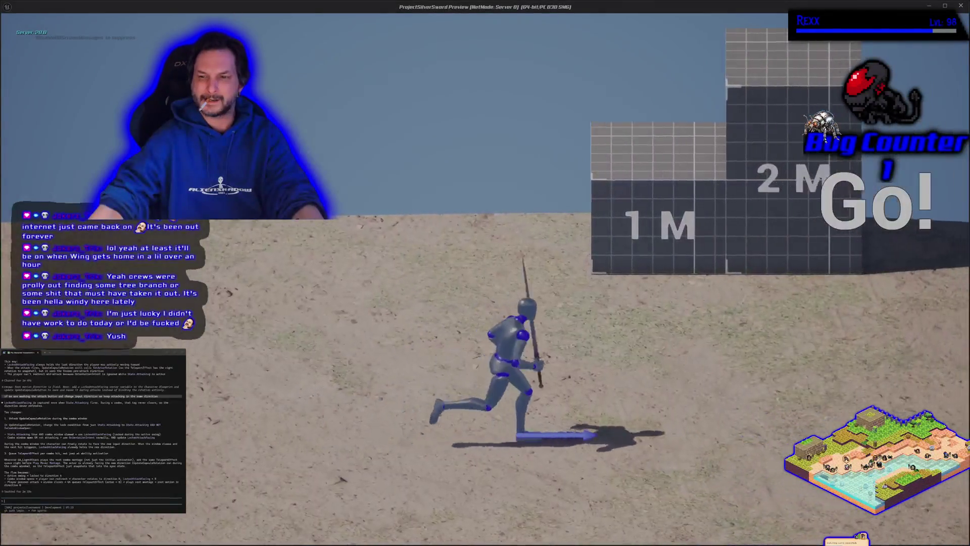
key("a")
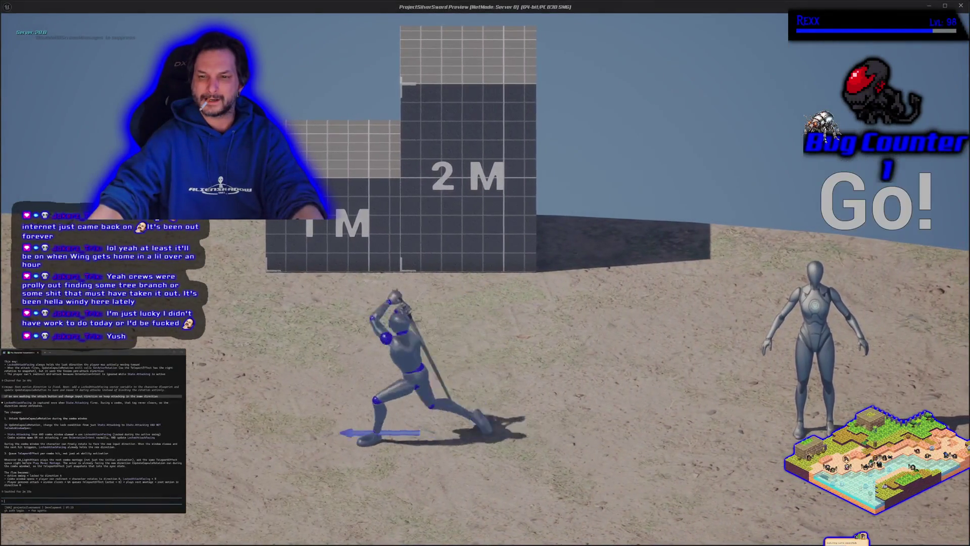
key("a")
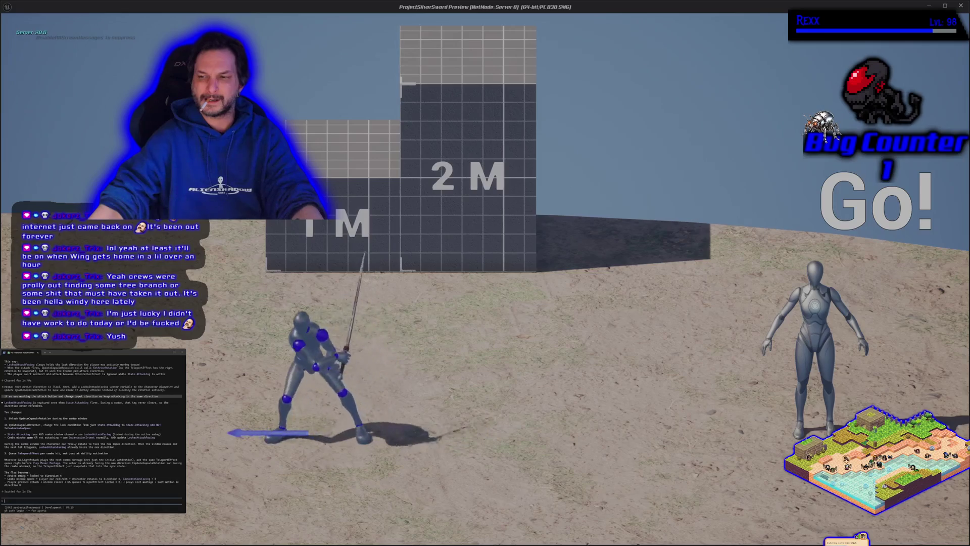
key("d")
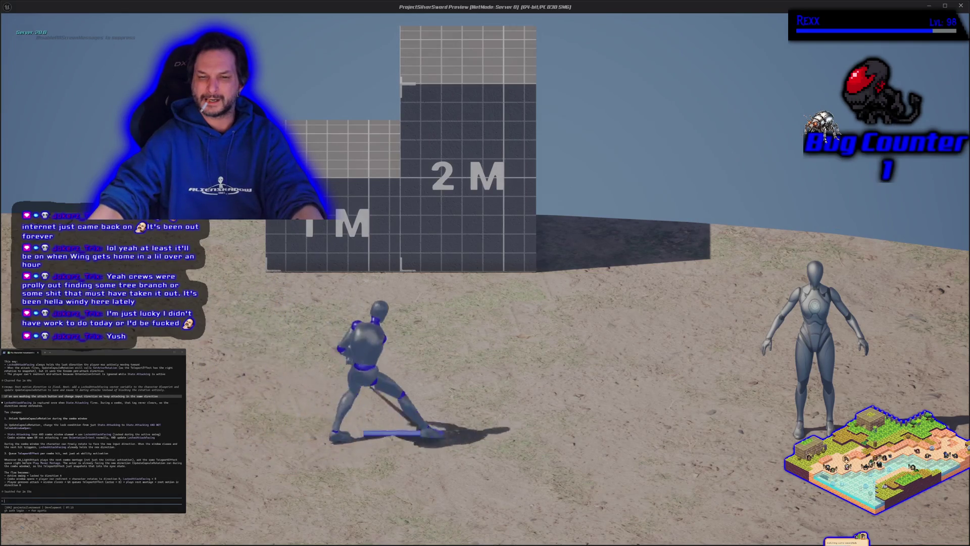
Jump onto the 2M block, then attack right, left and toward the other mannequin
key("w")
key("space")
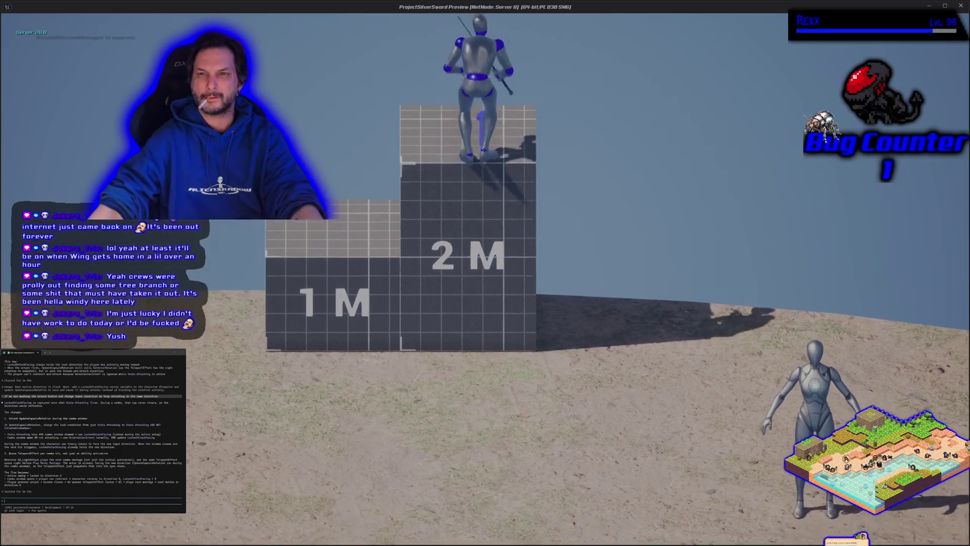
key("d")
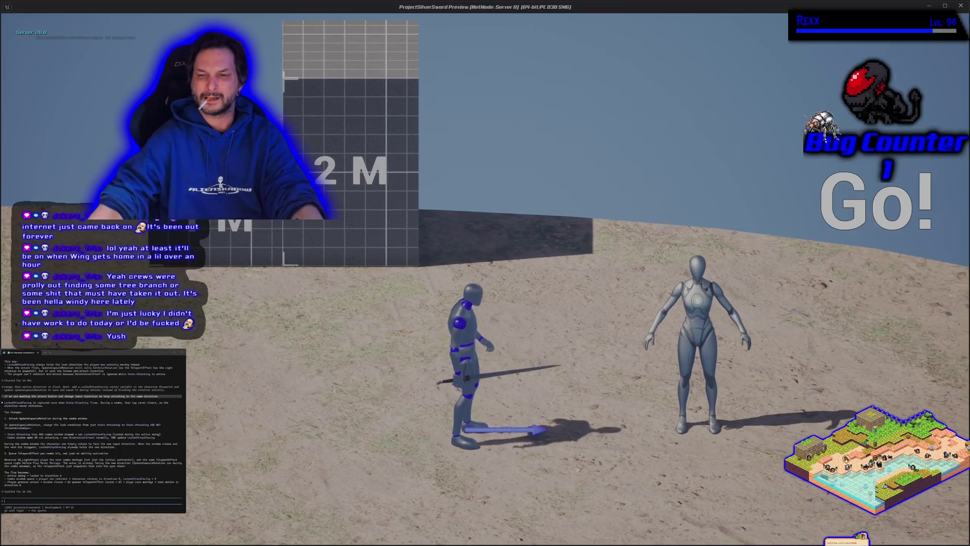
key("a")
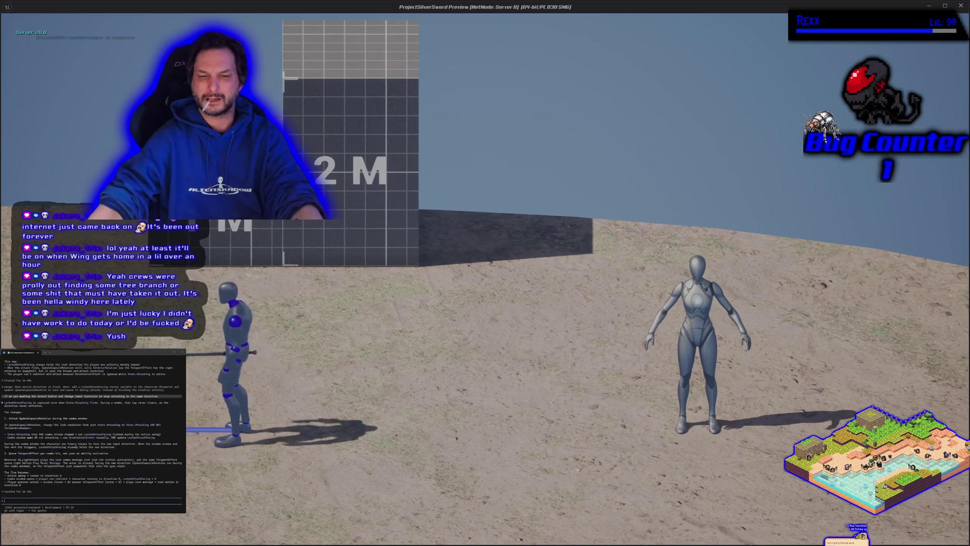
key("d")
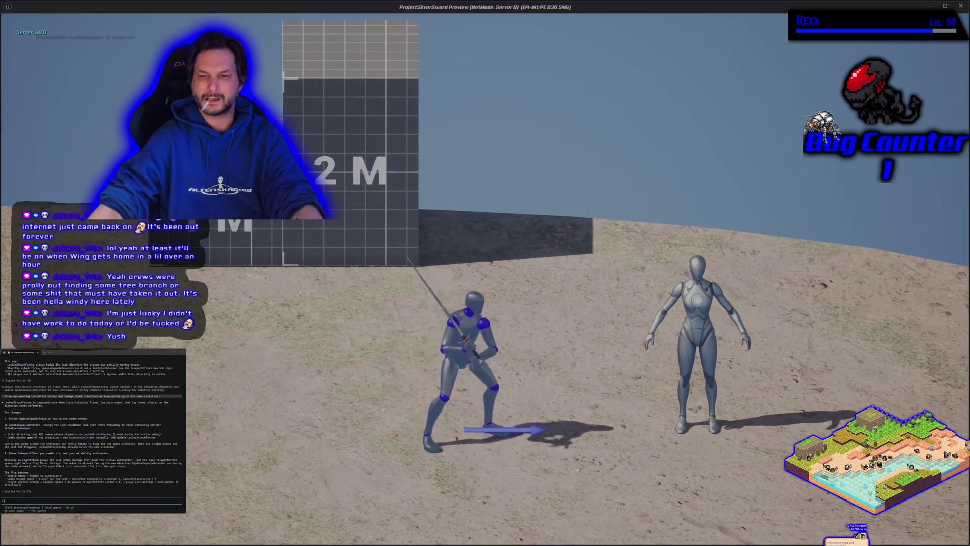
key("d")
Chain left and right lunging sword attacks around the grey mannequin
key("a")
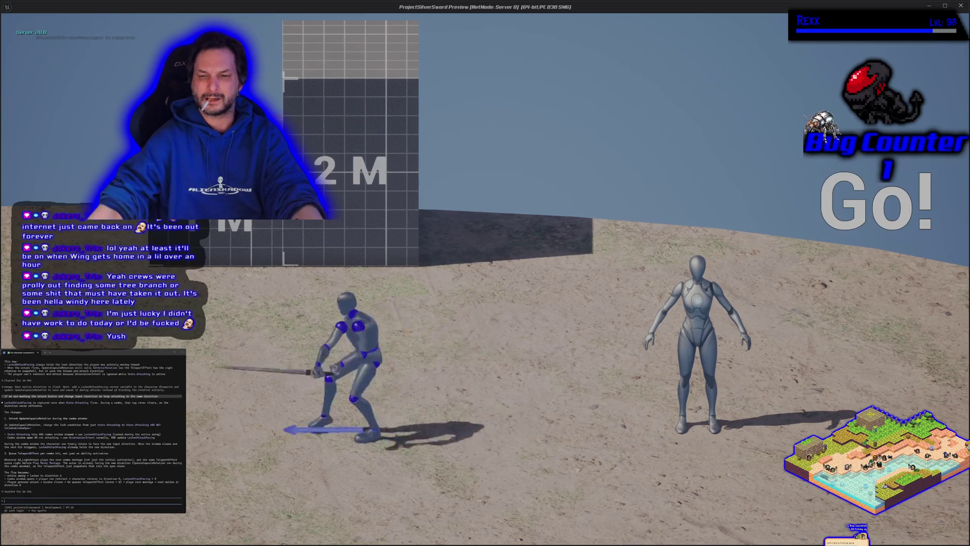
key("a")
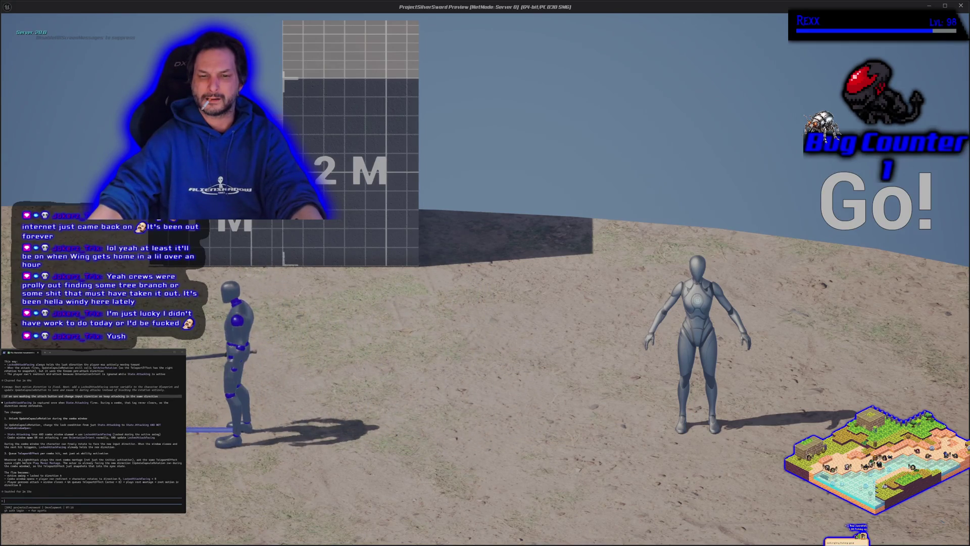
key("d")
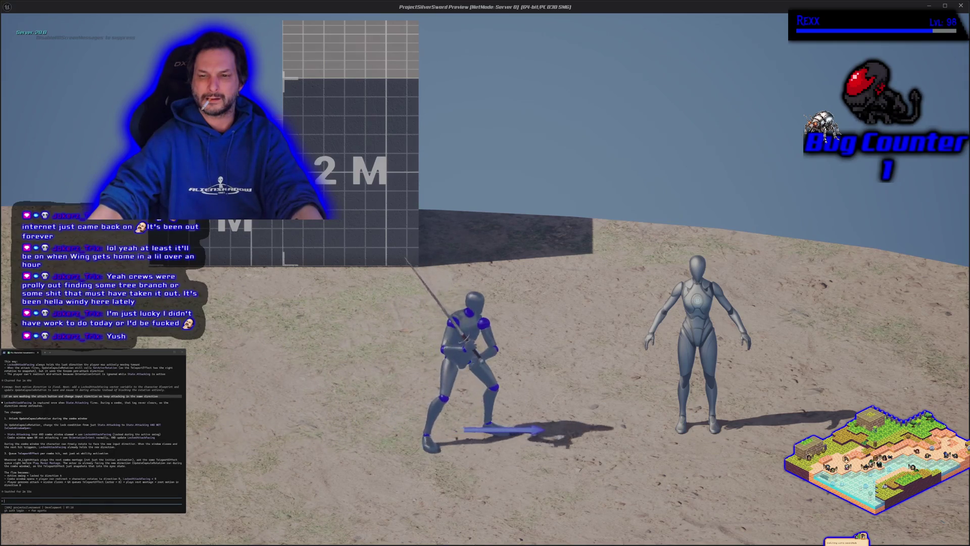
key("d")
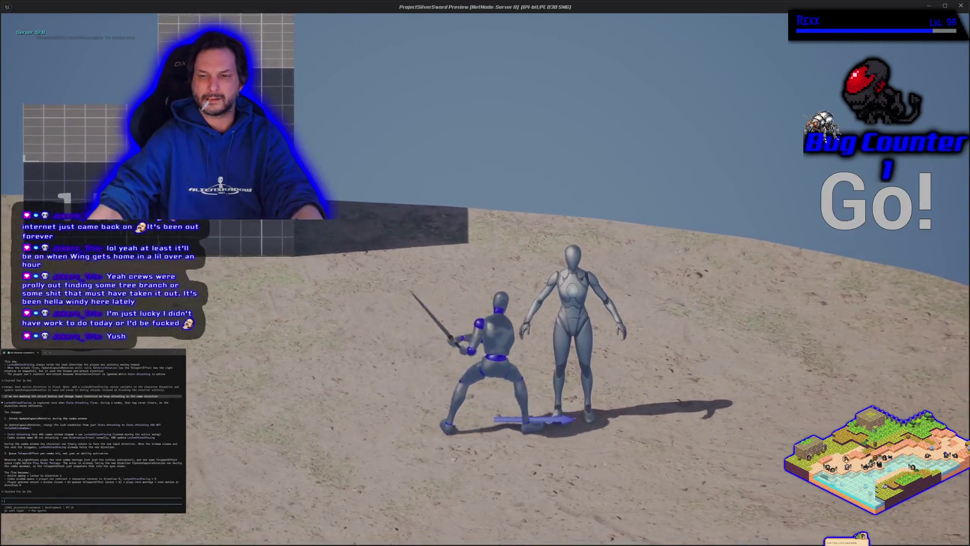
key("a")
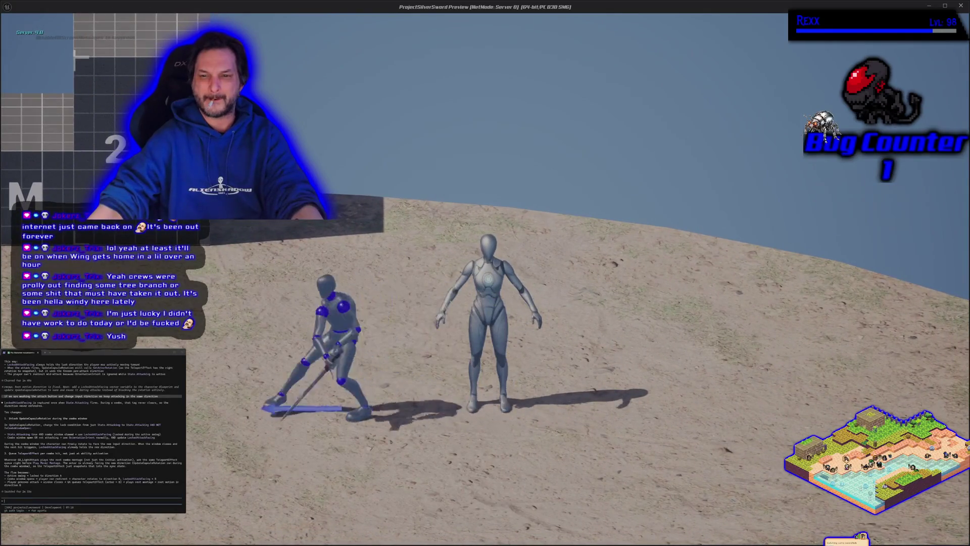
key("d")
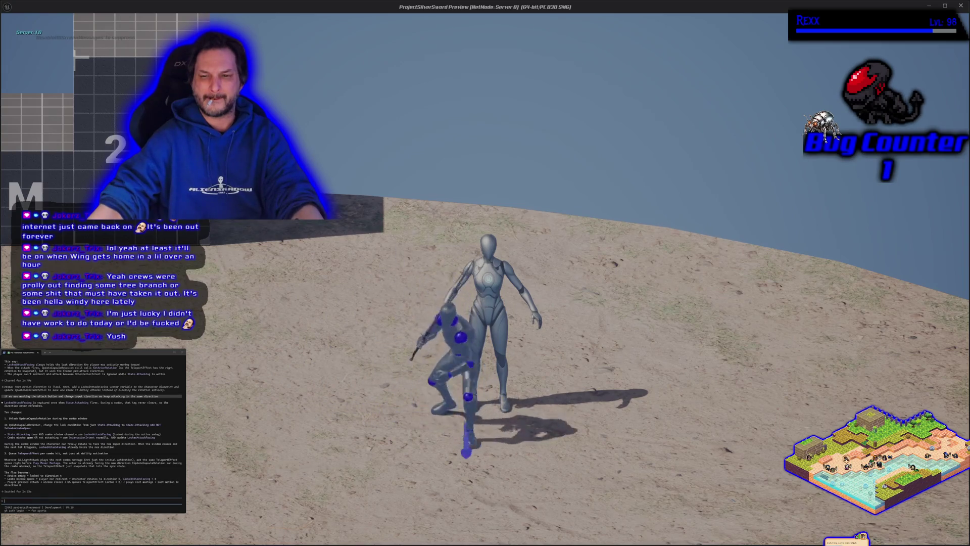
Attack toward and away from the camera, then stop the play session
key("s")
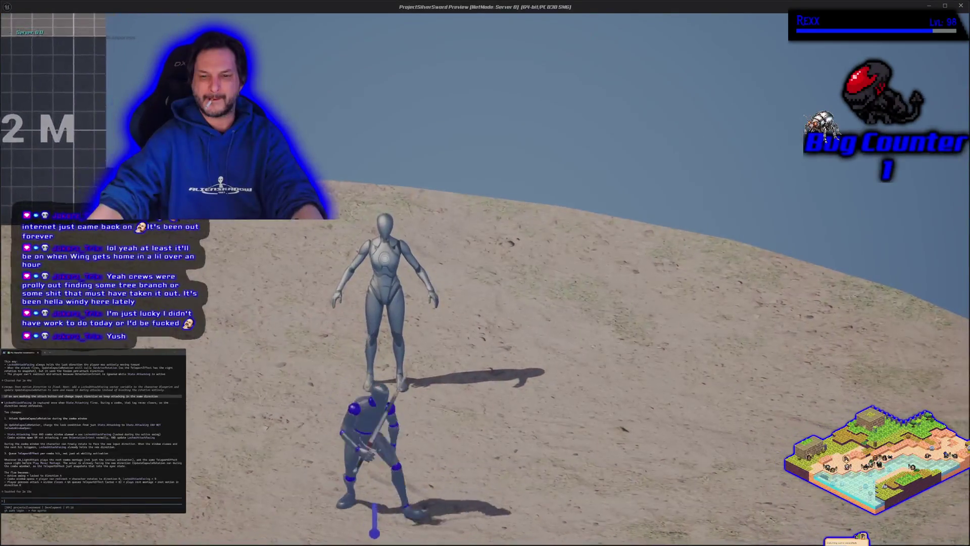
key("d")
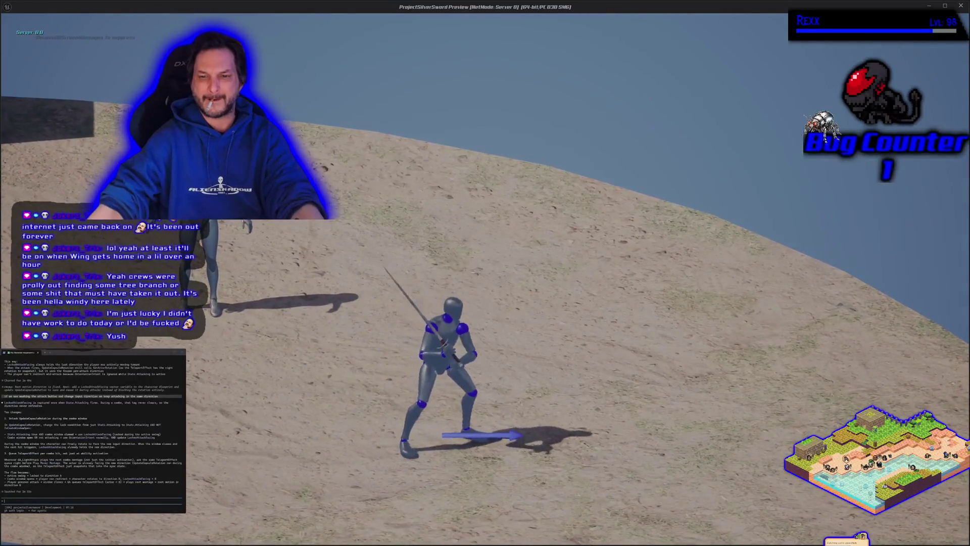
key("w")
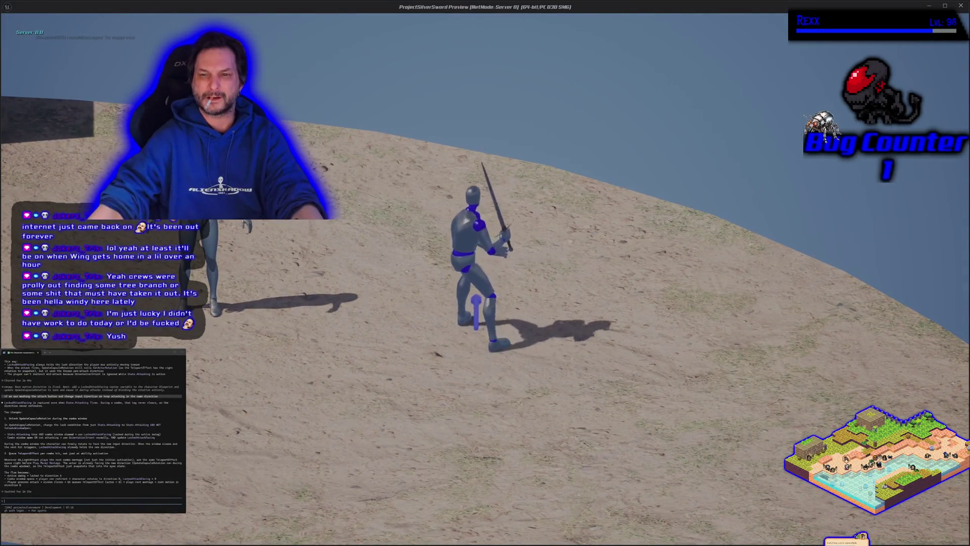
key("s")
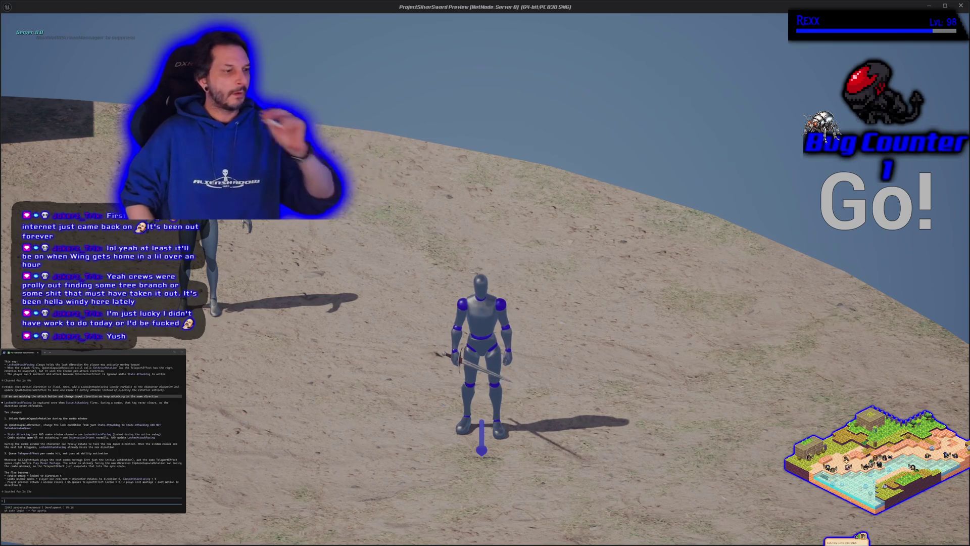
key("Escape")
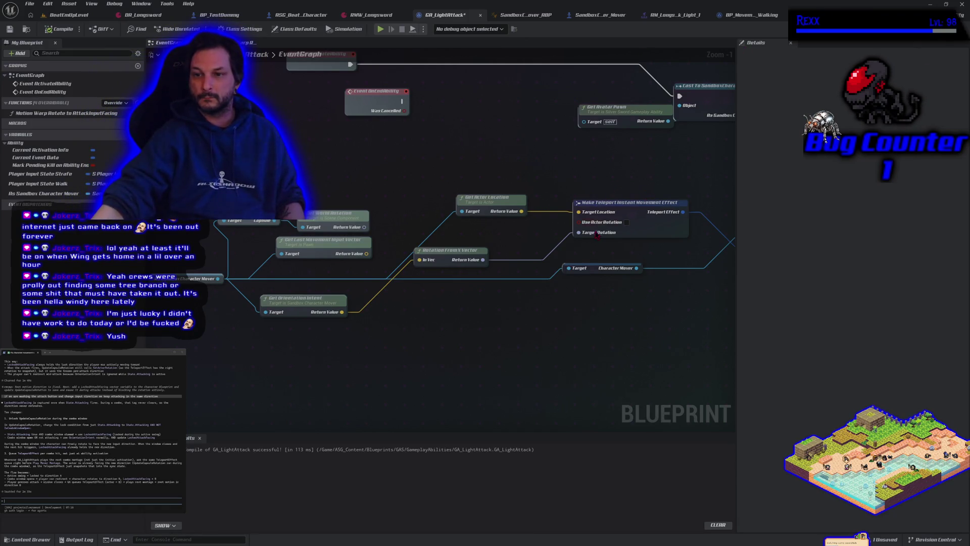
Enable Use Actor Rotation on the teleport effect, recompile GA_LightAttack, and launch a play test
left_click(627, 223)
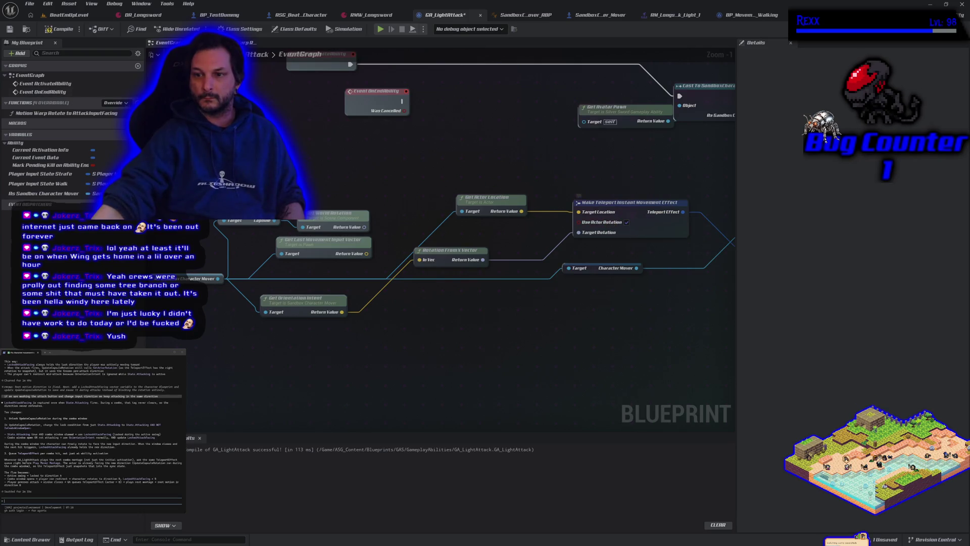
left_click(56, 29)
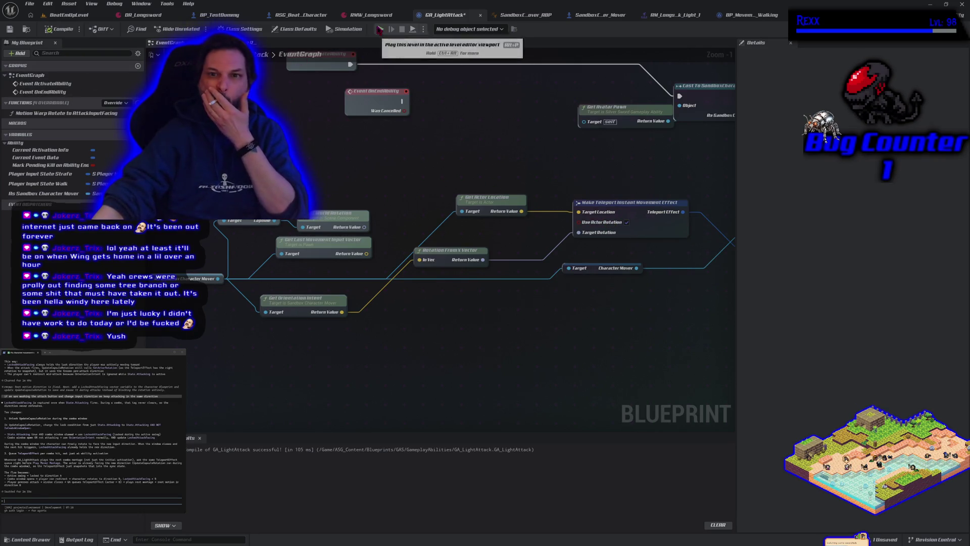
left_click(379, 29)
Attack while moving right, then left, then run back to the right
key("d")
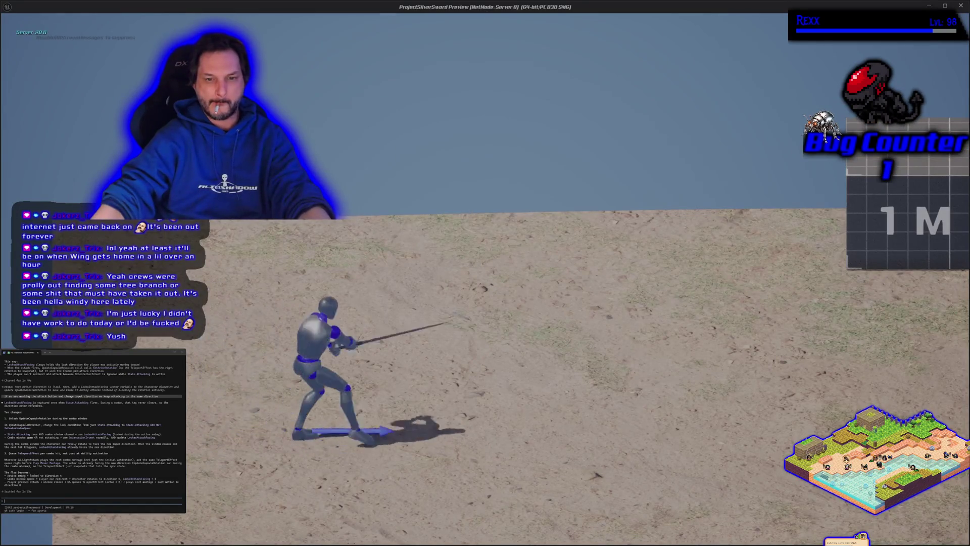
key("w")
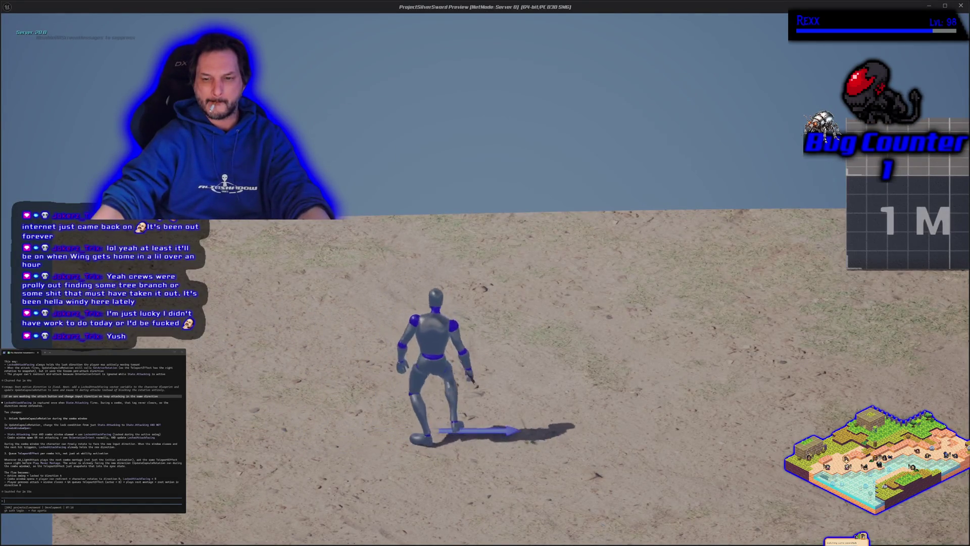
key("a")
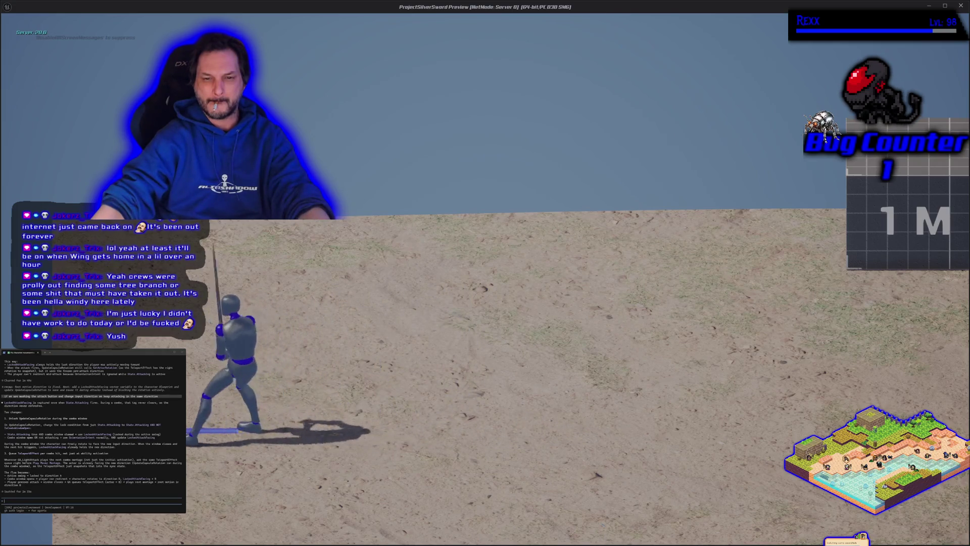
key("a")
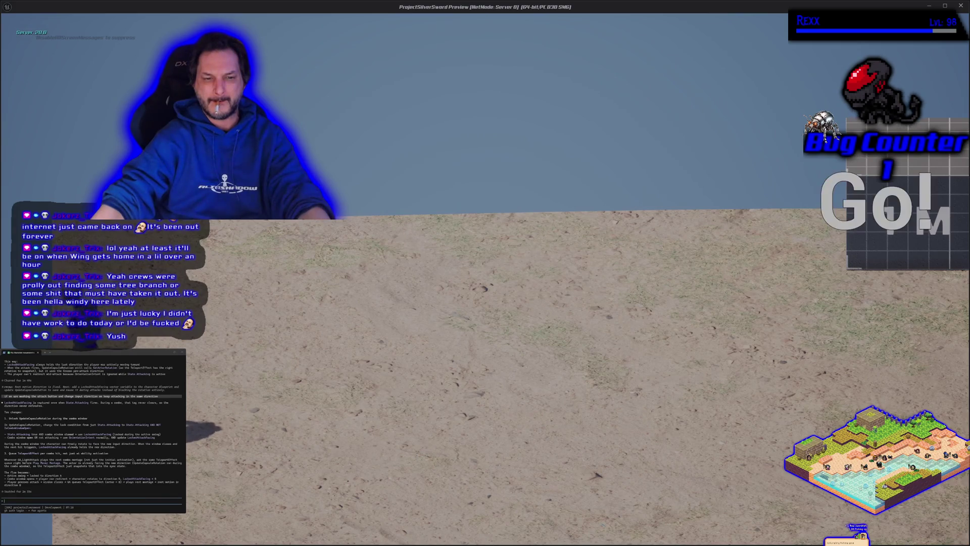
key("d")
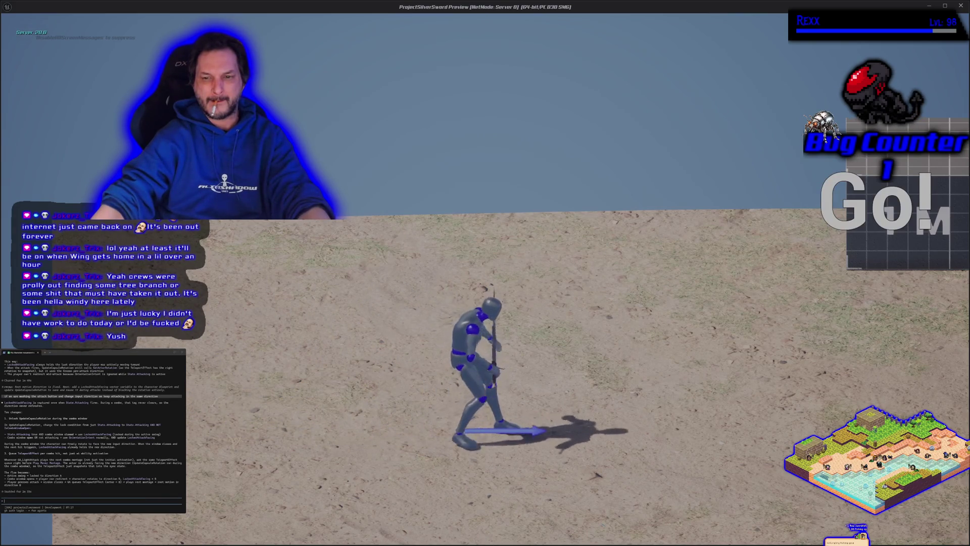
Swing attacks toward the upper left and toward the camera, then end the session
key("w")
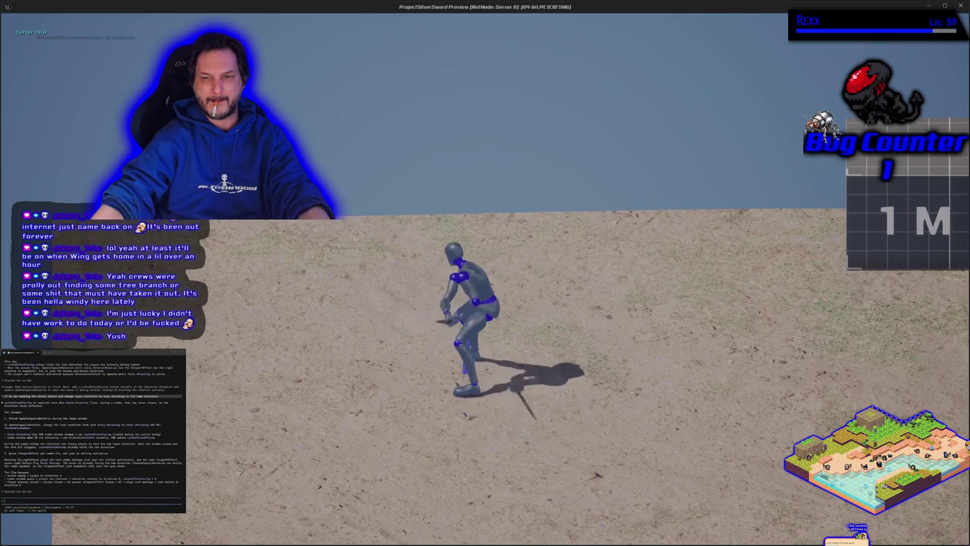
key("s")
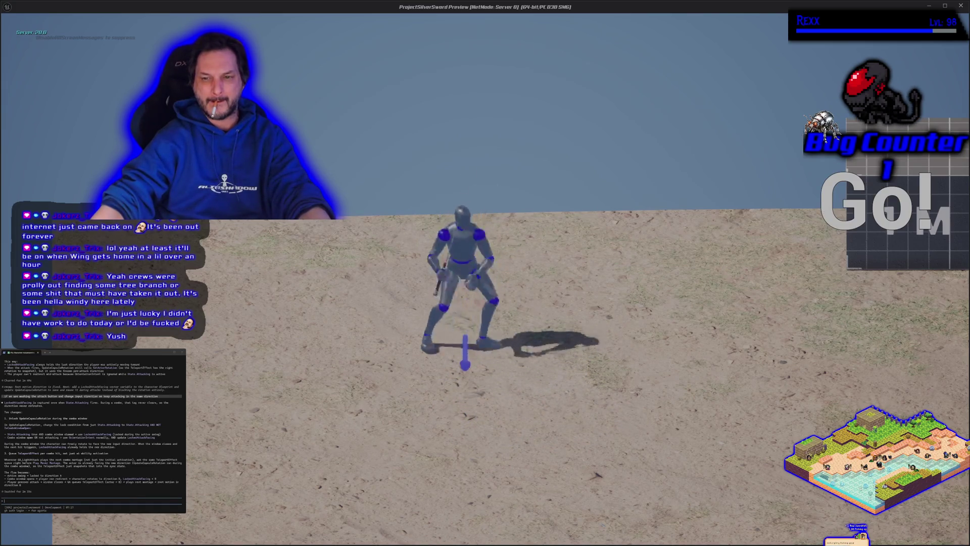
key("s")
key("s")
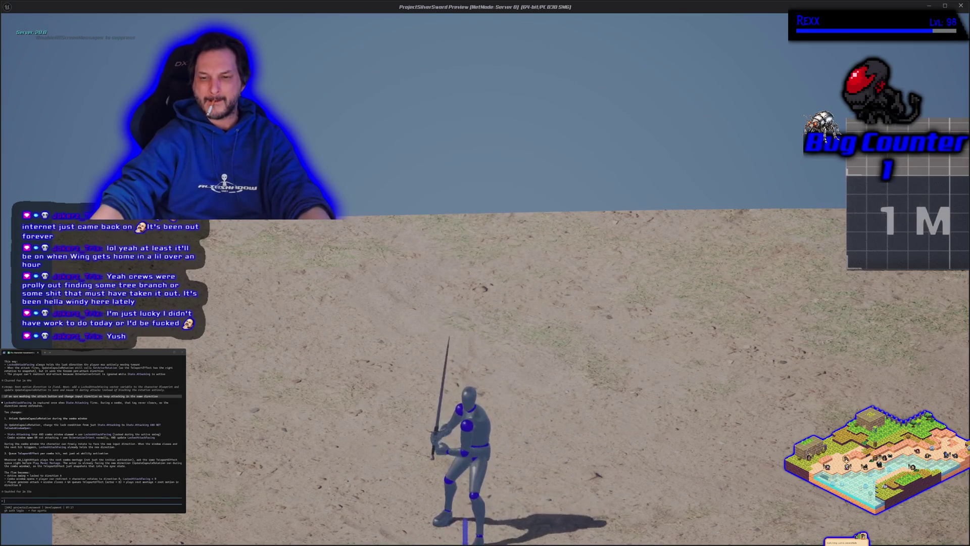
key("w")
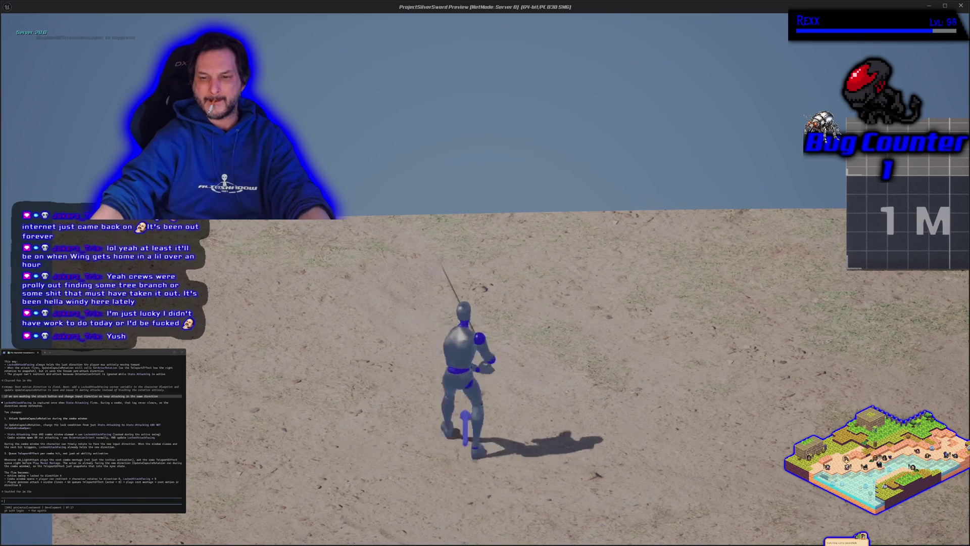
key("s")
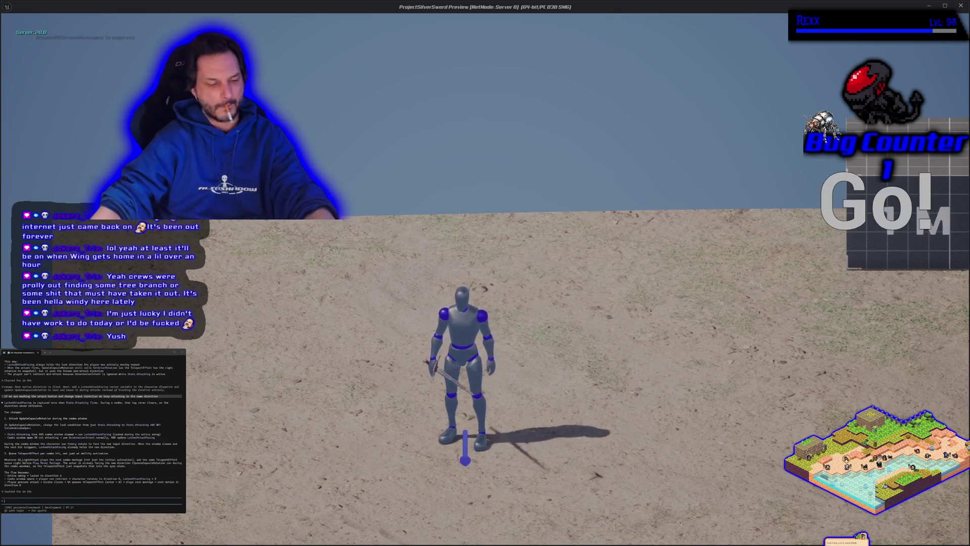
key("Escape")
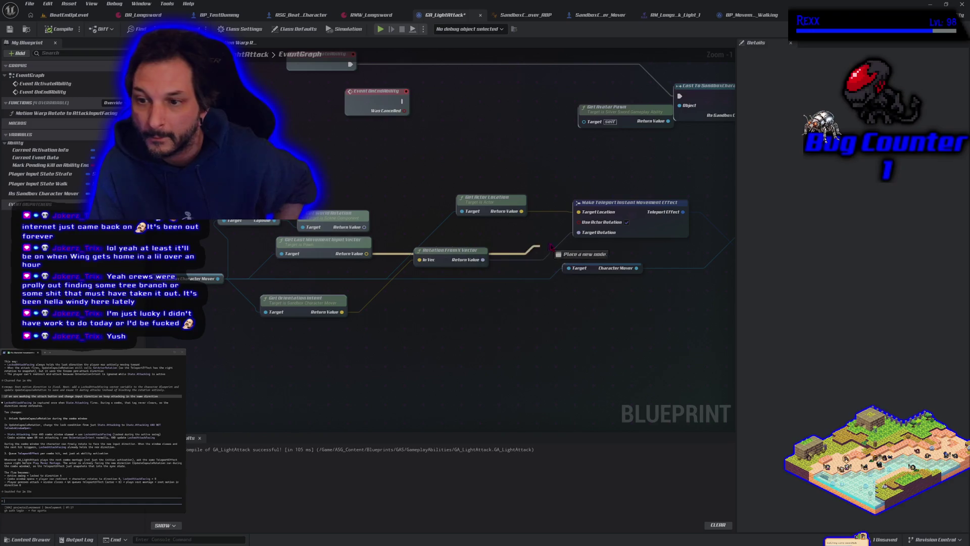
Wire Rotation From X Vector's In Vec, uncheck Use Actor Rotation, and start a play test
left_click_drag(427, 262, 427, 261)
left_click(626, 223)
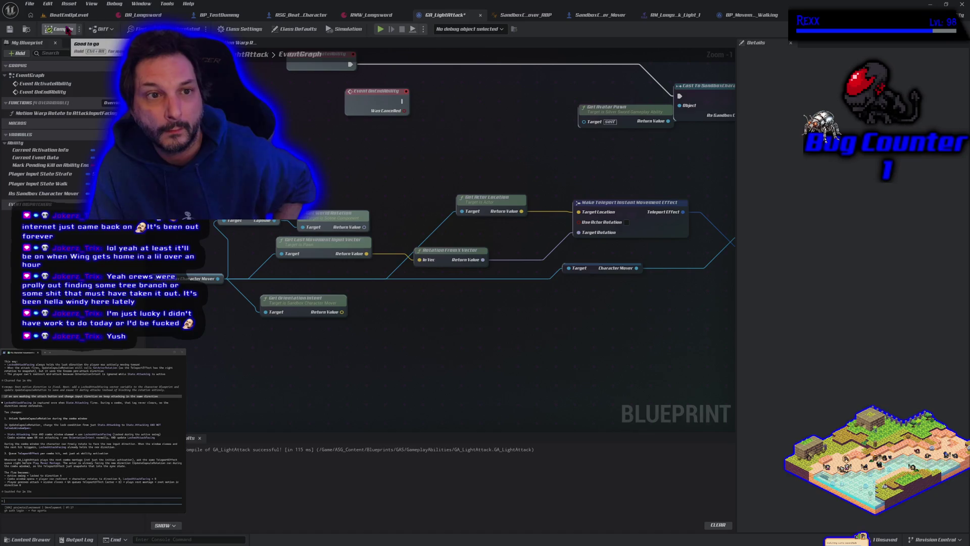
left_click(384, 29)
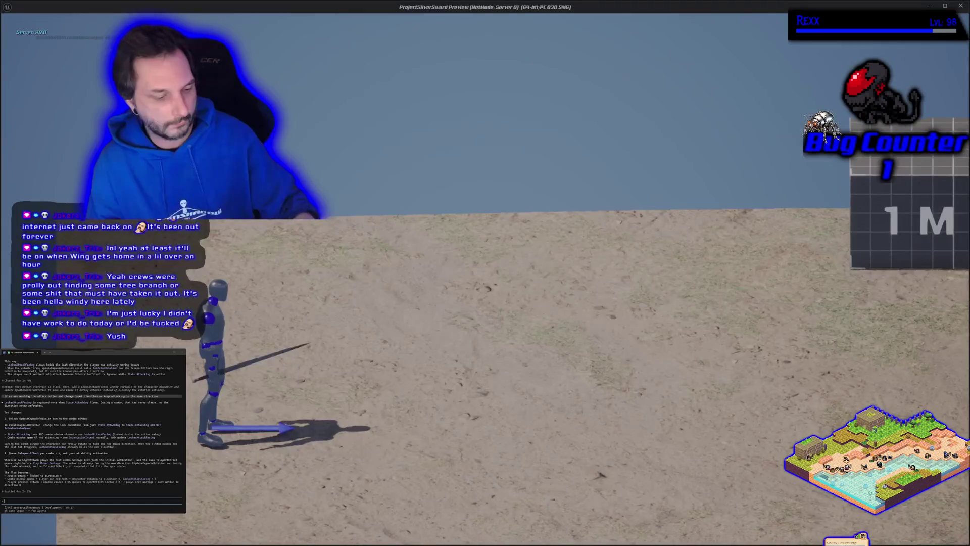
Run right swinging the sword, attack toward the camera and up the slope, then stop play
key("d")
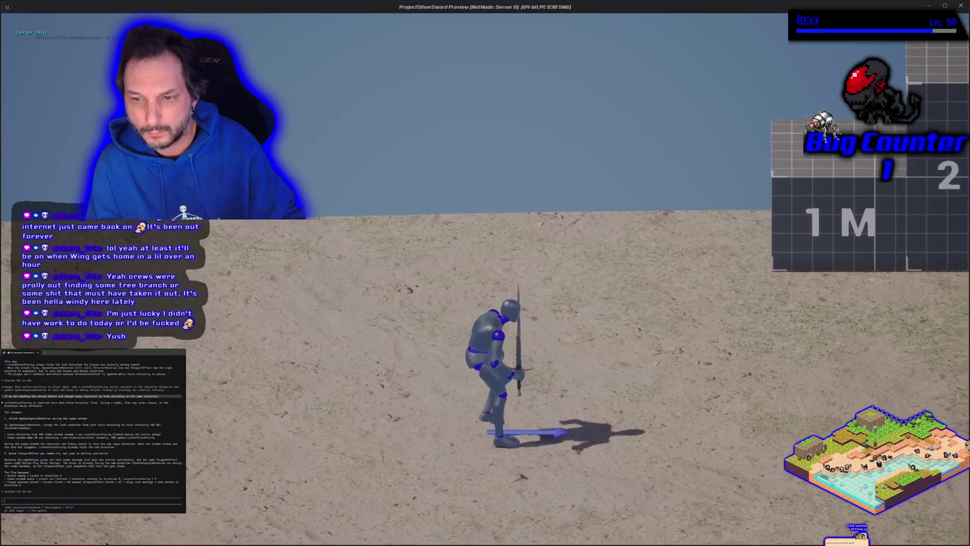
key("d")
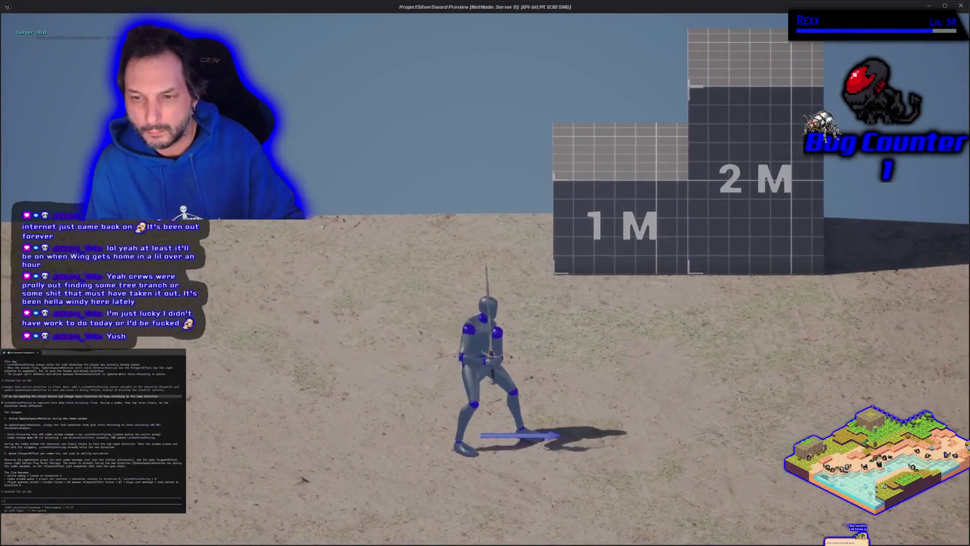
key("d")
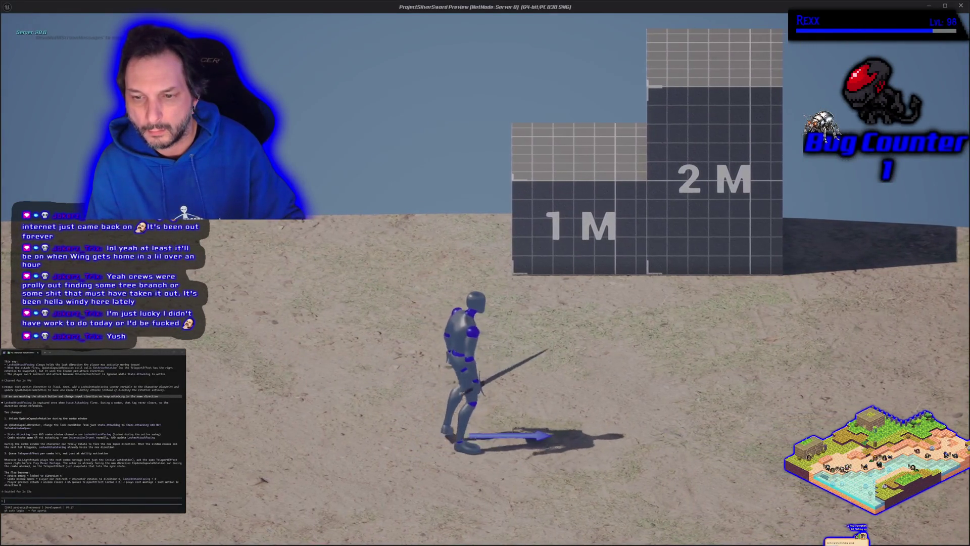
key("d")
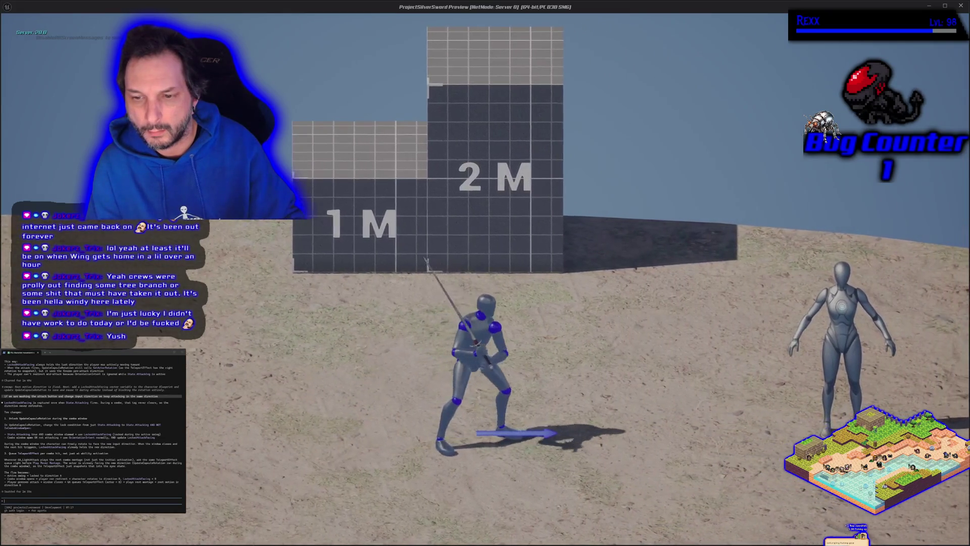
key("d")
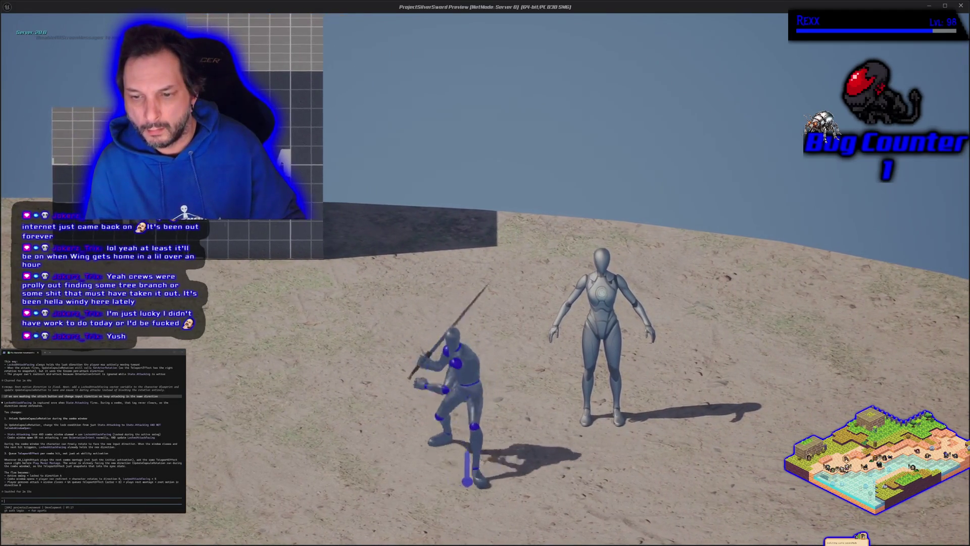
key("s")
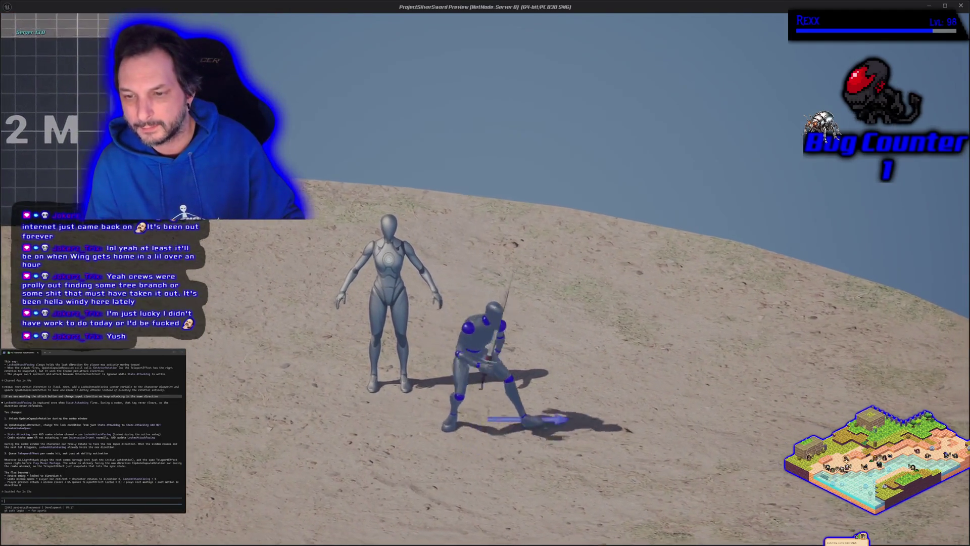
key("d")
key("w")
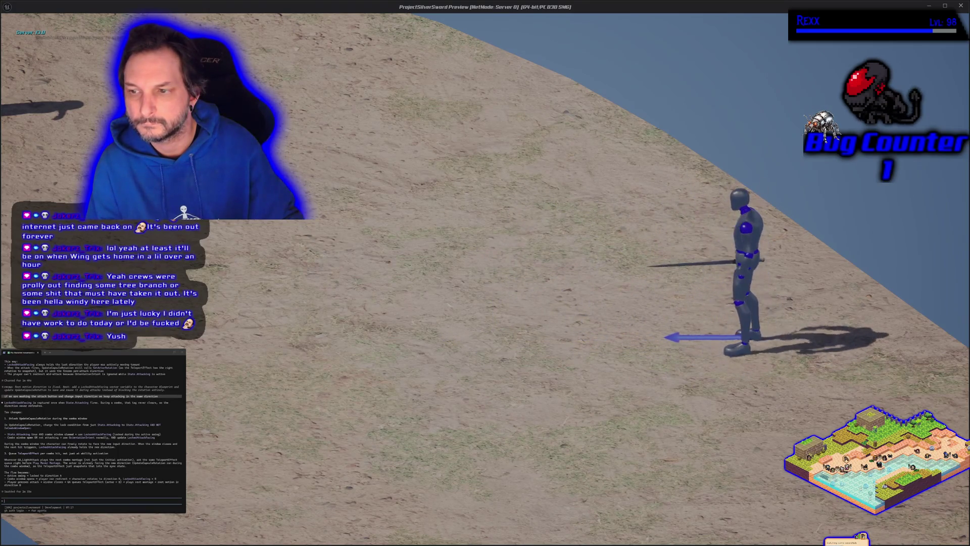
key("Escape")
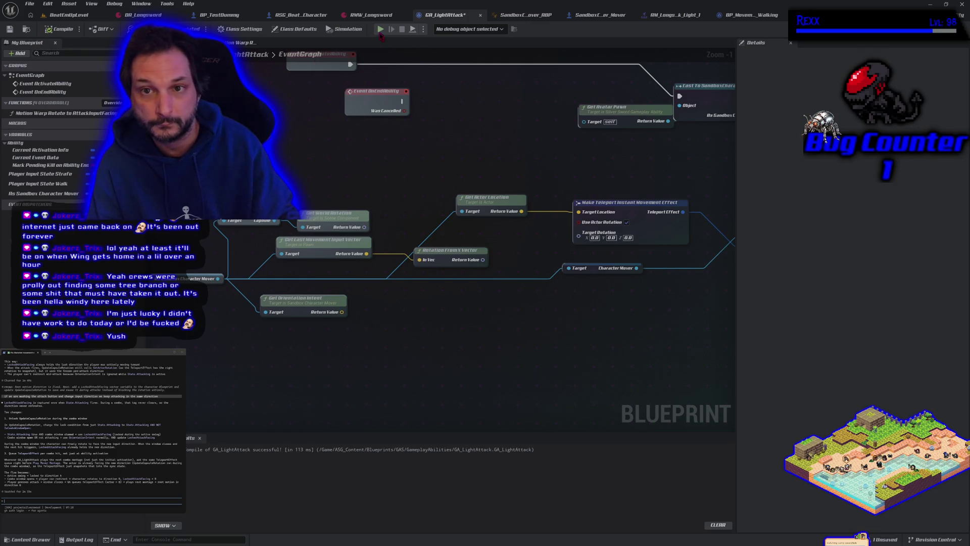
Run right, turn toward the camera and left, then lunge into an up-left attack combo
key("d")
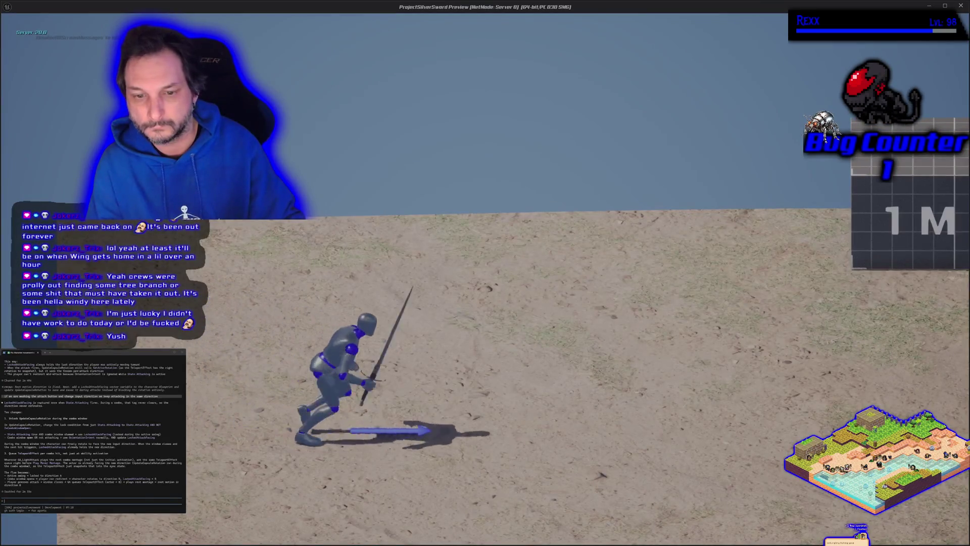
key("d")
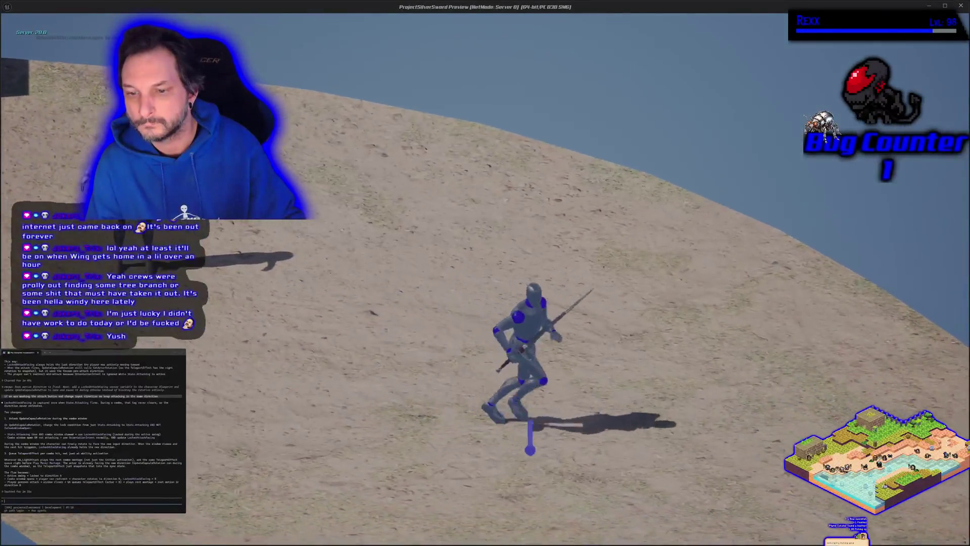
key("s")
key("a")
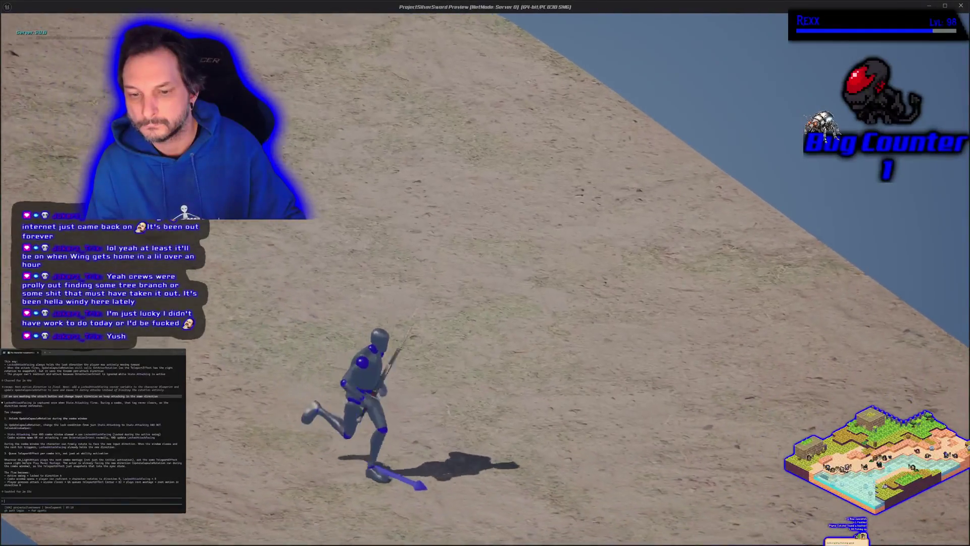
key("d")
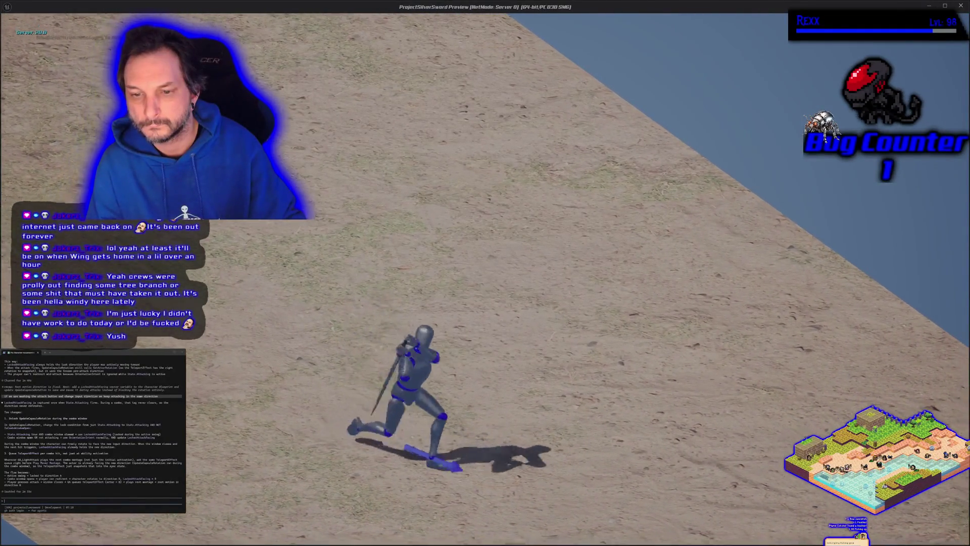
key("w")
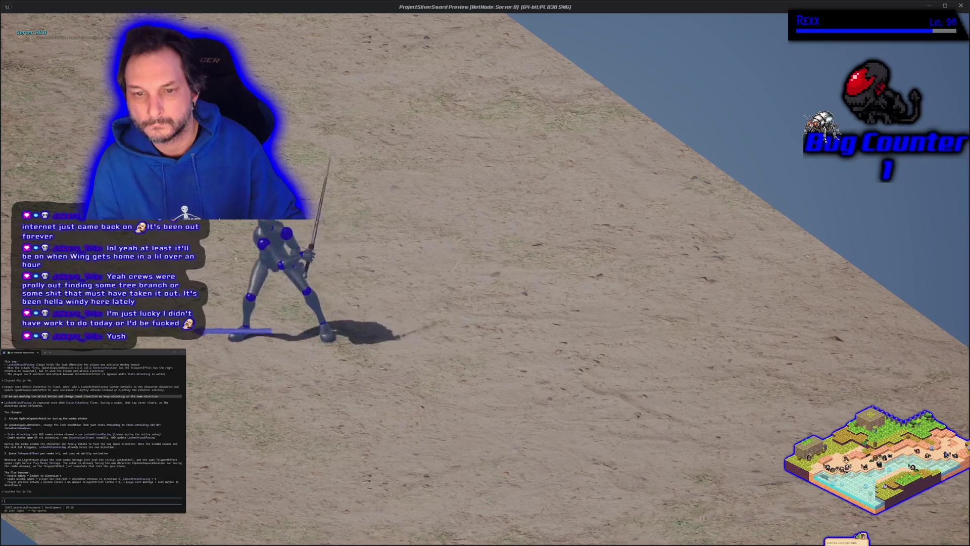
Keep lunging and attacking to the right along the ground edge
key("d")
key("d")
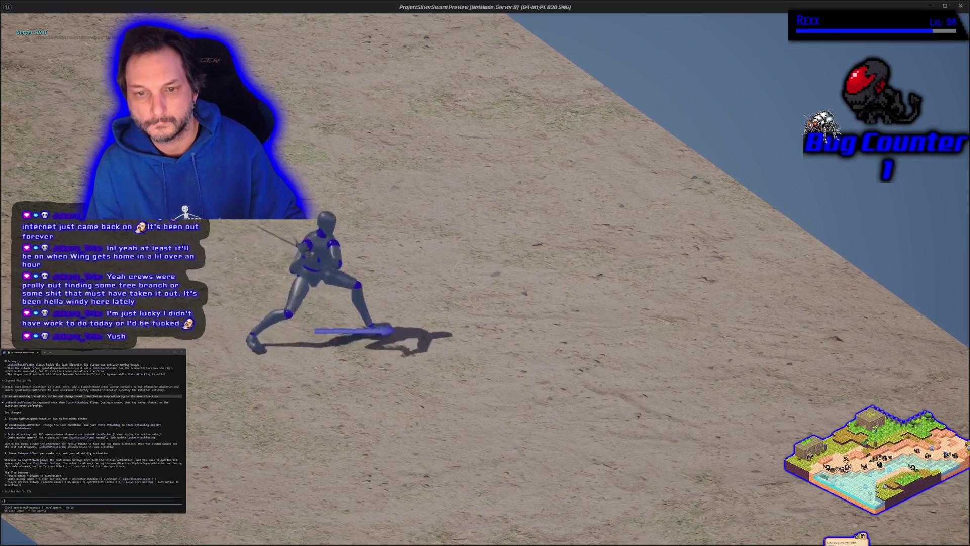
key("d")
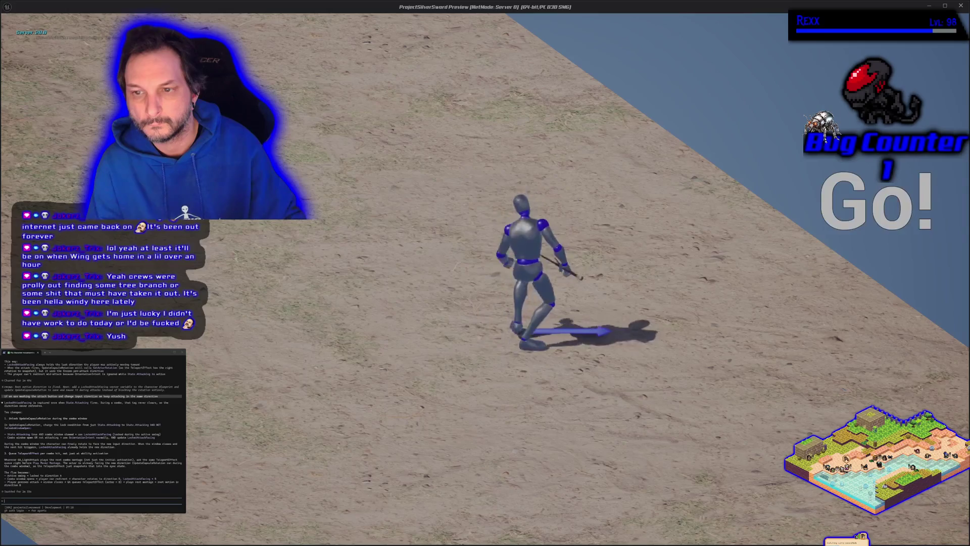
key("d")
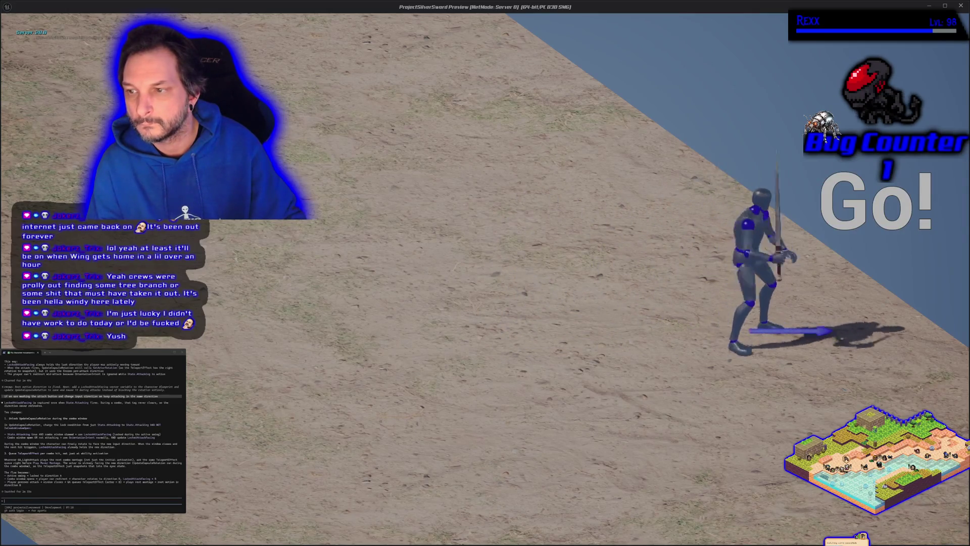
key("d")
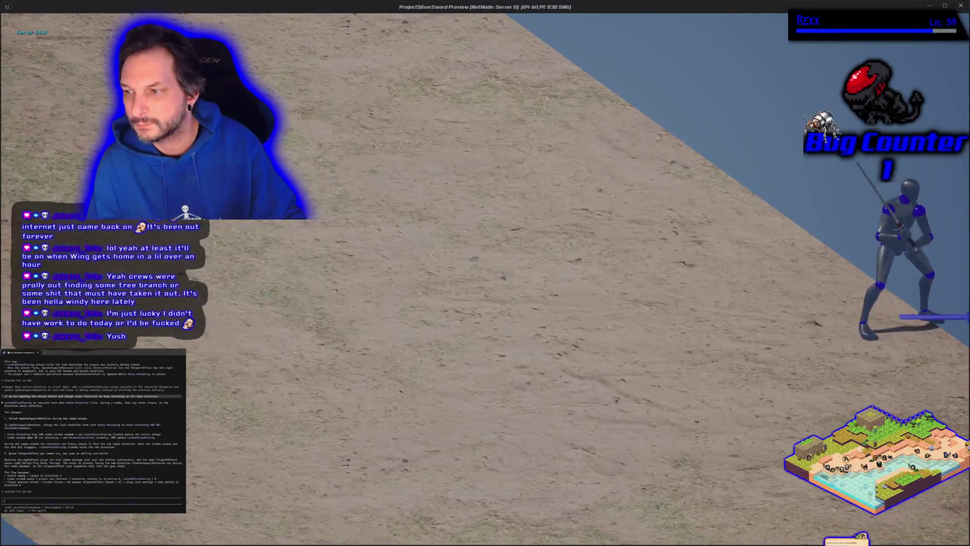
key("d")
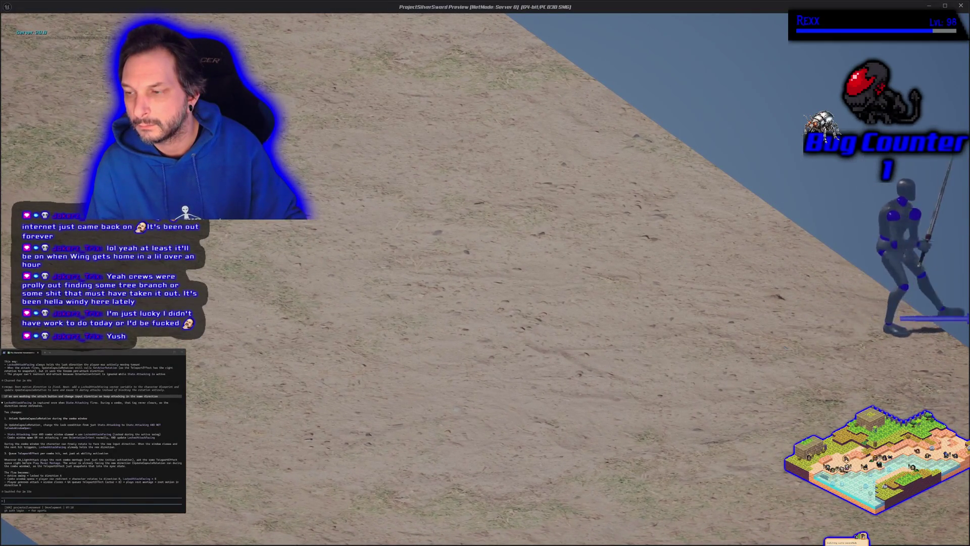
Head left, then alternate left and right attacks before ending the session
key("a")
key("a")
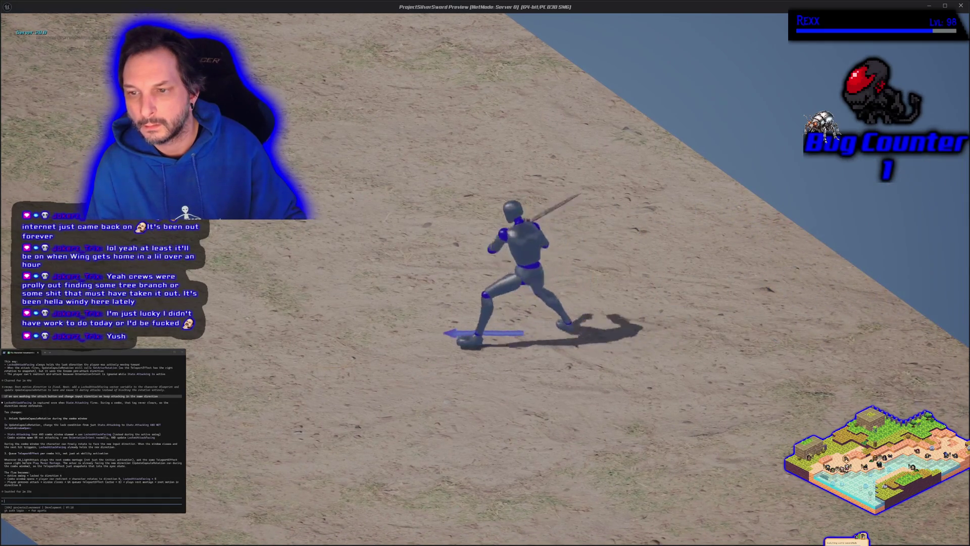
key("a")
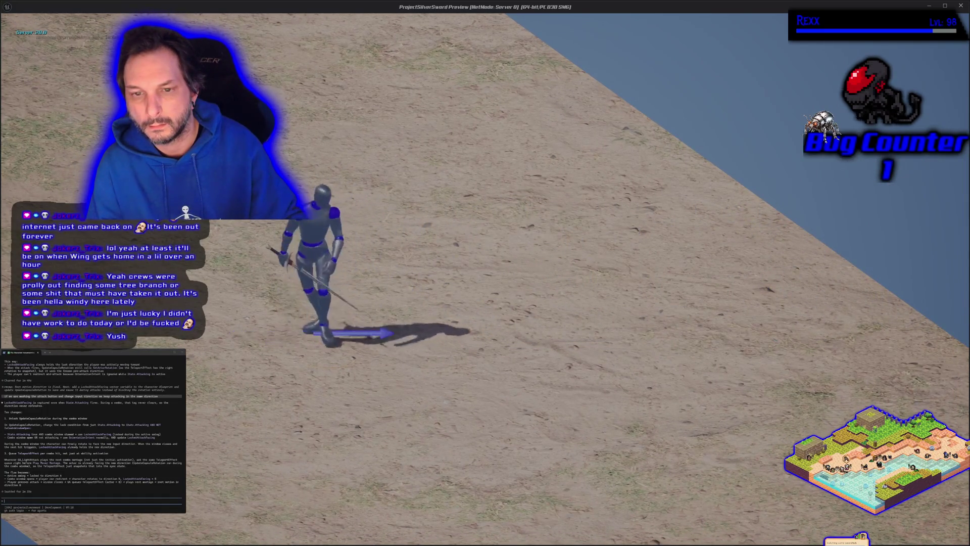
key("d")
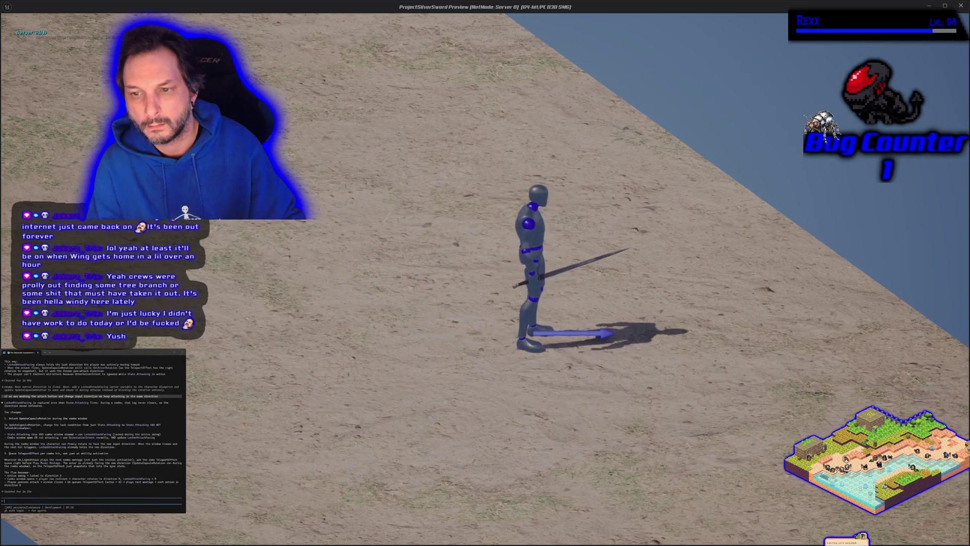
key("a")
key("a")
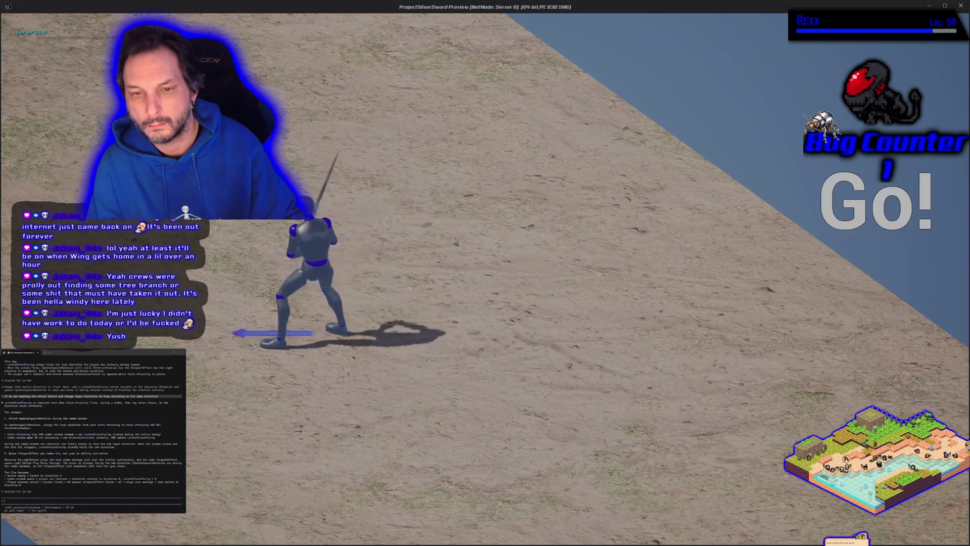
key("d")
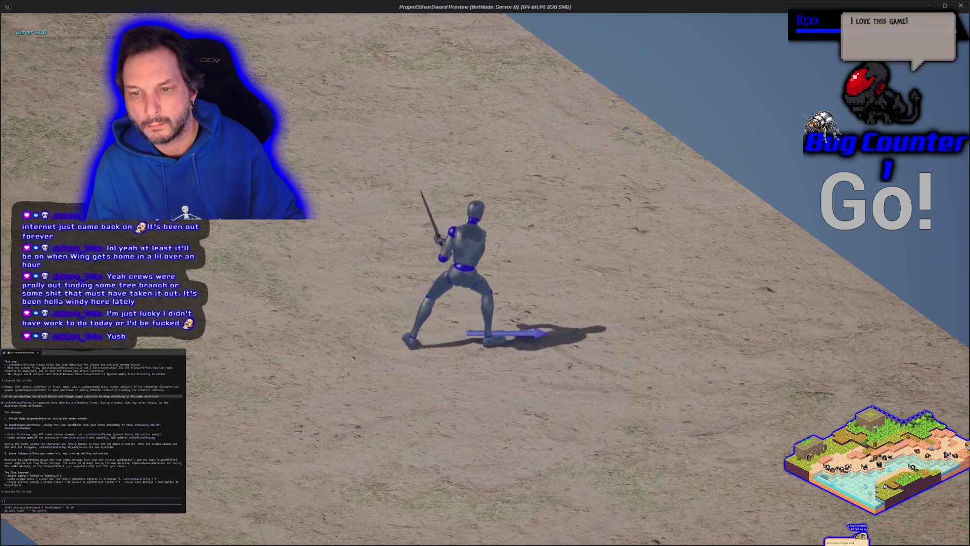
key("d")
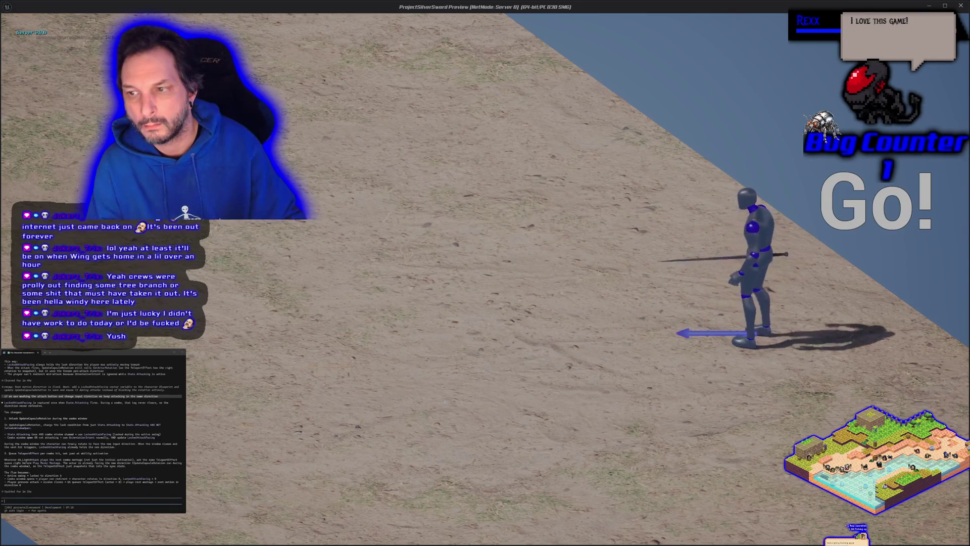
key("Escape")
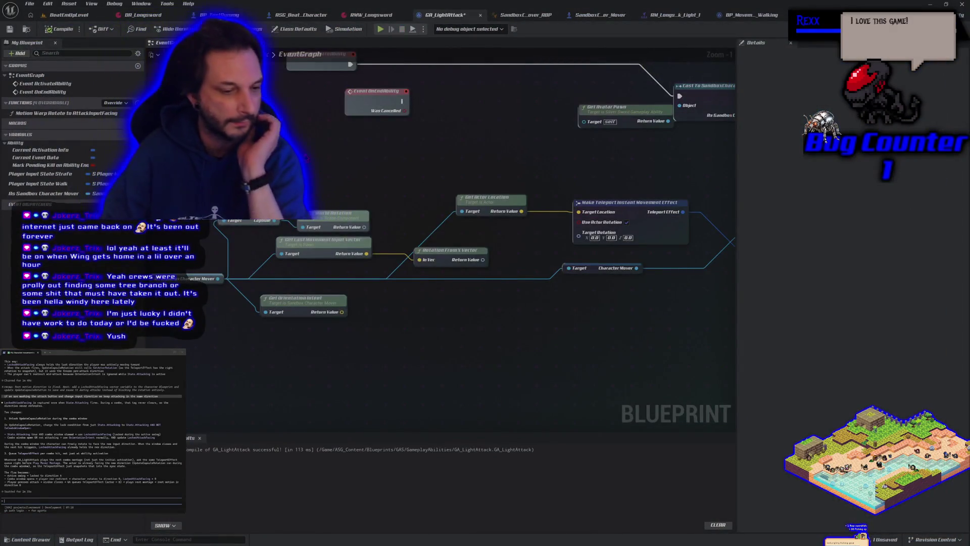
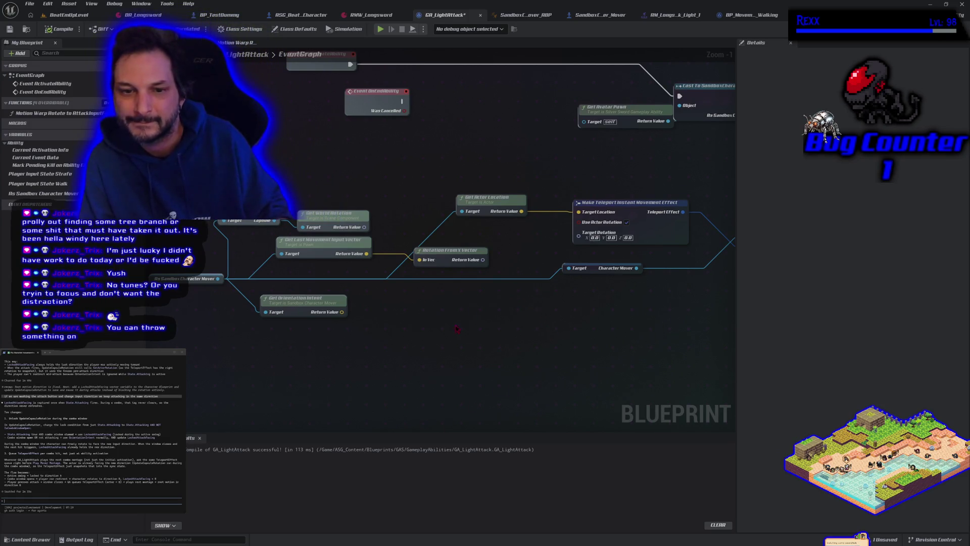
Feed Get World Rotation's Return Value into the teleport's Target Rotation and disable Use Actor Rotation
left_click_drag(394, 356, 426, 358)
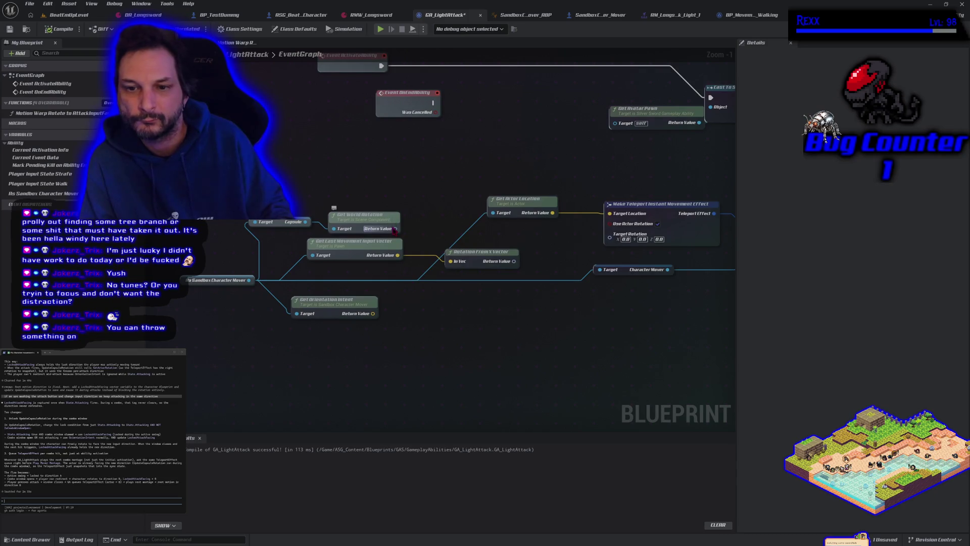
left_click_drag(614, 254, 614, 237)
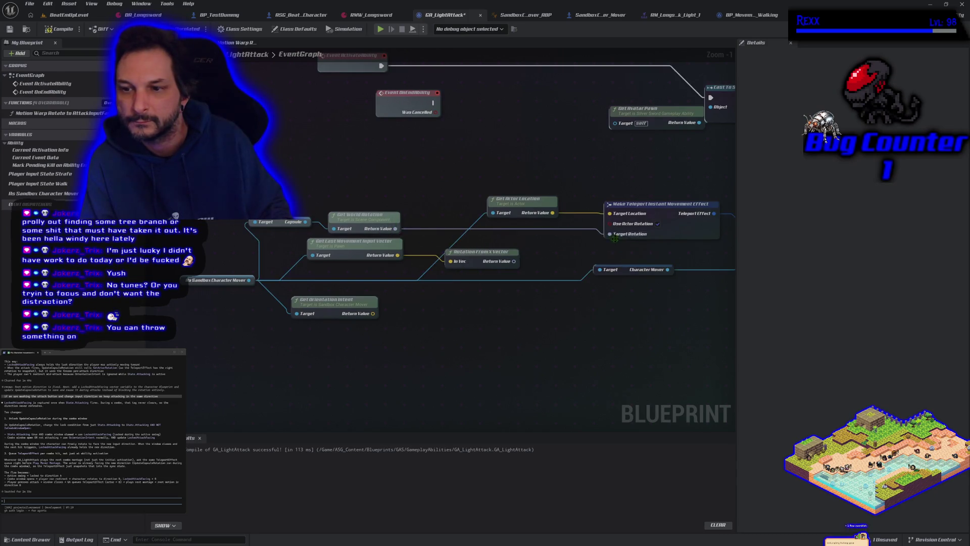
left_click(658, 224)
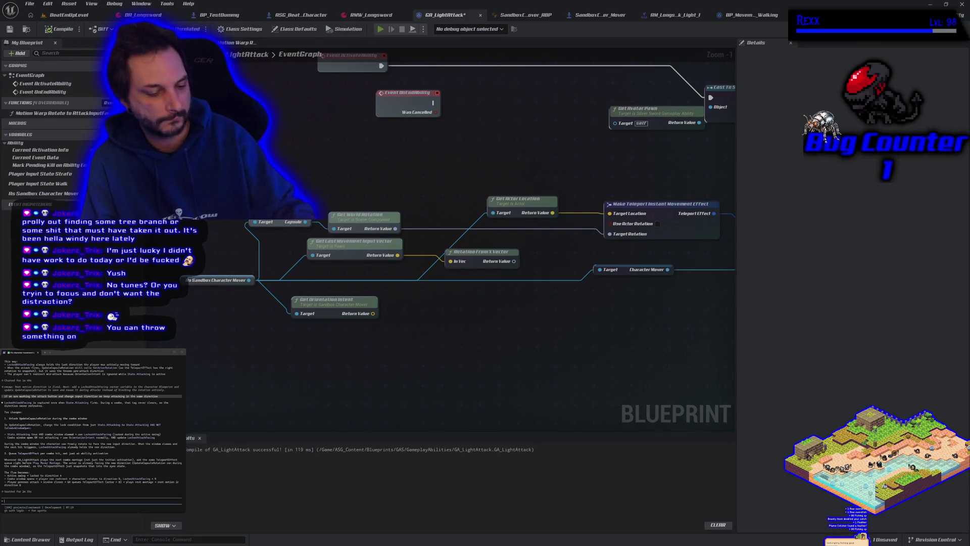
Play-test the sword light attack, then exit PIE back to the GA_LightAttack event graph
key("alt+p")
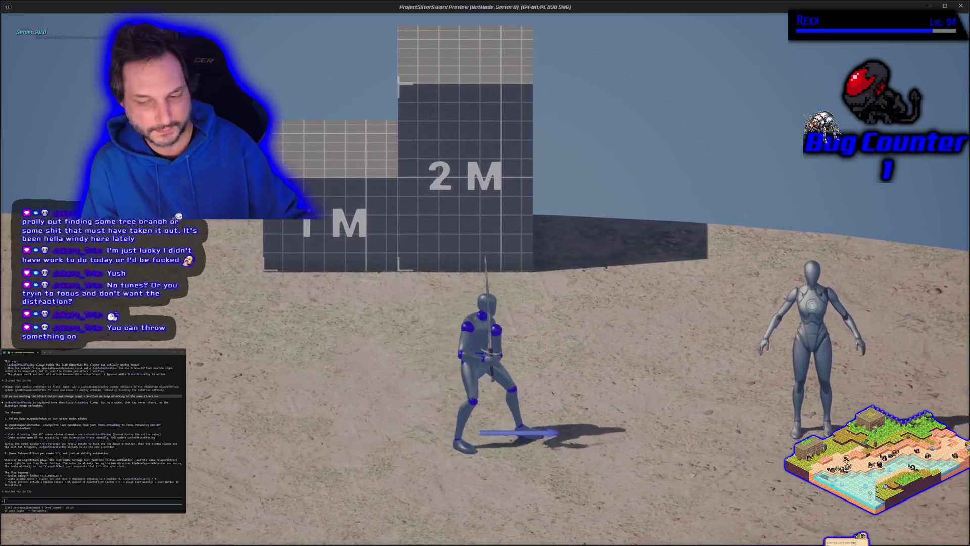
key("Escape")
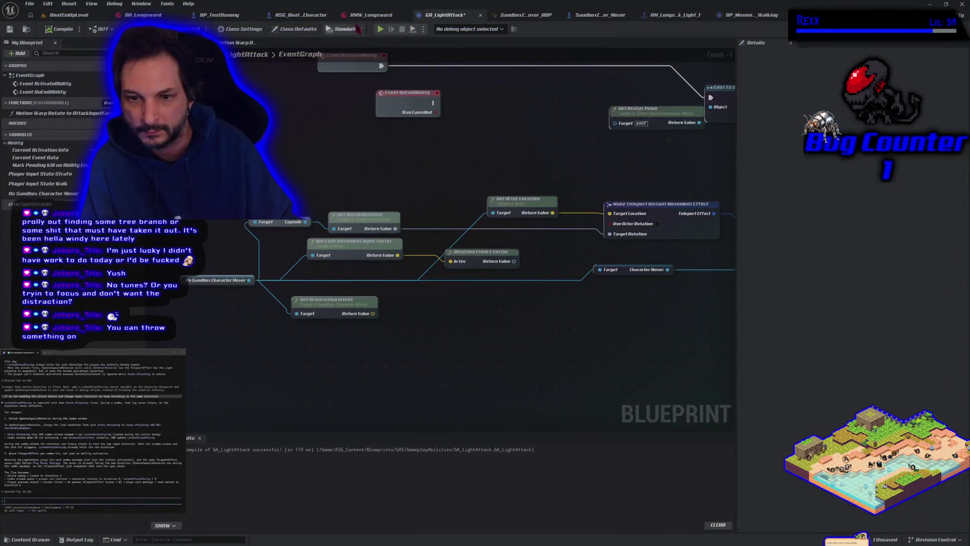
scroll(427, 184, "down", 1)
mouse_move(427, 184)
left_mouse_down()
mouse_move(418, 212)
mouse_move(375, 223)
mouse_move(355, 246)
left_mouse_up()
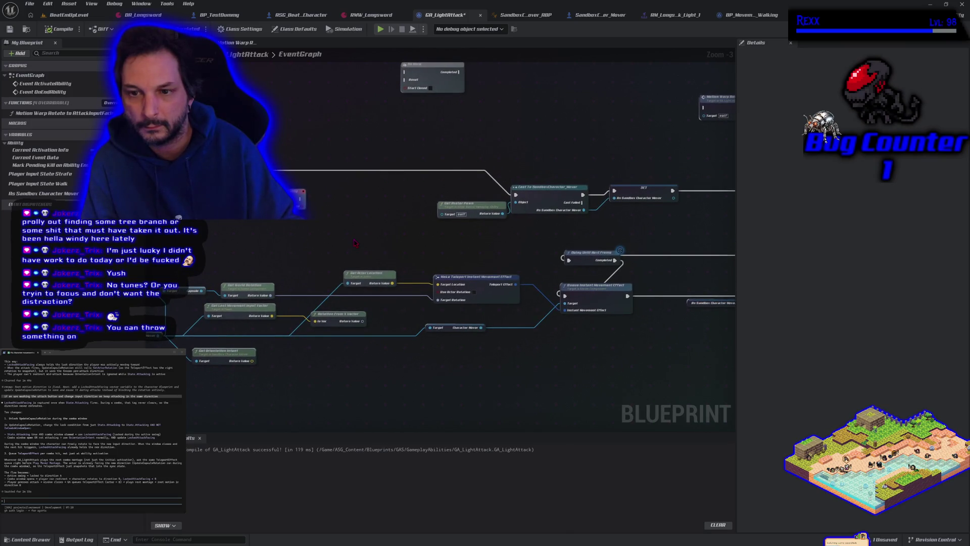
Drag out Get Orientation Intent's Return Value to bring up its vector action menu
mouse_move(385, 241)
left_mouse_down()
mouse_move(328, 273)
mouse_move(410, 267)
left_mouse_up()
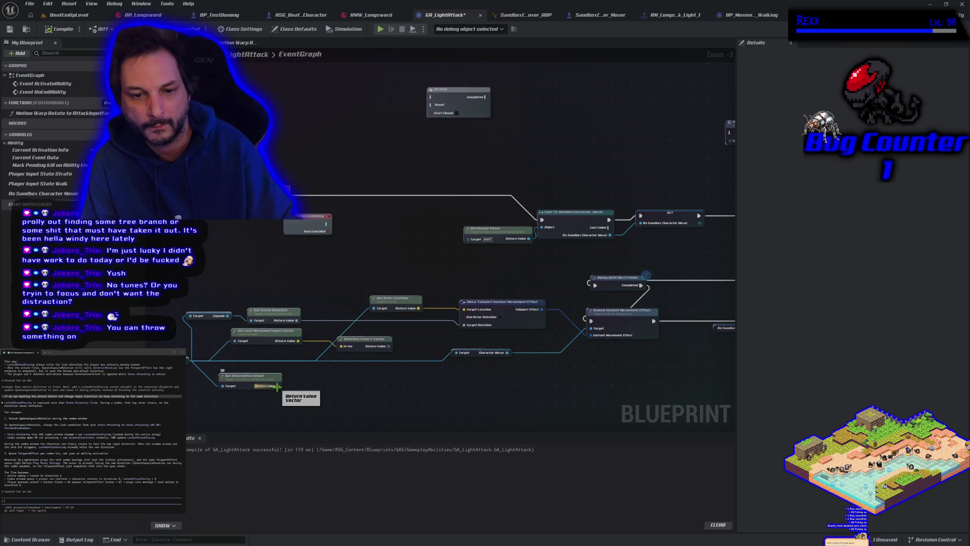
left_click_drag(277, 386, 347, 226)
key("Escape")
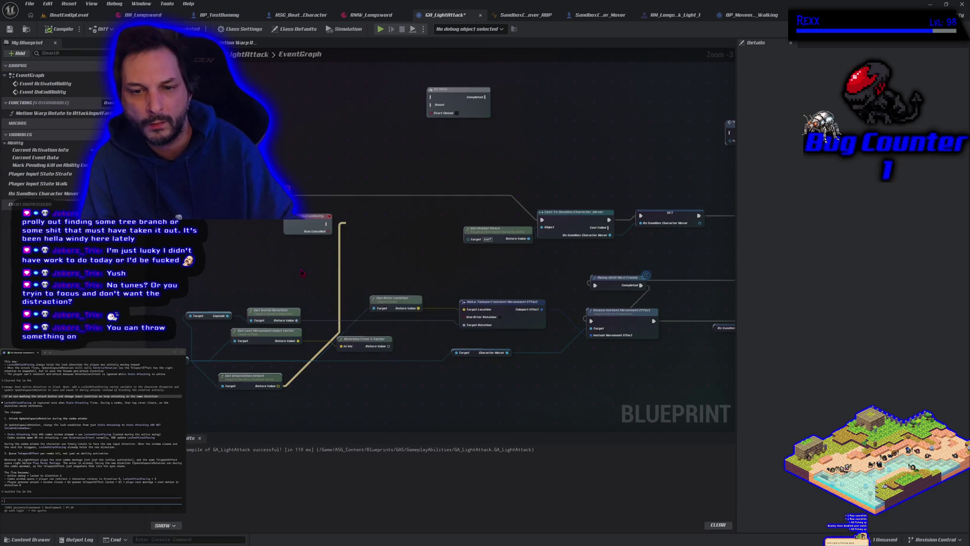
mouse_move(279, 386)
left_mouse_down()
mouse_move(313, 399)
mouse_move(318, 265)
left_mouse_up()
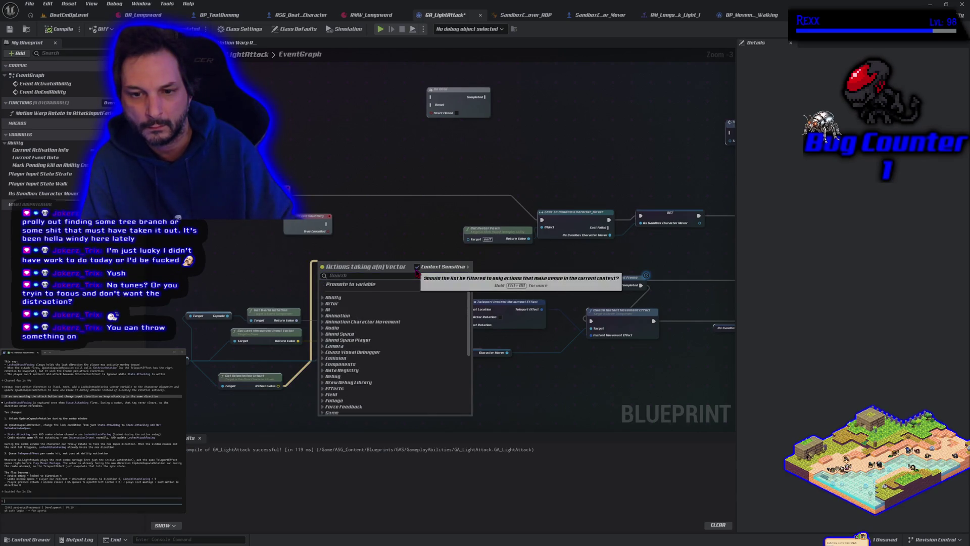
Promote the orientation intent output to a new vector variable named AimDir
left_click(344, 283)
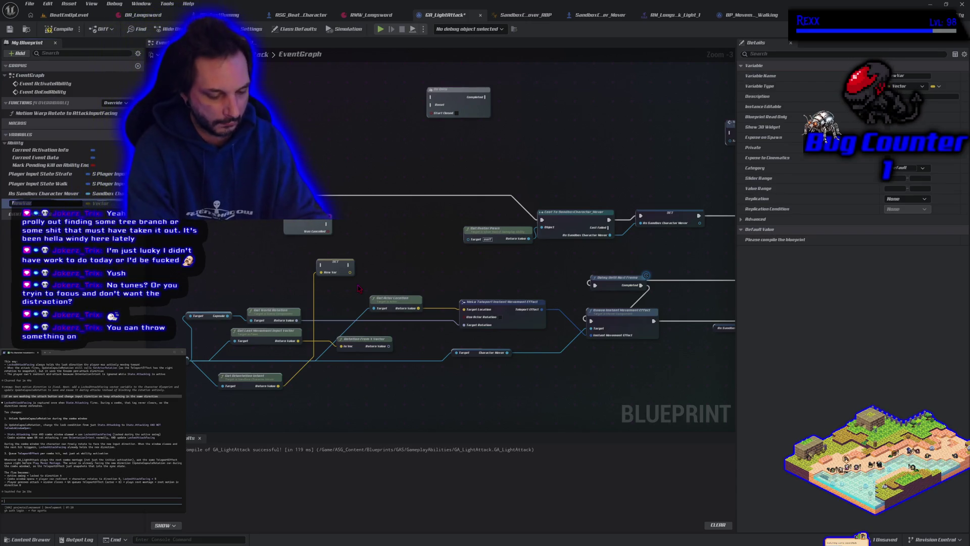
type("oc")
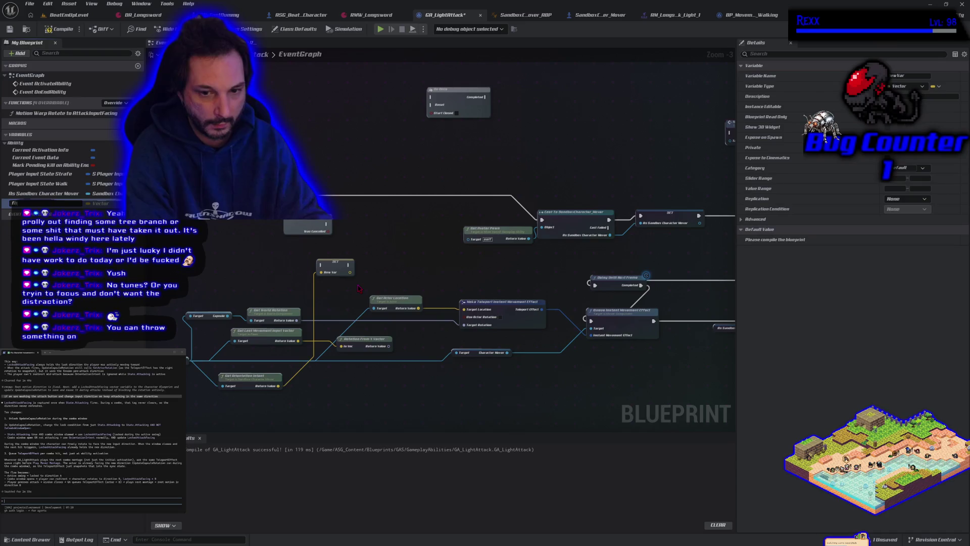
key("Return")
Place SET AimDir after the Get Avatar Pawn cast chain in the execution flow and compile
mouse_move(332, 265)
left_mouse_down()
mouse_move(381, 195)
mouse_move(392, 246)
left_mouse_up()
mouse_move(471, 169)
left_mouse_down()
mouse_move(604, 246)
mouse_move(641, 246)
mouse_move(543, 196)
mouse_move(530, 200)
mouse_move(542, 193)
left_mouse_up()
mouse_move(395, 243)
left_mouse_down()
mouse_move(621, 273)
mouse_move(629, 192)
left_mouse_up()
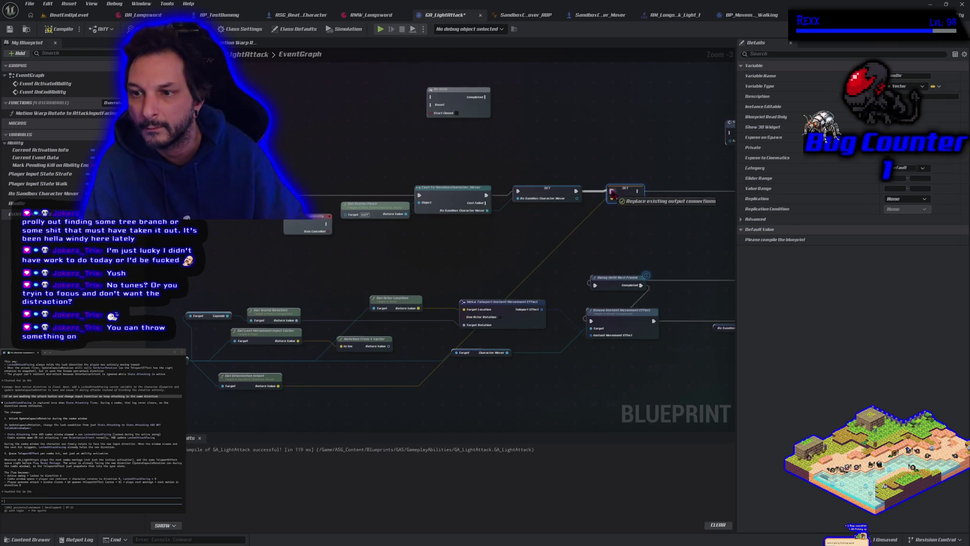
mouse_move(628, 238)
left_mouse_down()
mouse_move(399, 235)
mouse_move(393, 227)
left_mouse_up()
left_click_drag(397, 189, 623, 213)
mouse_move(380, 233)
left_mouse_down()
mouse_move(545, 214)
mouse_move(469, 213)
left_mouse_up()
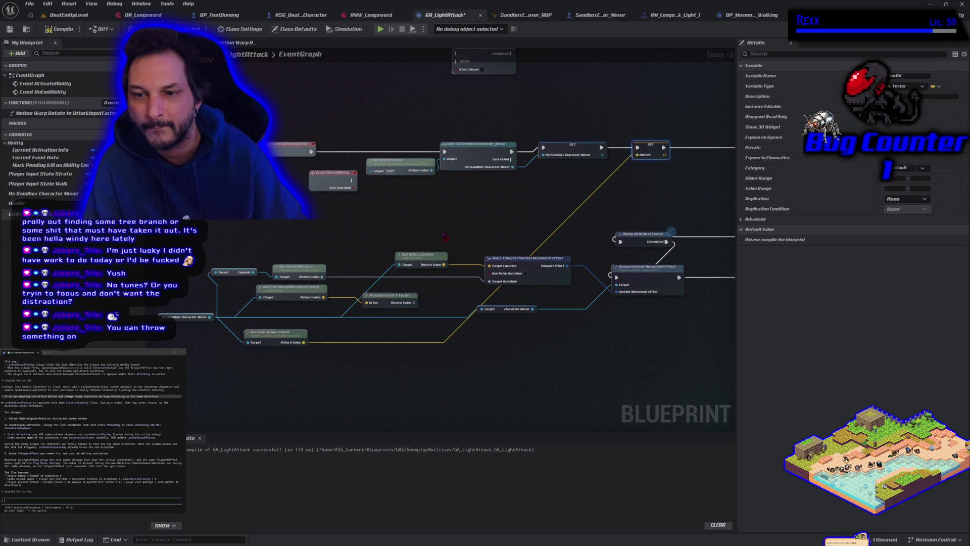
left_click(59, 29)
Feed an AimDir getter into Rotation From X Vector's In Vec and start a play test
left_click_drag(18, 203, 244, 329)
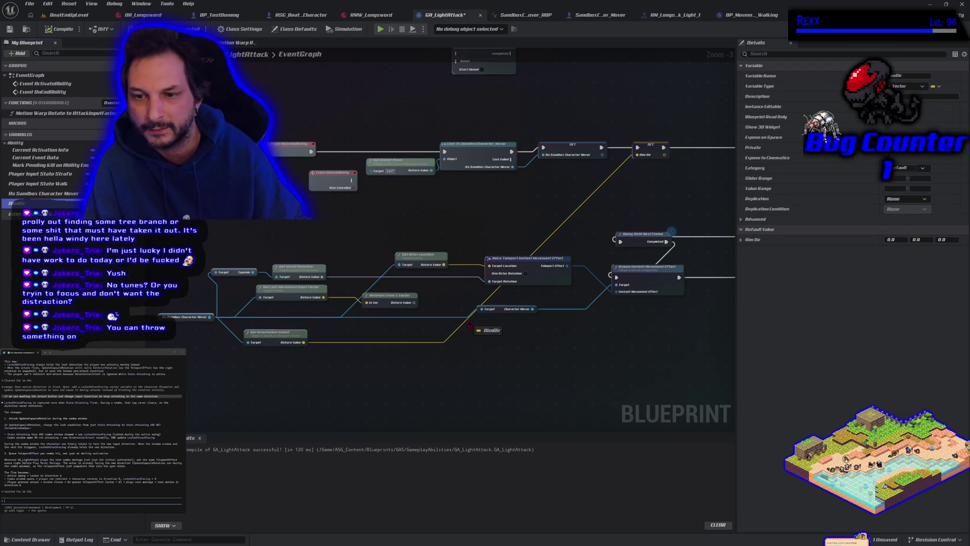
left_click_drag(408, 313, 367, 303)
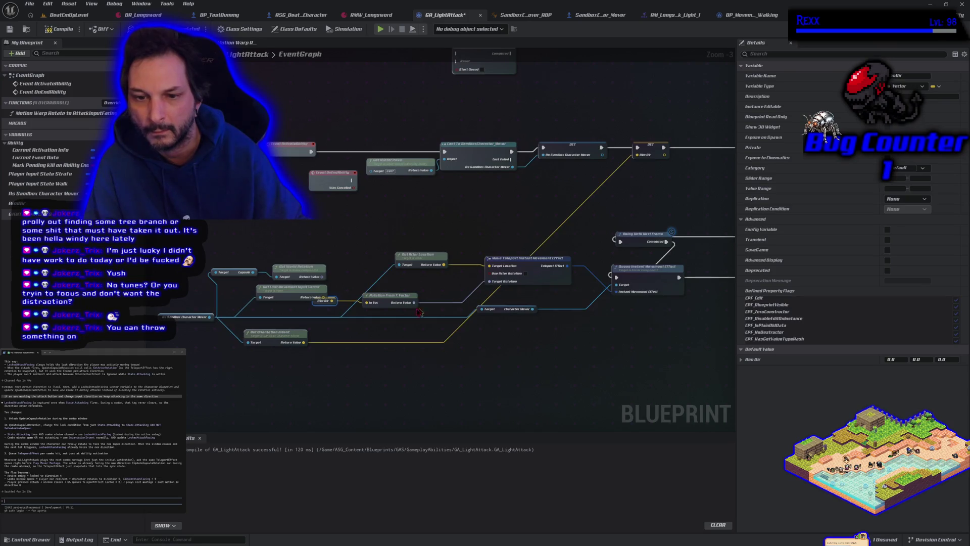
left_click_drag(385, 307, 417, 302)
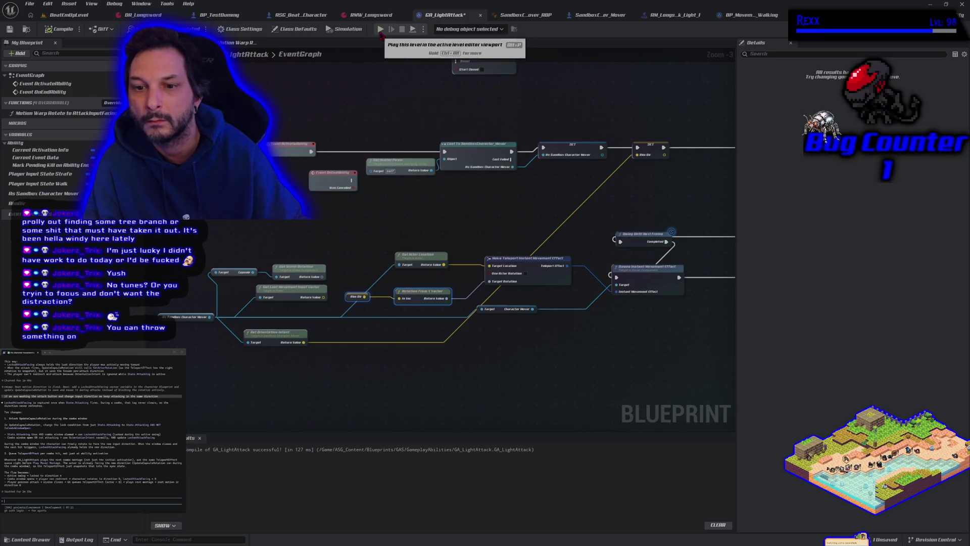
left_click(381, 30)
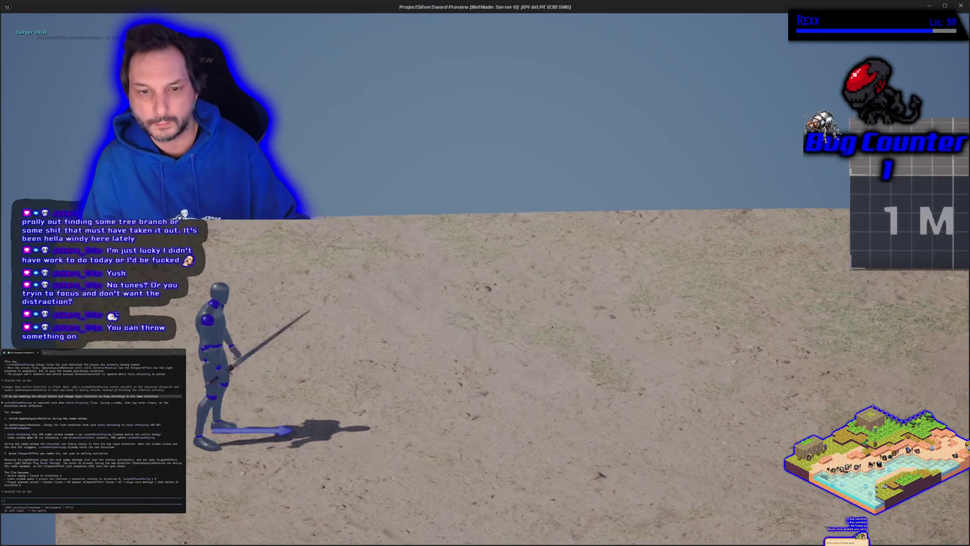
key("a")
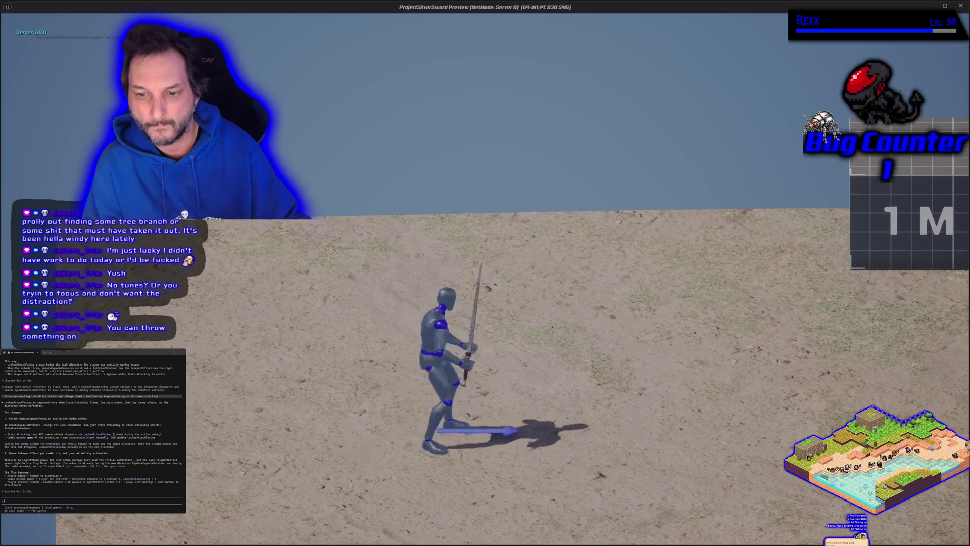
key("a")
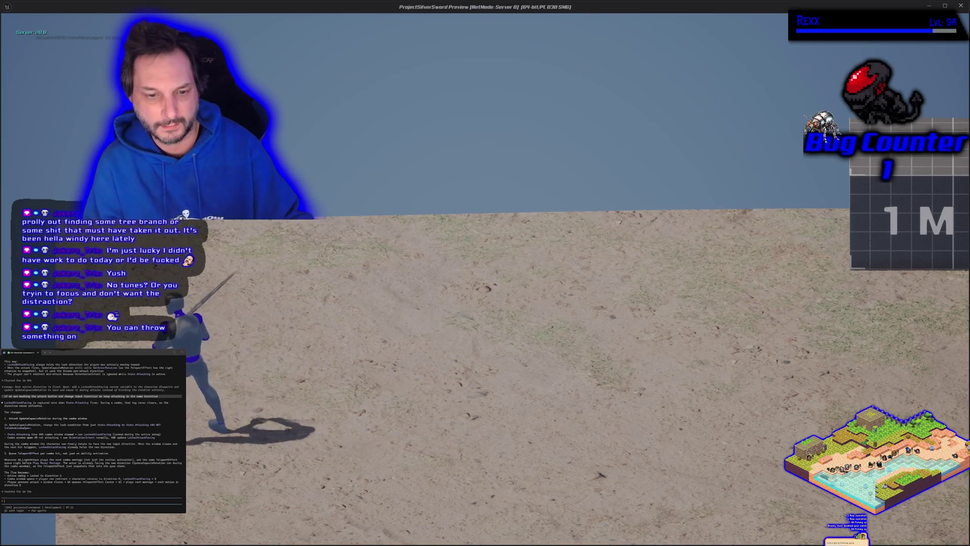
key("d")
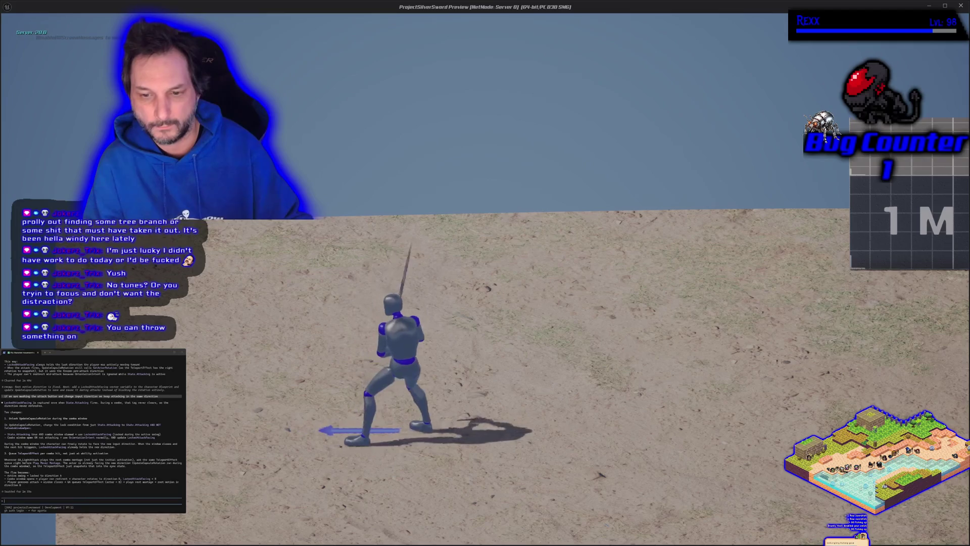
key("d")
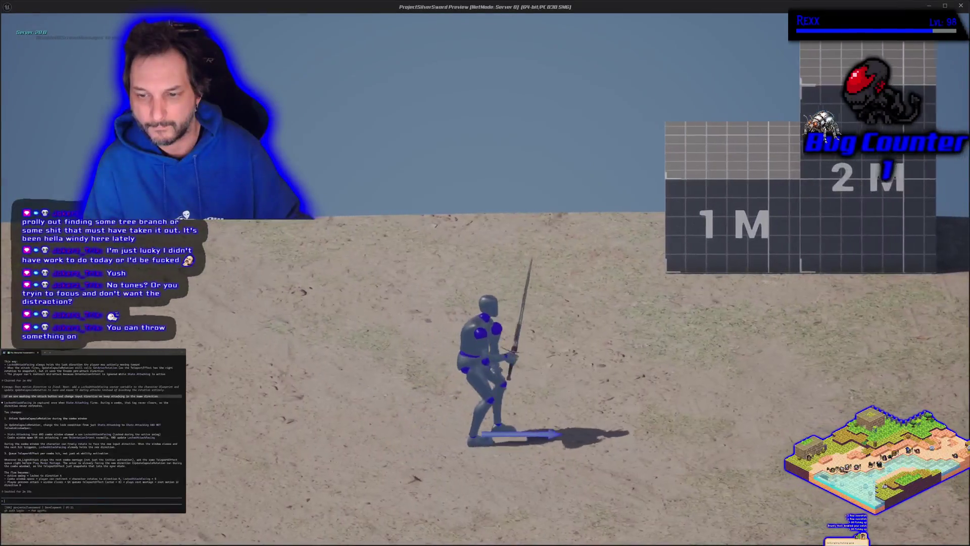
key("a")
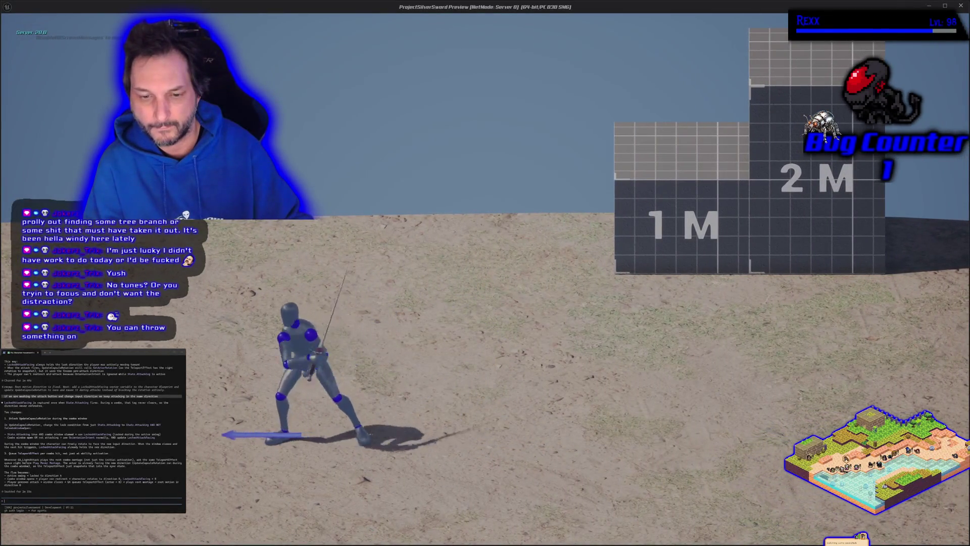
key("d")
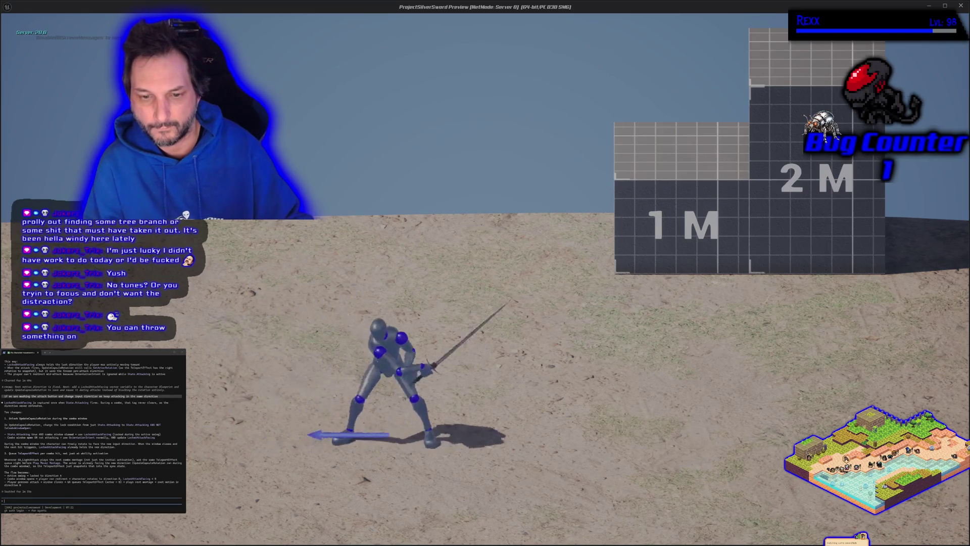
key("d")
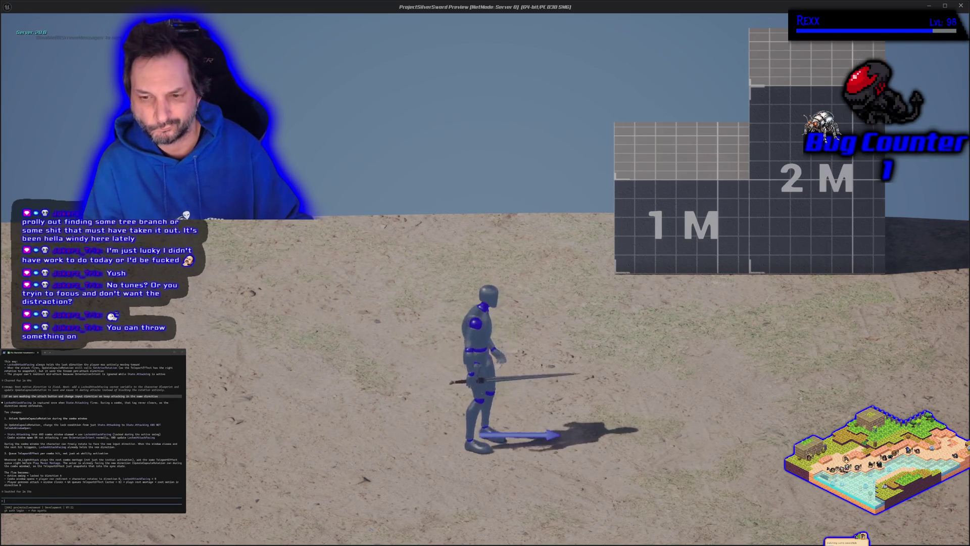
key("a")
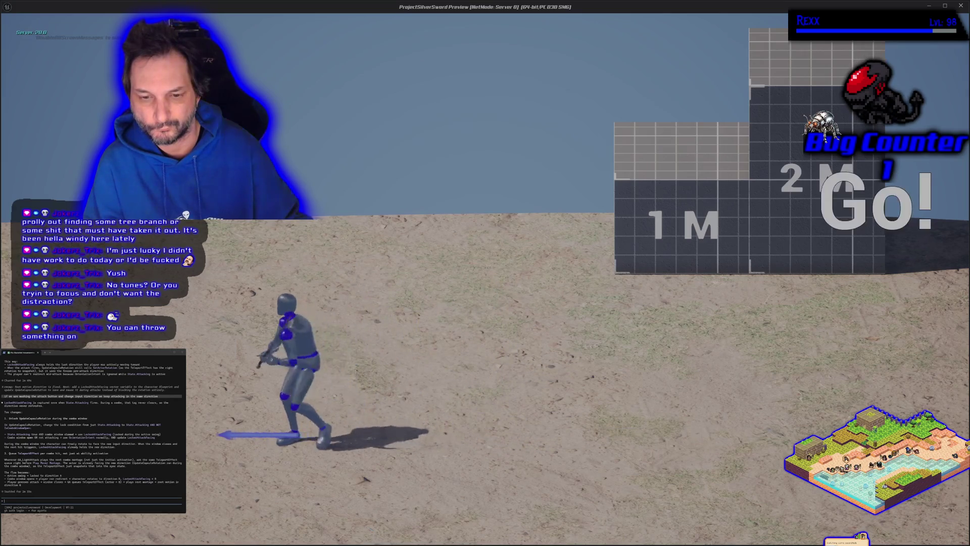
key("d")
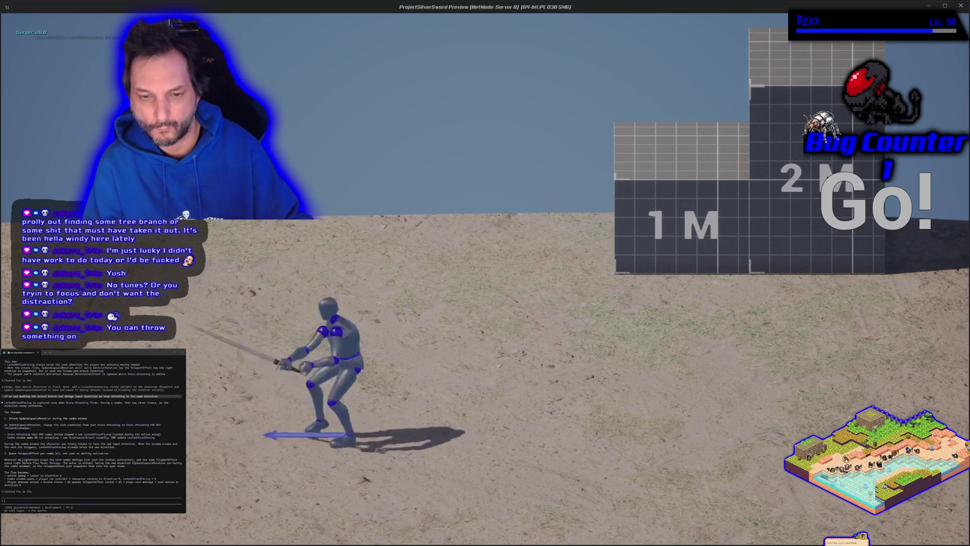
key("Escape")
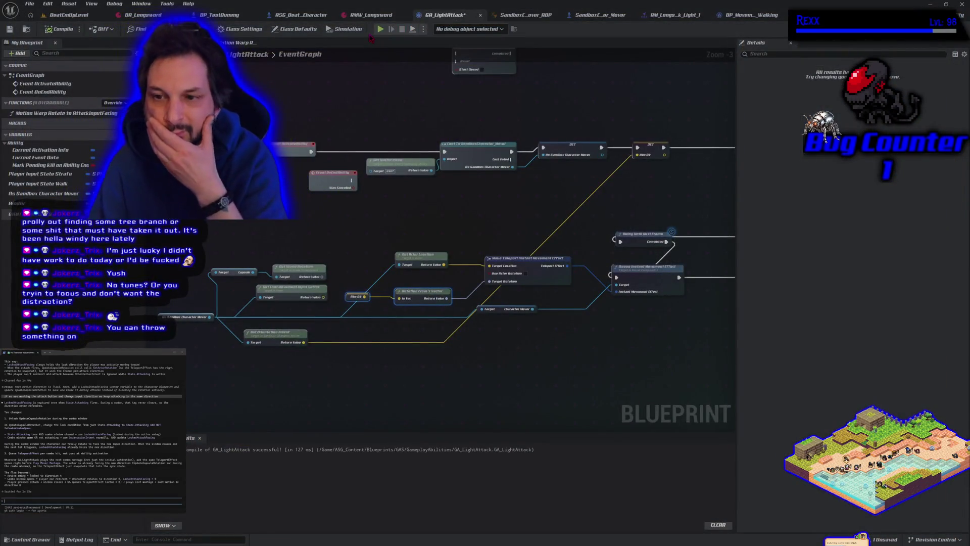
Replace the Delay Until Next Frame node with a Delay Until Next Tick node and recompile
left_click_drag(449, 211, 360, 190)
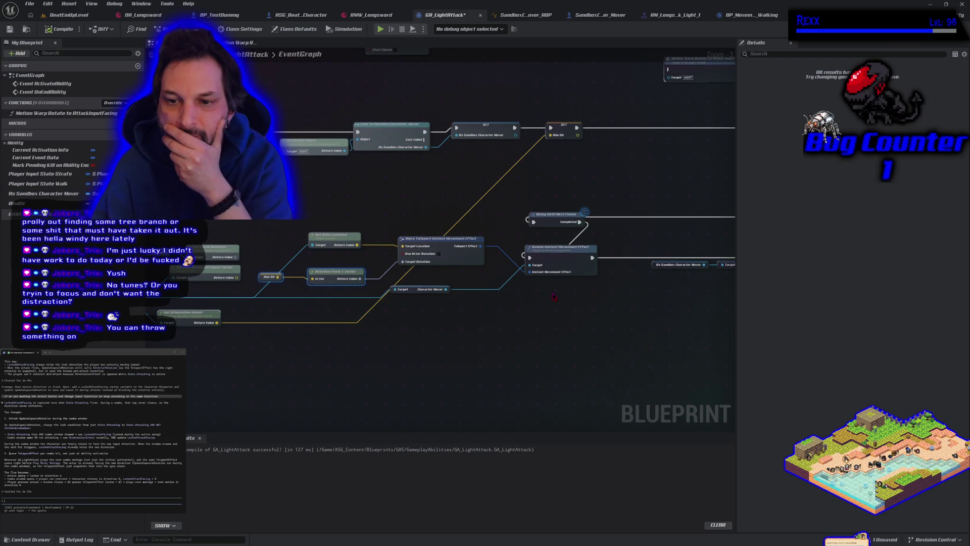
scroll(553, 297, "down", 1)
left_click_drag(553, 296, 407, 289)
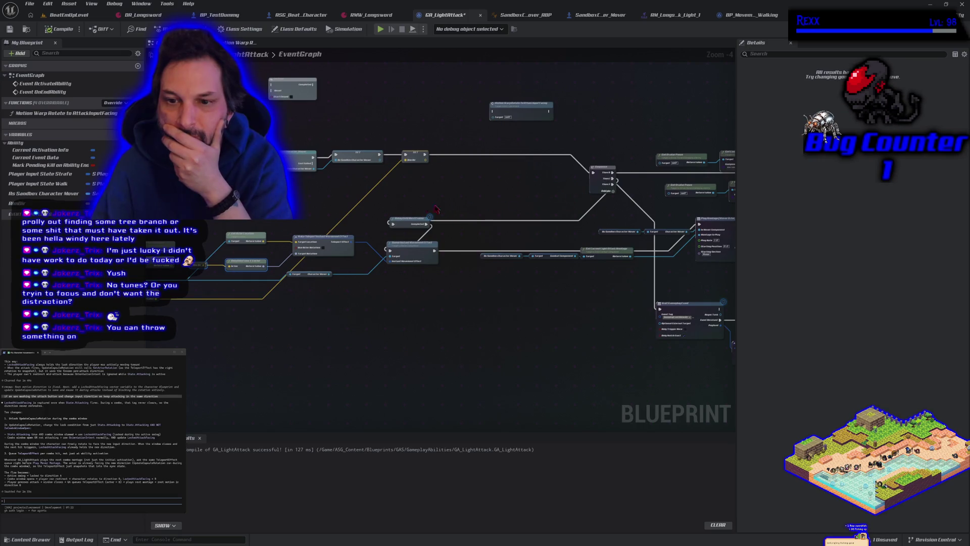
right_click(413, 210)
type("delay")
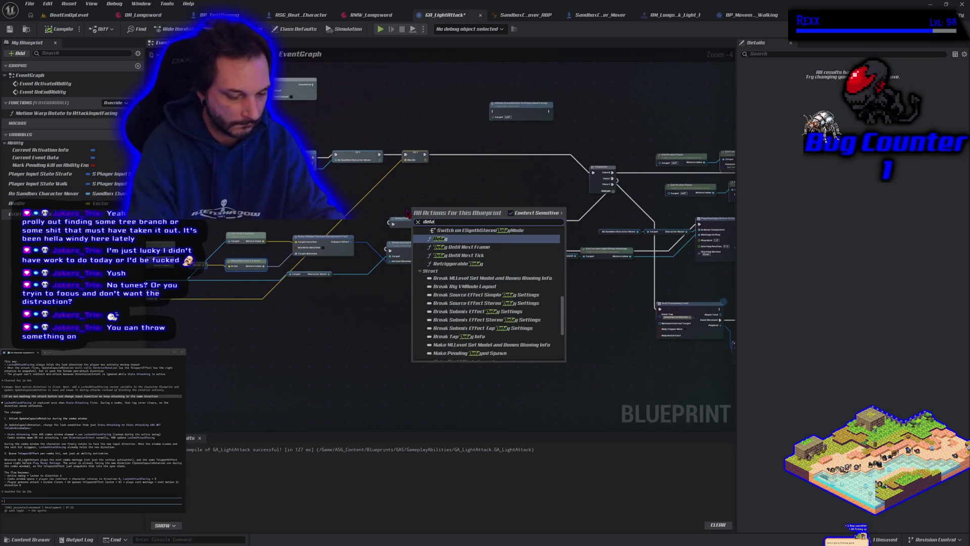
key("Down")
key("Down")
key("Return")
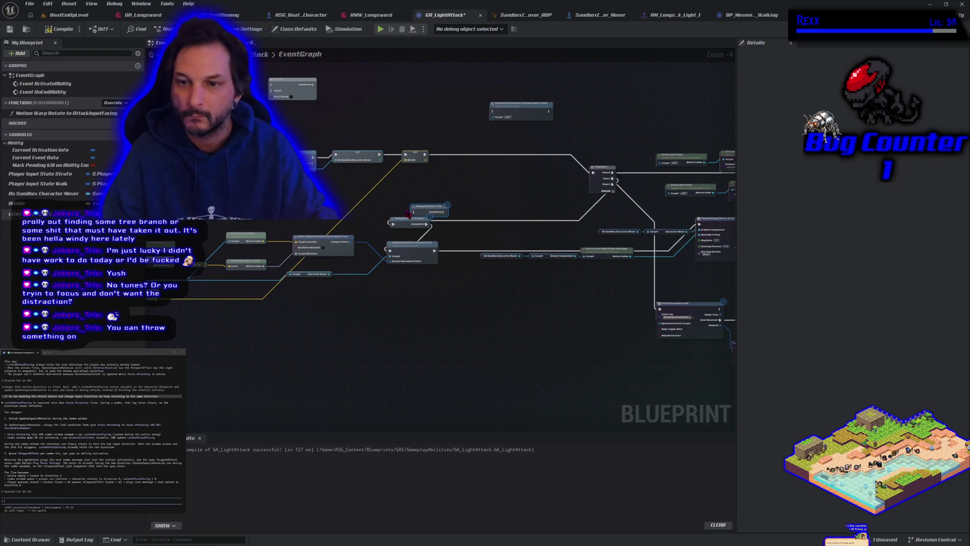
scroll(385, 270, "up", 4)
mouse_move(401, 182)
left_mouse_down()
mouse_move(444, 158)
mouse_move(503, 158)
left_mouse_up()
key("Delete")
left_click(60, 29)
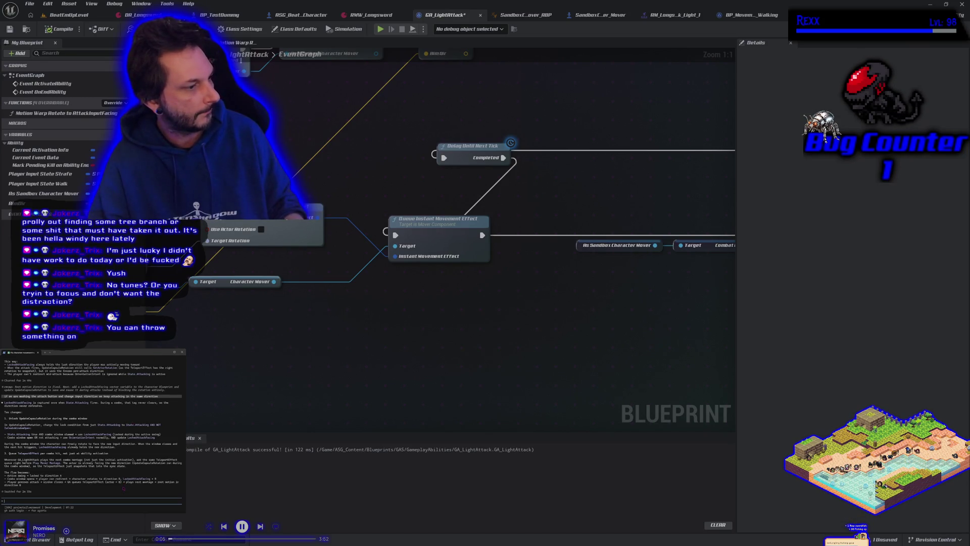
Close the terminal notes, recentre on the movement effect nodes, and launch a play test
key("alt+Tab")
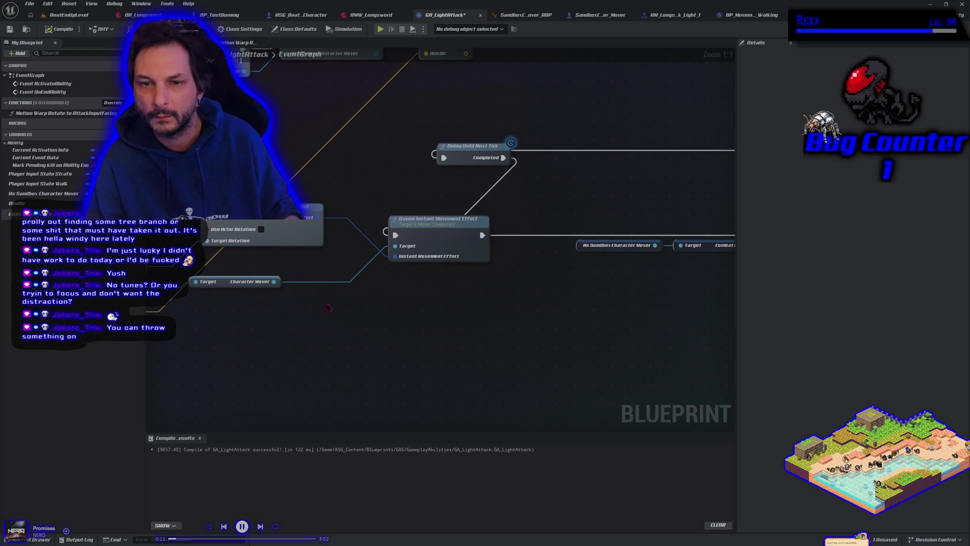
left_click_drag(328, 308, 293, 270)
left_click(380, 30)
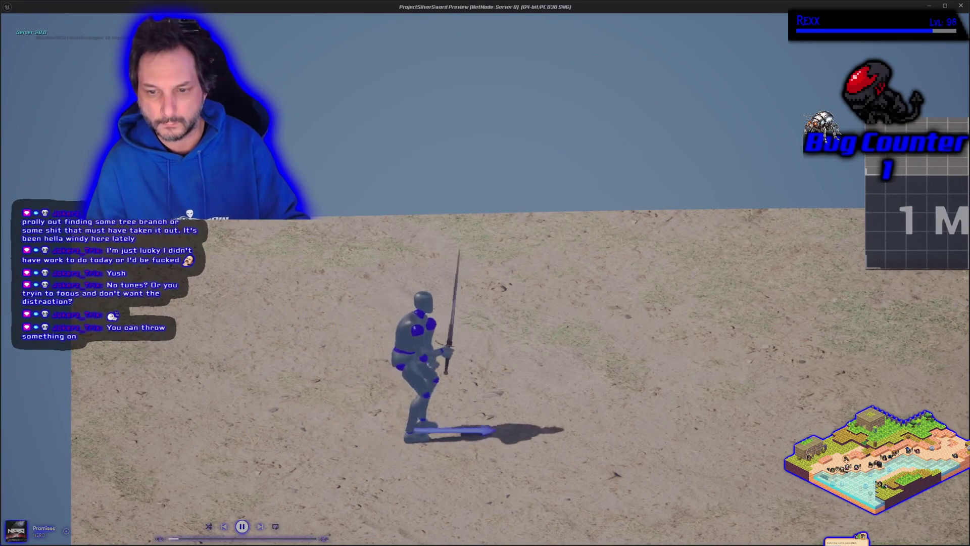
key("a")
key("a")
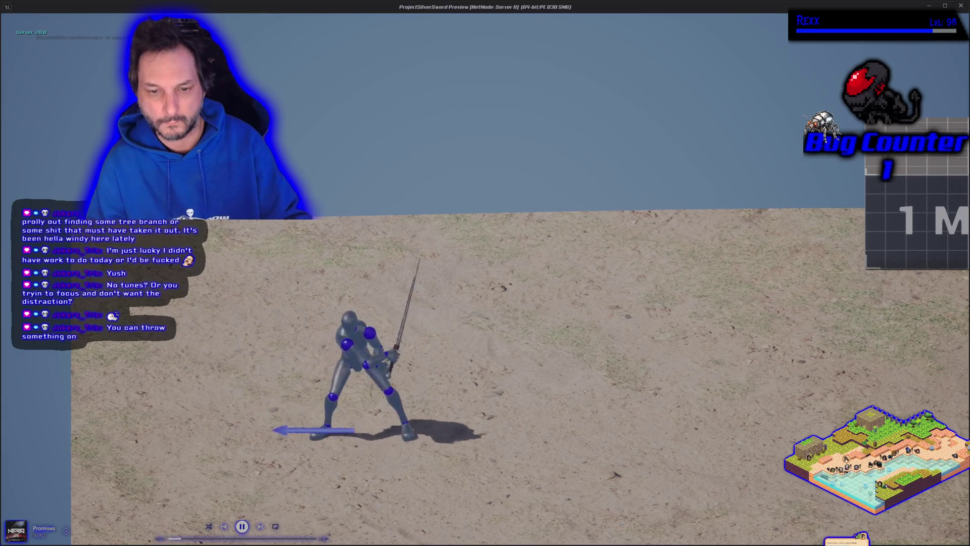
key("d")
key("a")
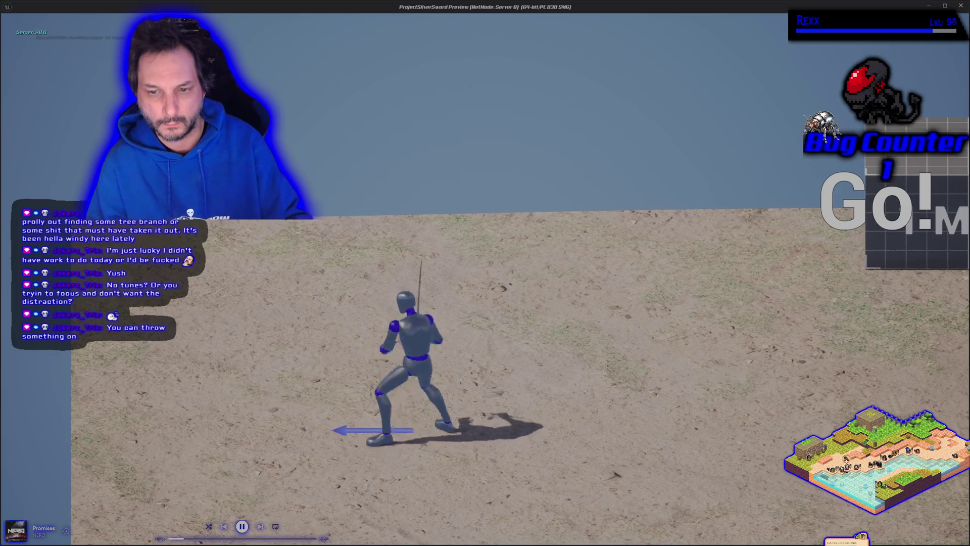
key("d")
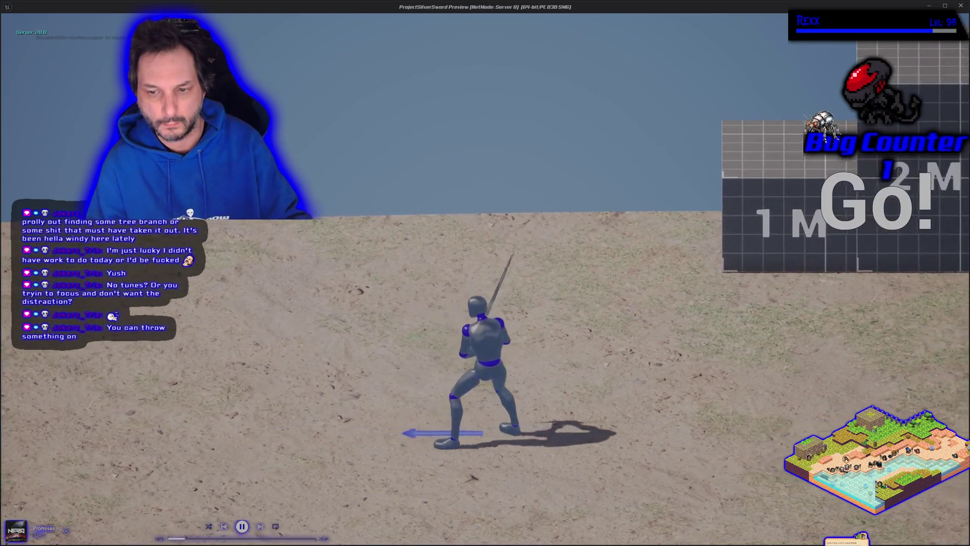
key("d")
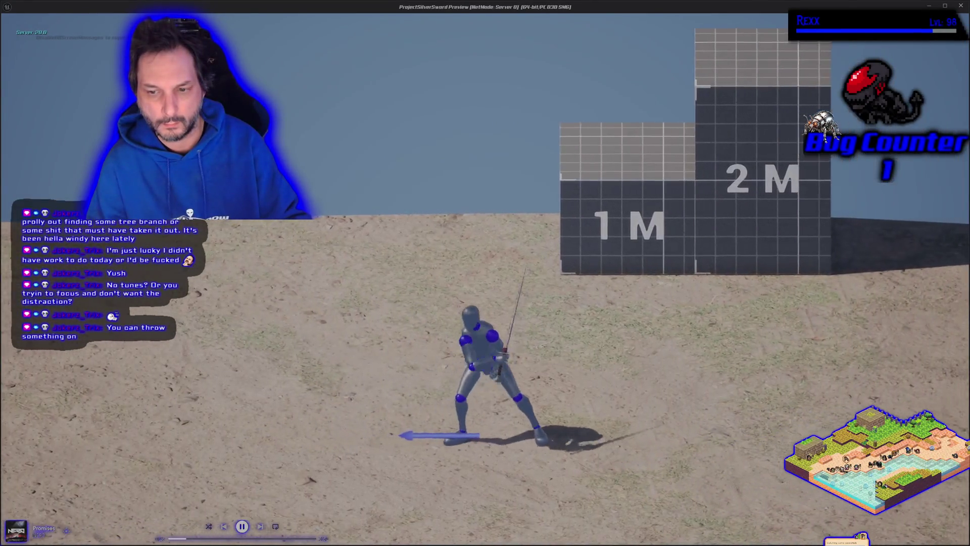
key("d")
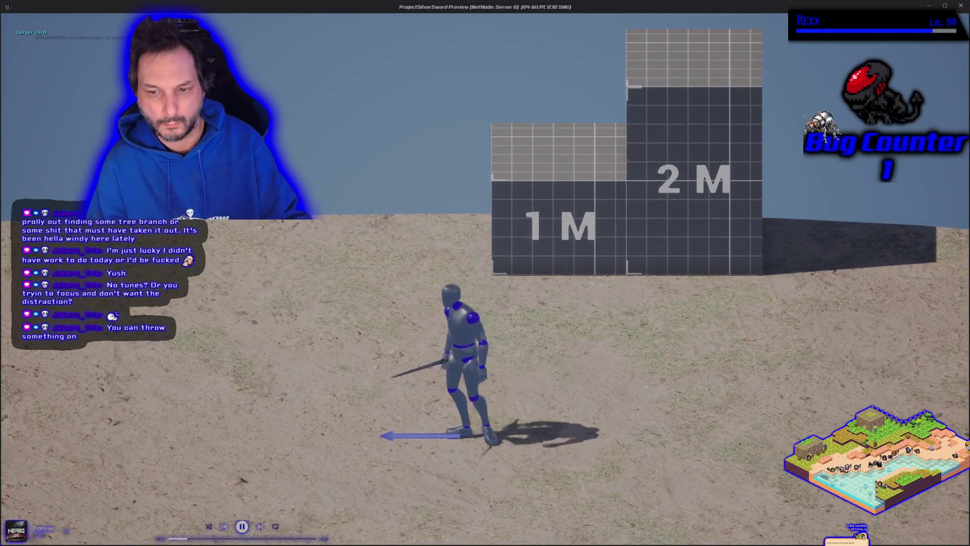
key("a")
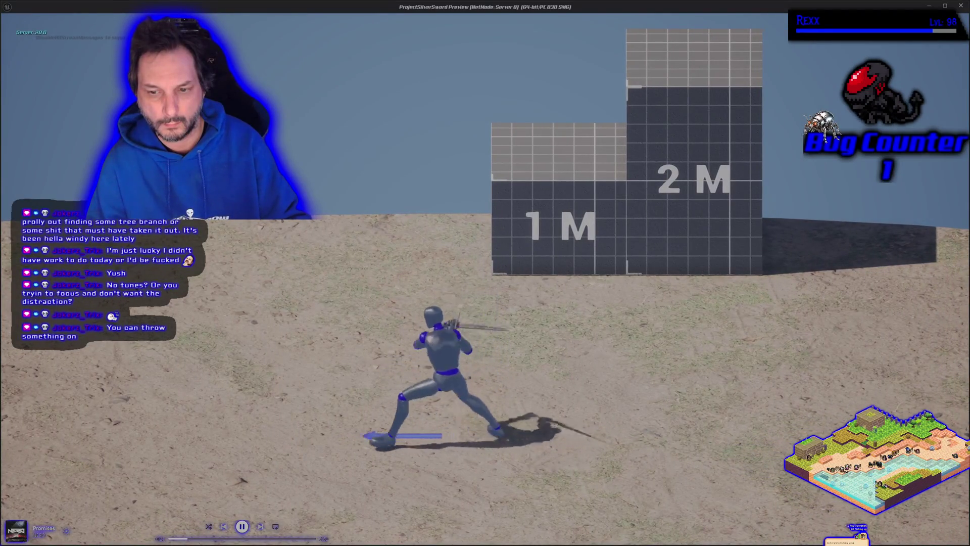
key("d")
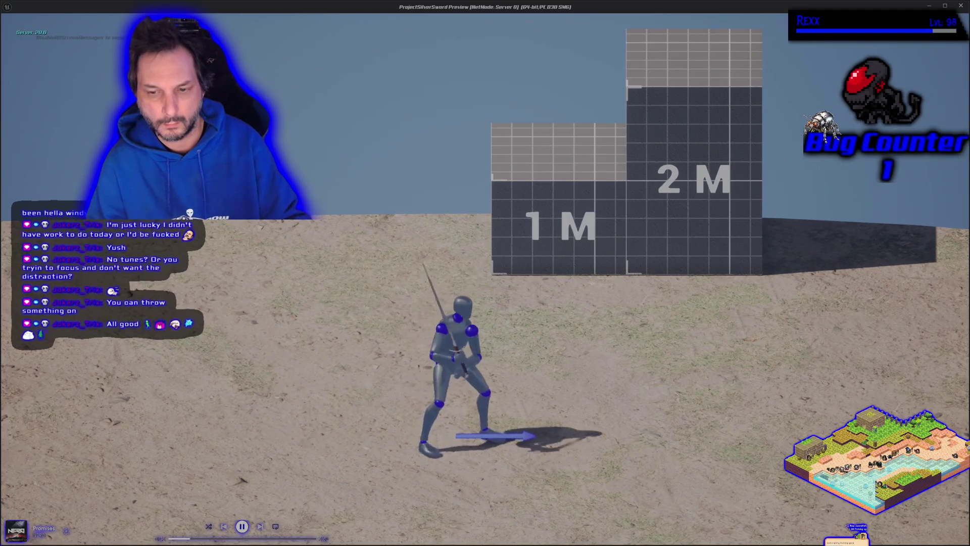
key("a")
key("a")
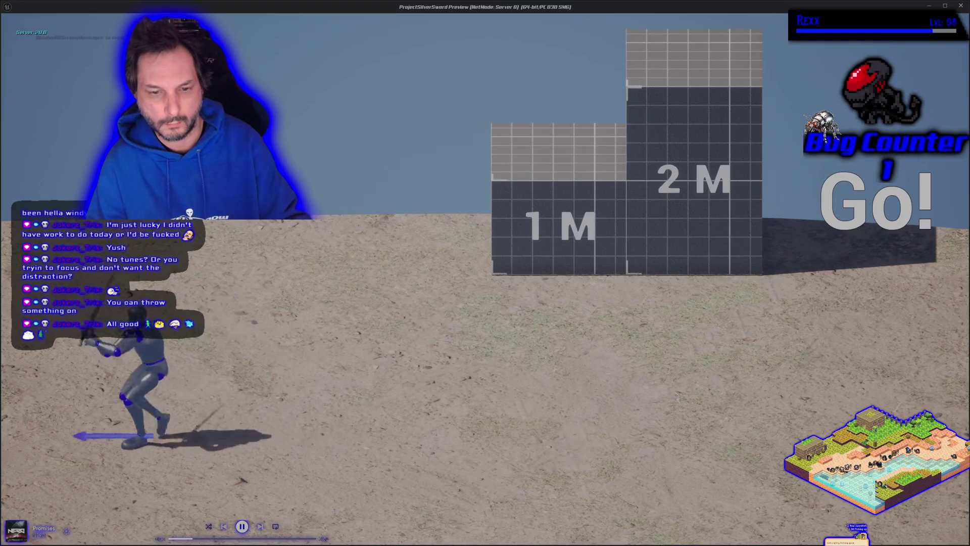
key("Escape")
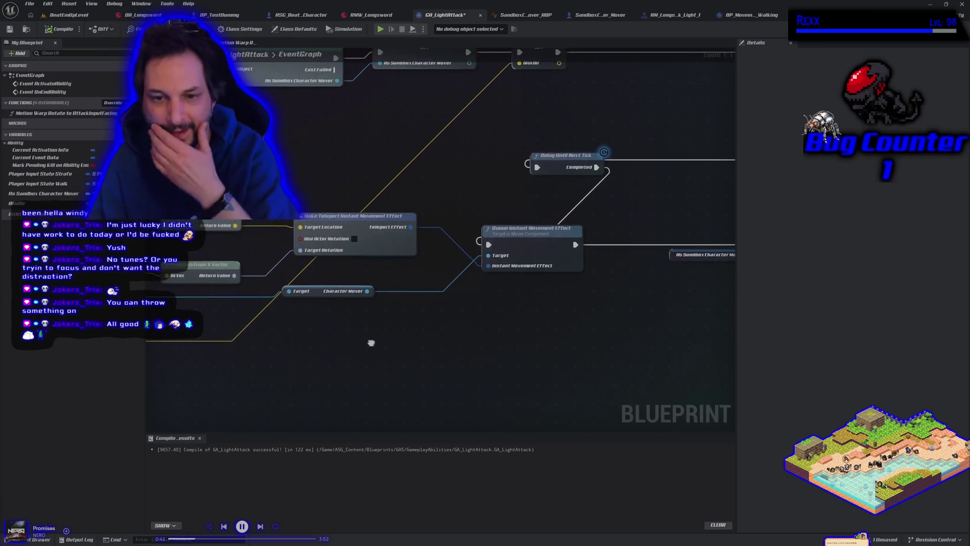
mouse_move(371, 340)
left_mouse_down()
mouse_move(375, 362)
mouse_move(392, 374)
left_mouse_up()
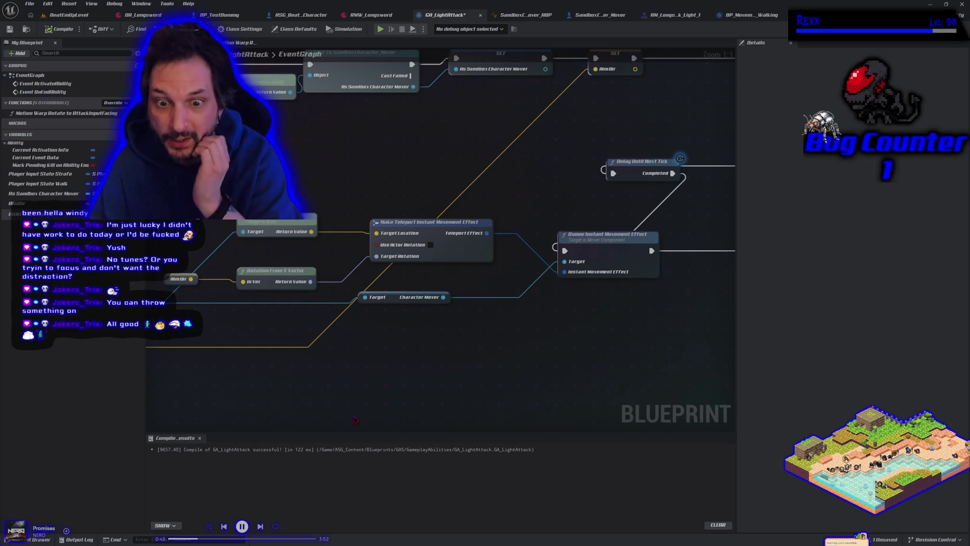
mouse_move(359, 359)
left_mouse_down()
mouse_move(459, 327)
mouse_move(580, 335)
mouse_move(548, 343)
left_mouse_up()
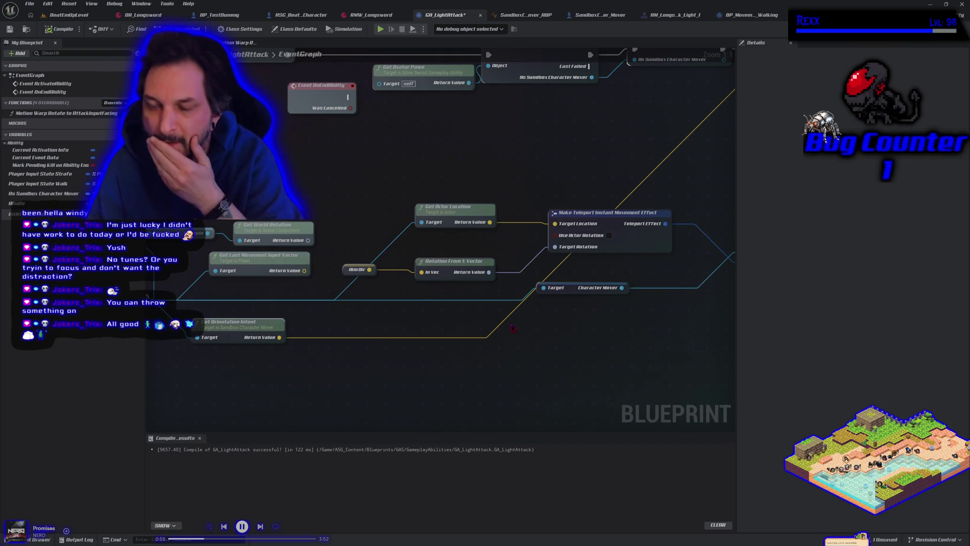
scroll(512, 328, "down", 1)
left_click_drag(512, 327, 450, 347)
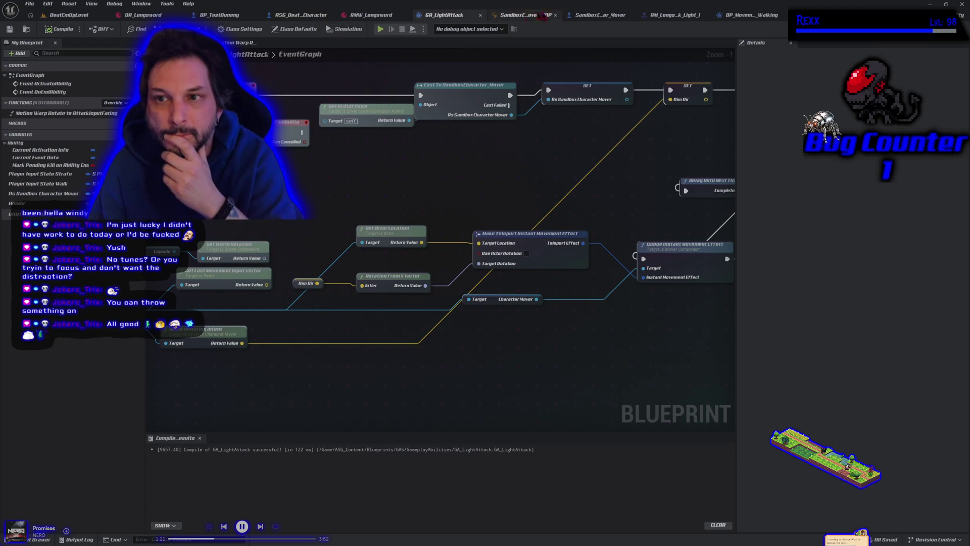
left_click(598, 20)
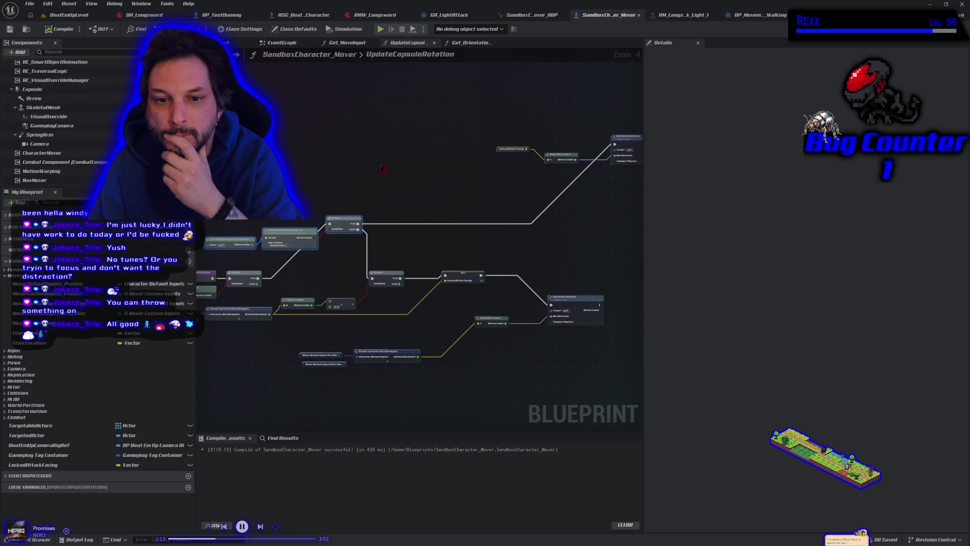
Break the condition node's long False wire in UpdateCapsuleRotation
mouse_move(341, 196)
left_mouse_down()
mouse_move(350, 187)
mouse_move(320, 184)
mouse_move(340, 168)
mouse_move(428, 181)
mouse_move(406, 178)
left_mouse_up()
scroll(401, 180, "up", 2)
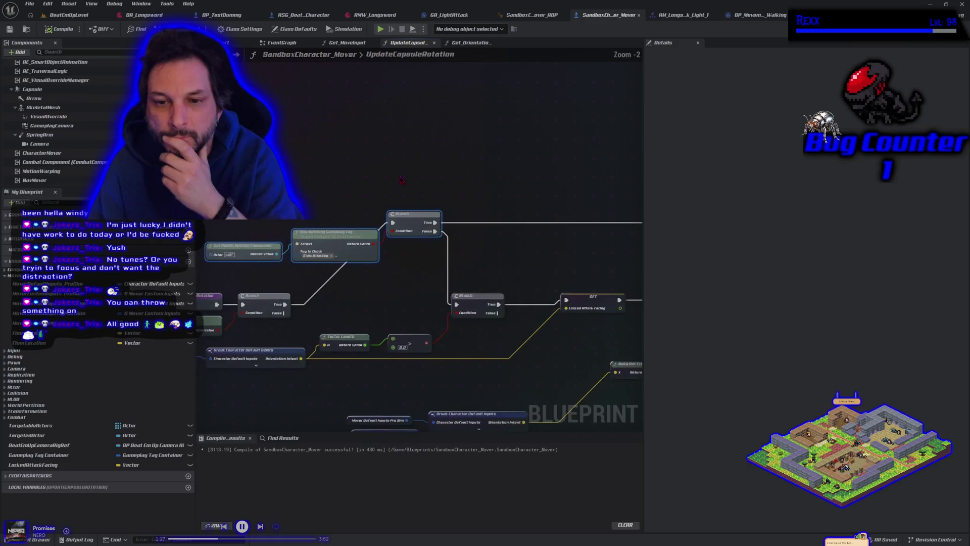
left_click_drag(453, 130, 347, 142)
scroll(346, 141, "down", 1)
left_click_drag(428, 146, 301, 181)
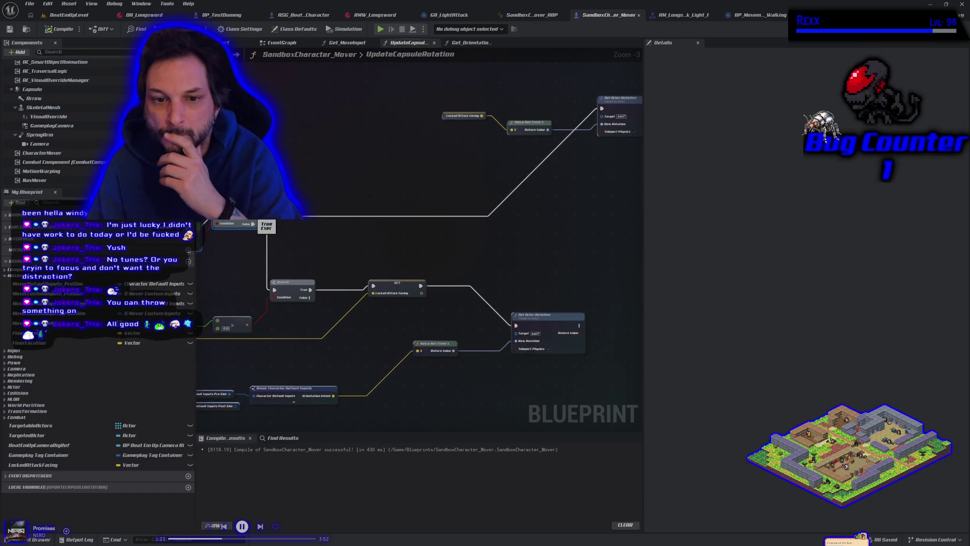
right_click(253, 223)
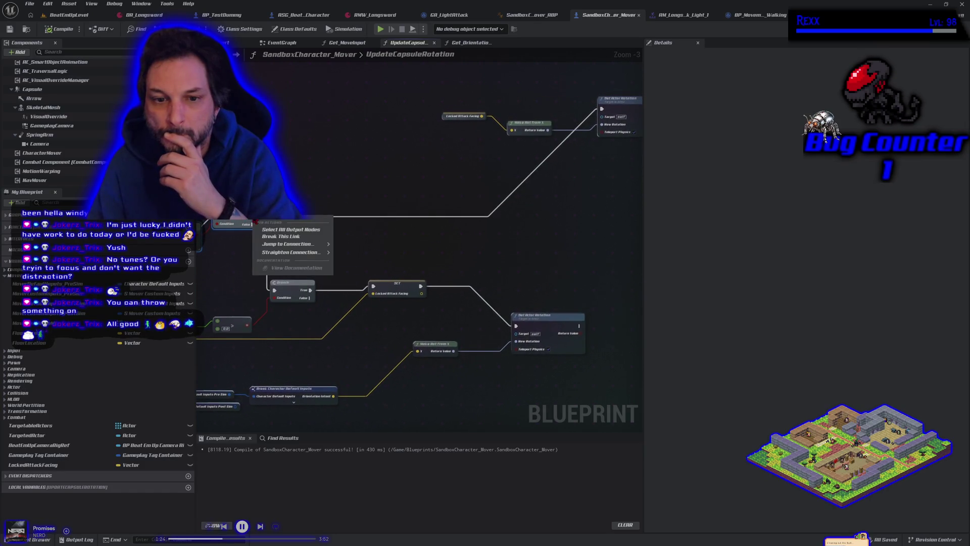
left_click(265, 236)
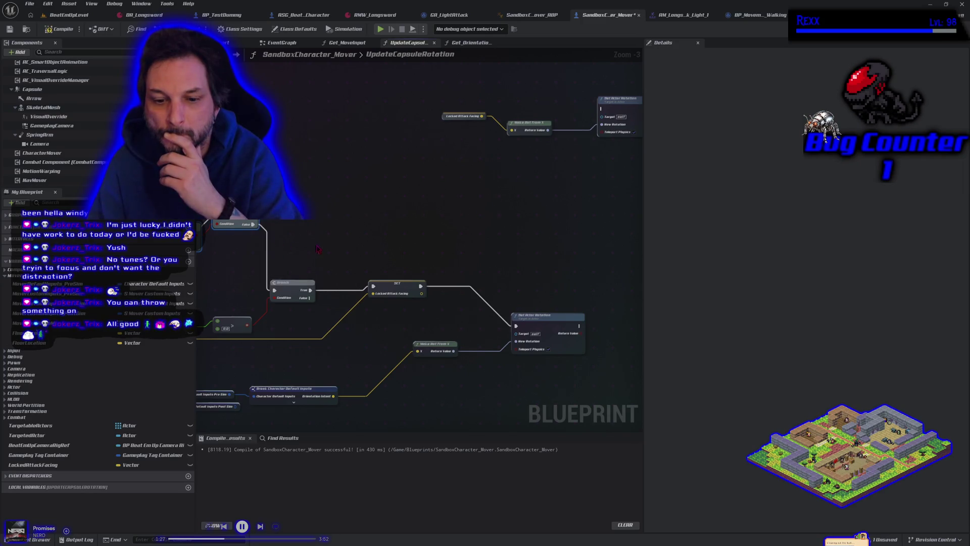
Recompile SandboxCharacter_Mover and start a play-in-editor test
left_click_drag(317, 248, 351, 240)
left_click(70, 31)
left_click(379, 30)
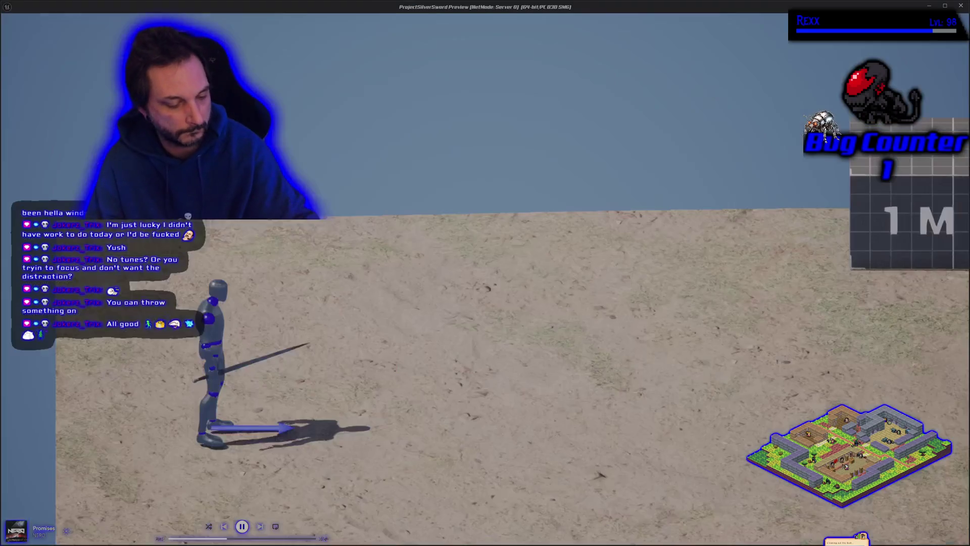
Run the character left, right and forward while attacking to check facing, then exit PIE
key("a")
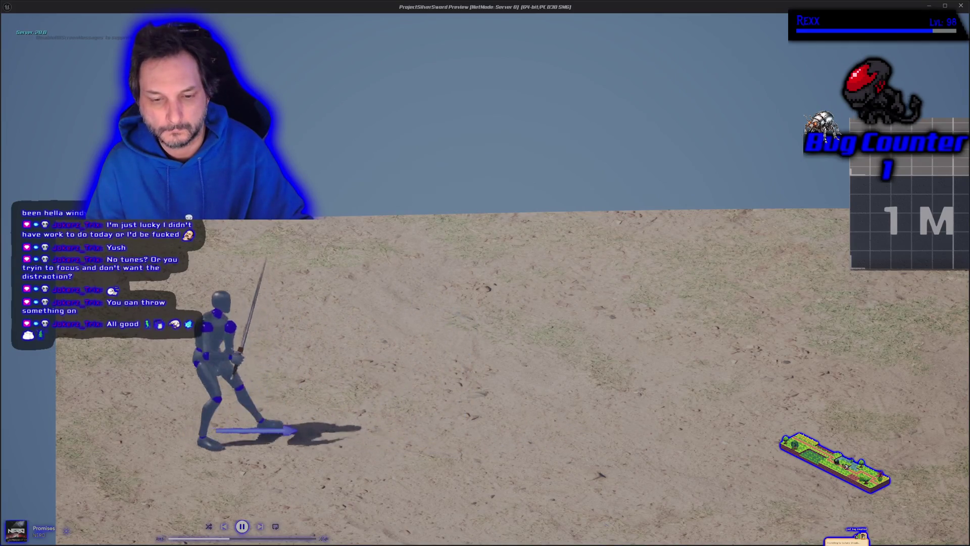
key("d")
key("d")
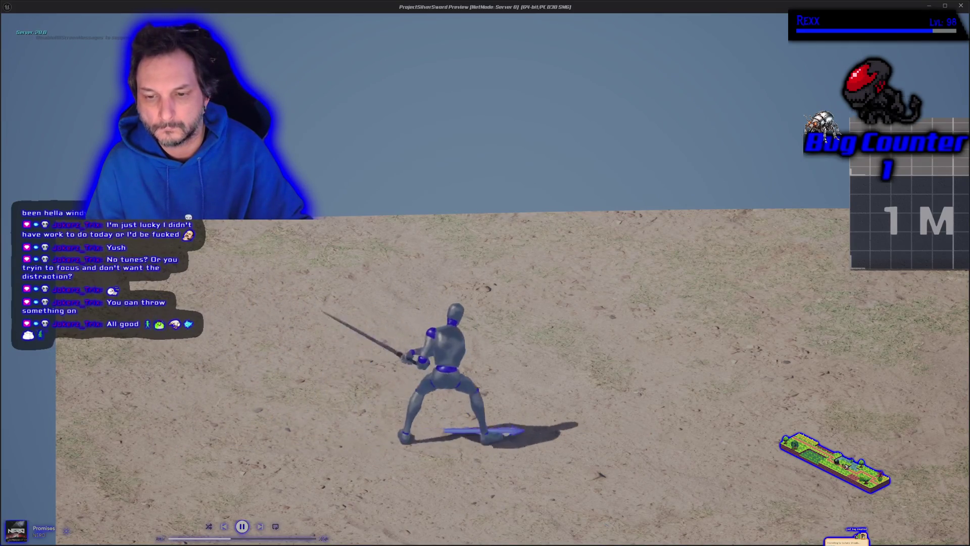
key("d")
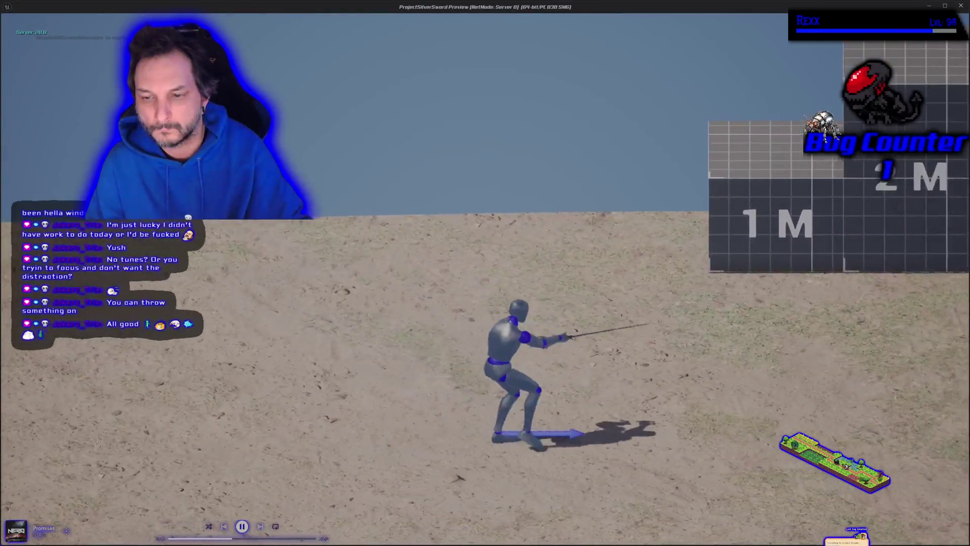
key("a")
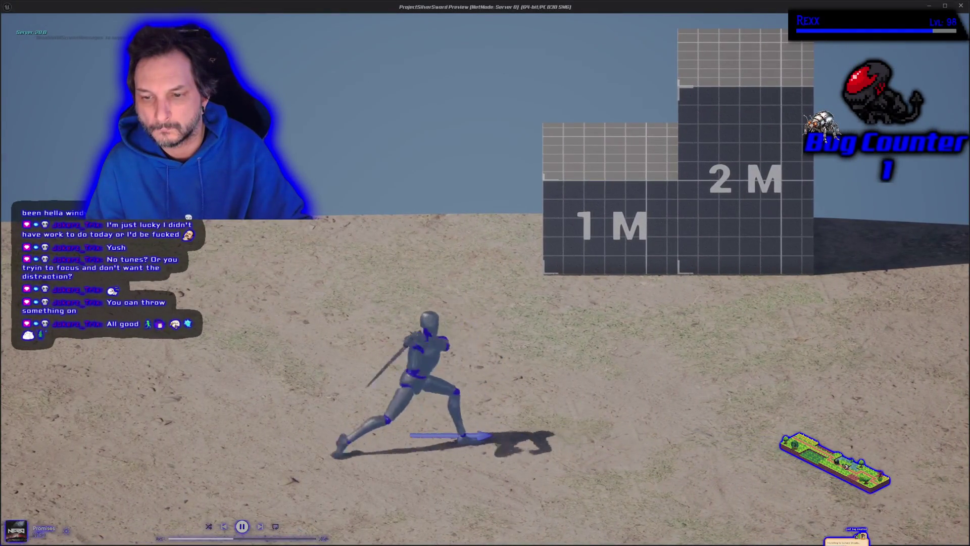
key("d")
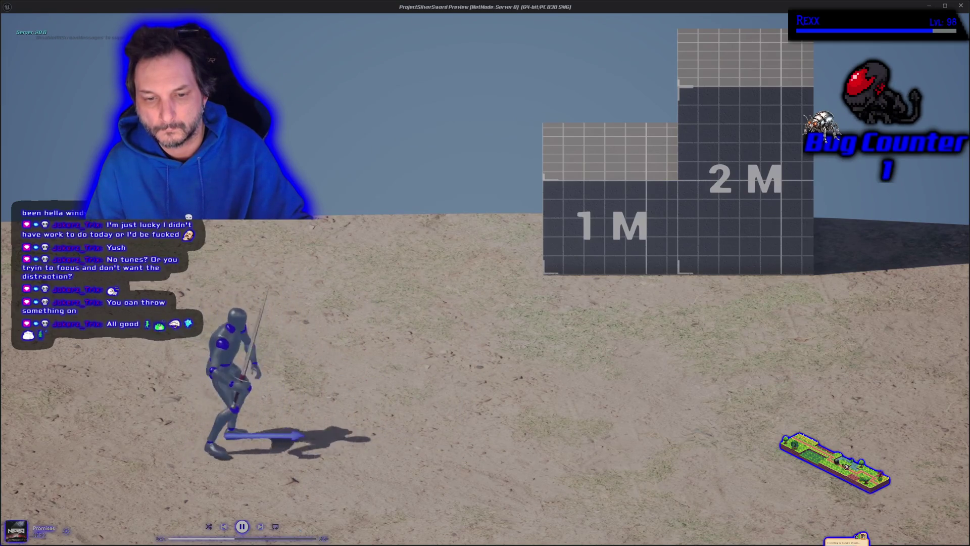
key("a")
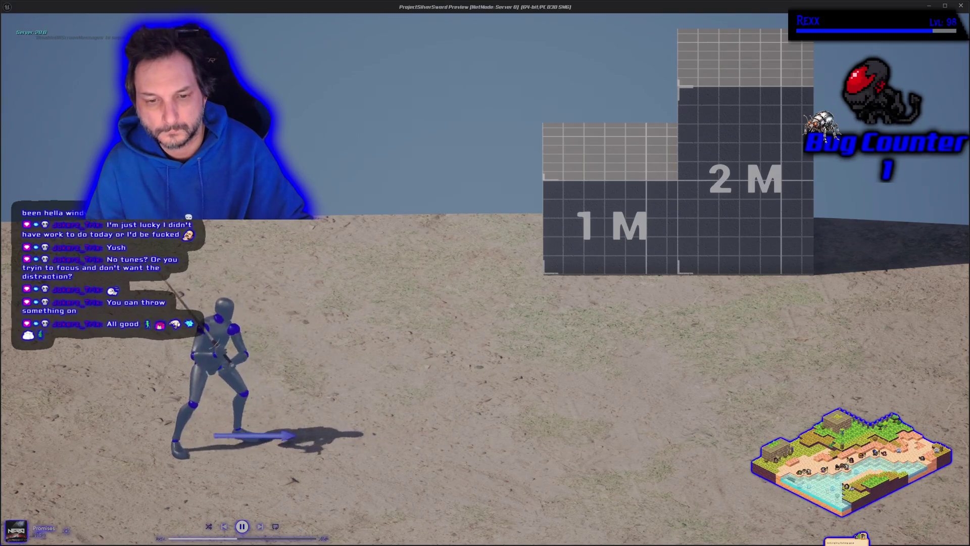
key("w")
key("Escape")
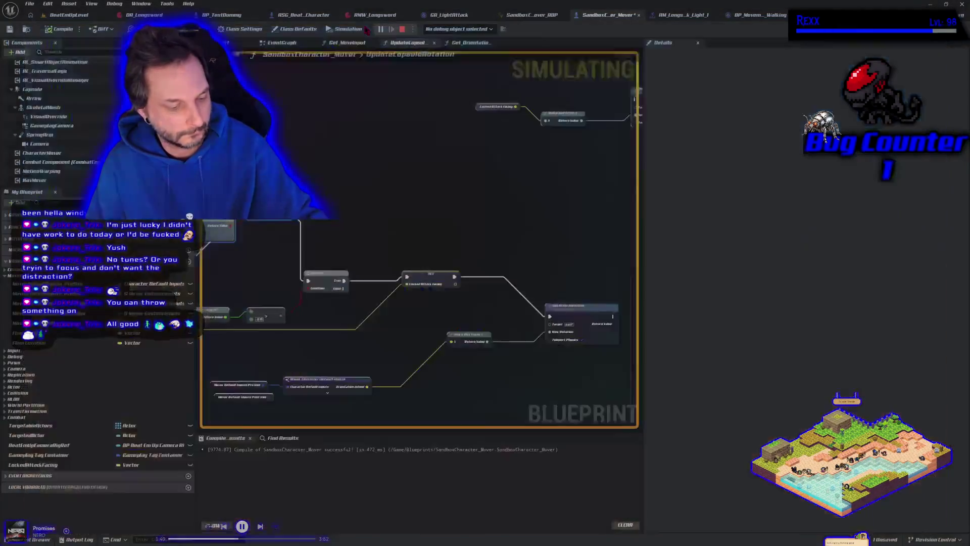
Back in the GA_LightAttack graph, connect the Aim Dir setter's execution into the Sequence node
scroll(422, 198, "down", 1)
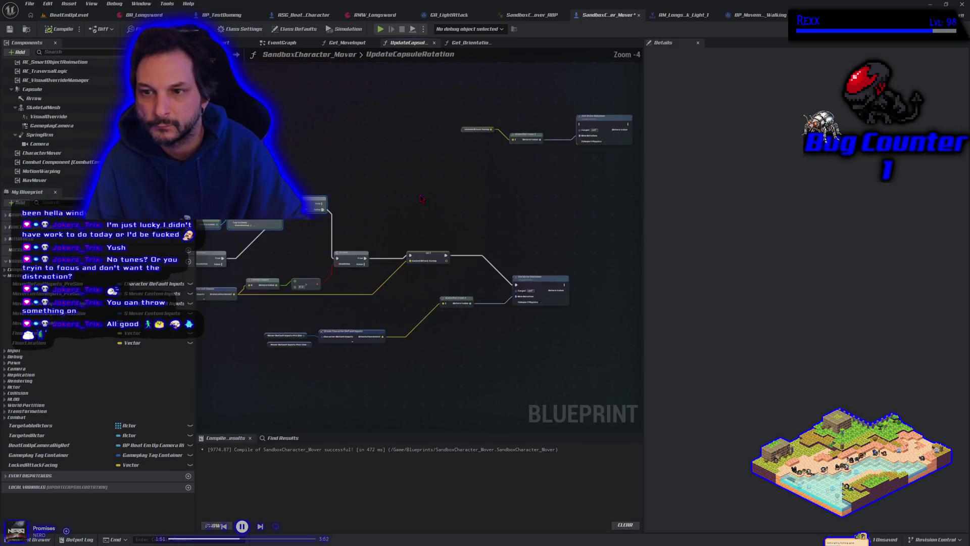
left_click_drag(388, 205, 457, 197)
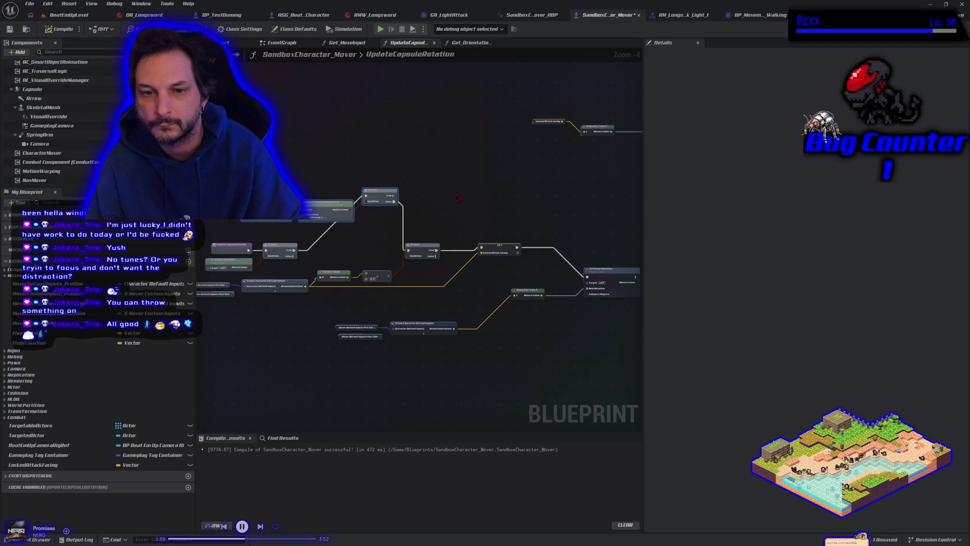
left_click(455, 23)
left_click_drag(510, 190, 458, 220)
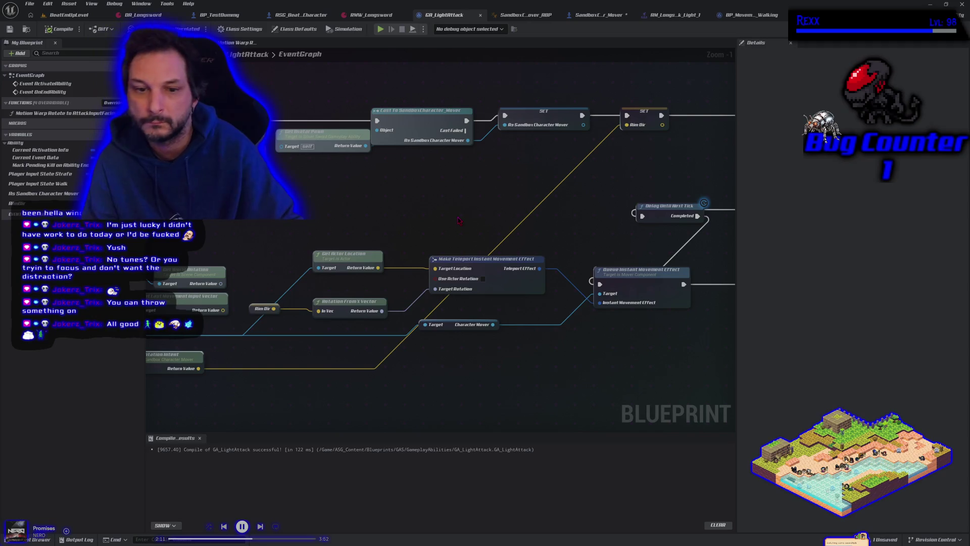
scroll(351, 206, "down", 2)
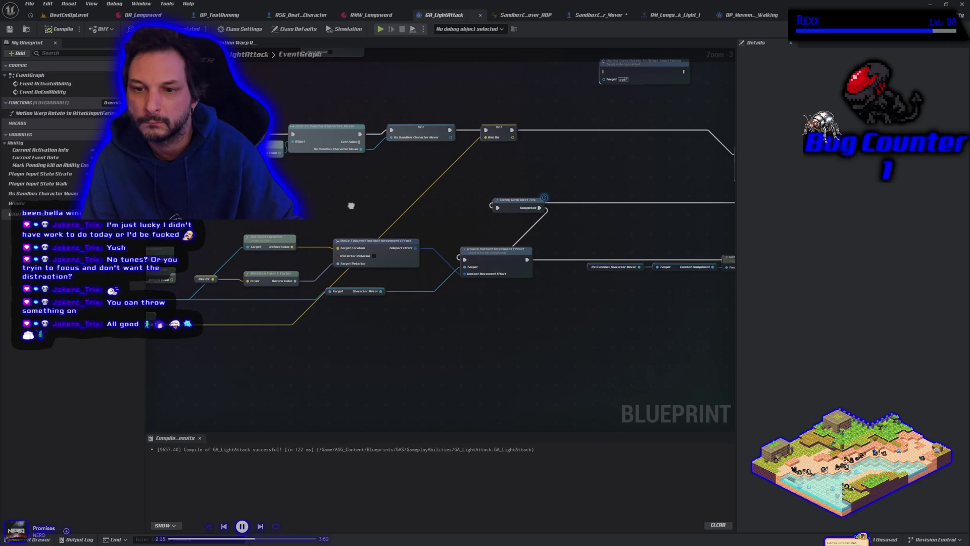
left_click_drag(351, 206, 394, 207)
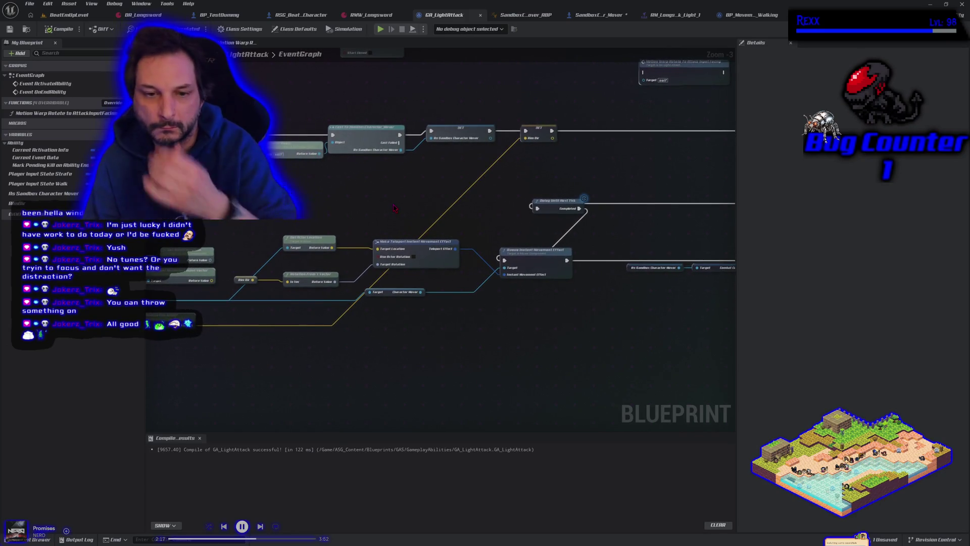
mouse_move(493, 227)
left_mouse_down()
mouse_move(393, 237)
mouse_move(375, 228)
left_mouse_up()
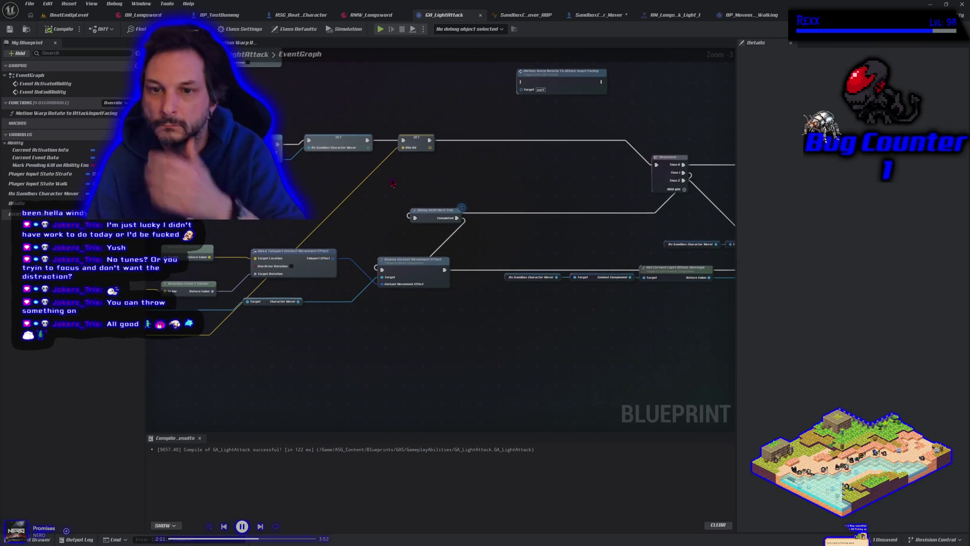
left_click_drag(367, 144, 656, 165)
Duplicate Delay Until Next Tick, wire it after SET Aim Dir, and start a play session
left_click_drag(417, 136, 499, 194)
mouse_move(443, 211)
left_mouse_down()
mouse_move(493, 176)
mouse_move(426, 185)
left_mouse_up()
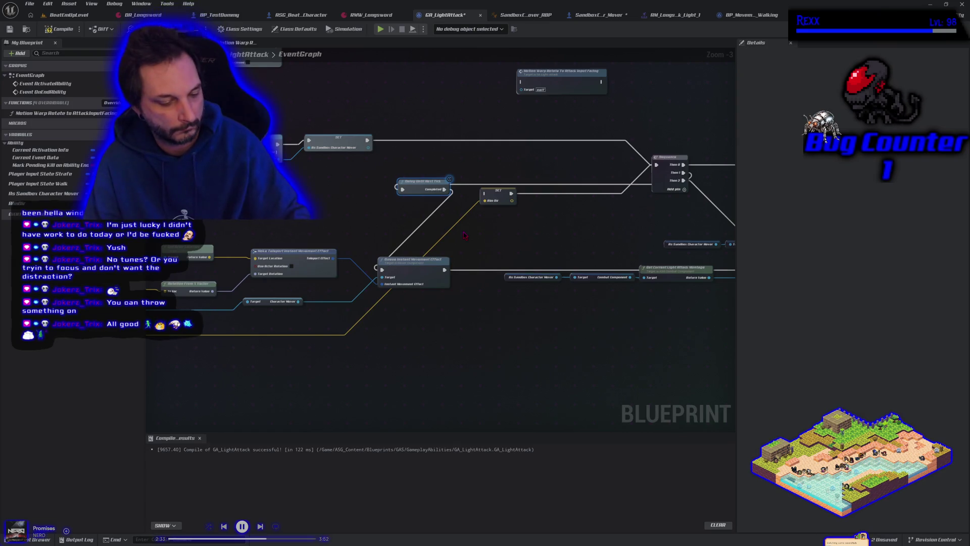
key("ctrl+c")
key("ctrl+v")
left_click_drag(494, 236, 542, 228)
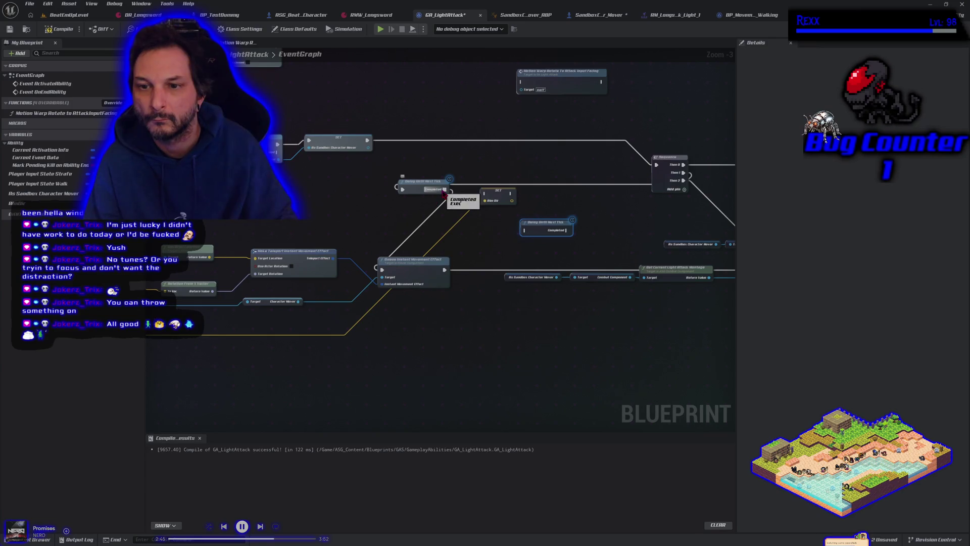
mouse_move(446, 196)
left_mouse_down()
mouse_move(485, 194)
mouse_move(528, 230)
mouse_move(419, 271)
mouse_move(382, 269)
left_mouse_up()
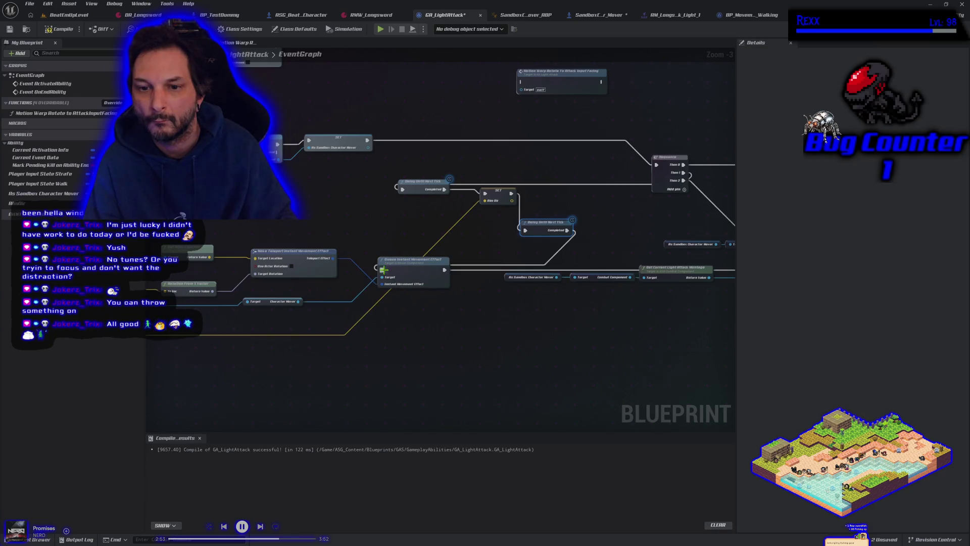
key("alt+p")
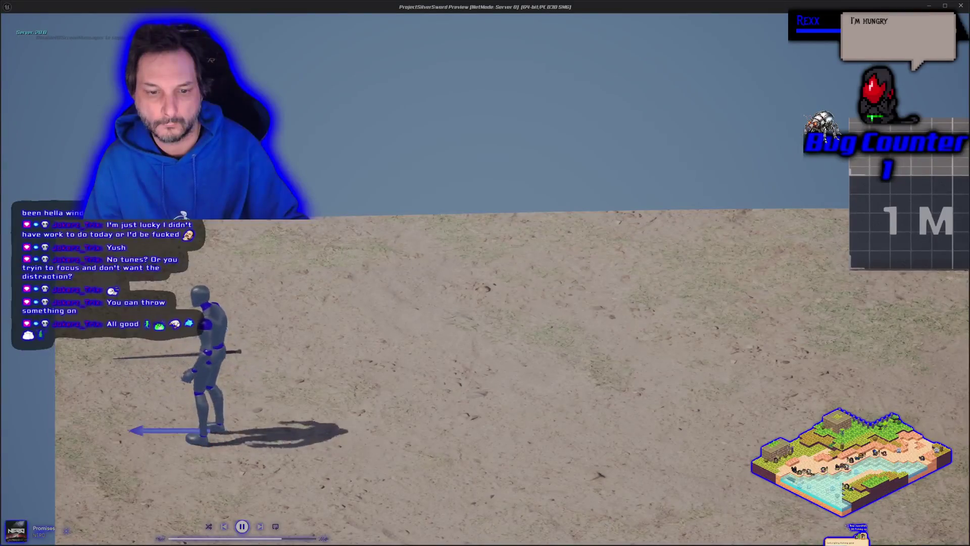
key("d")
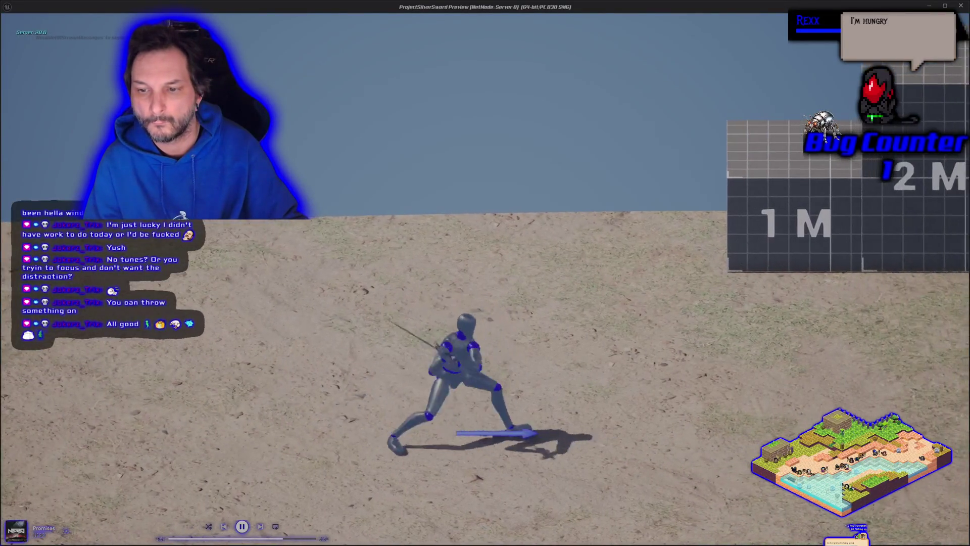
key("d")
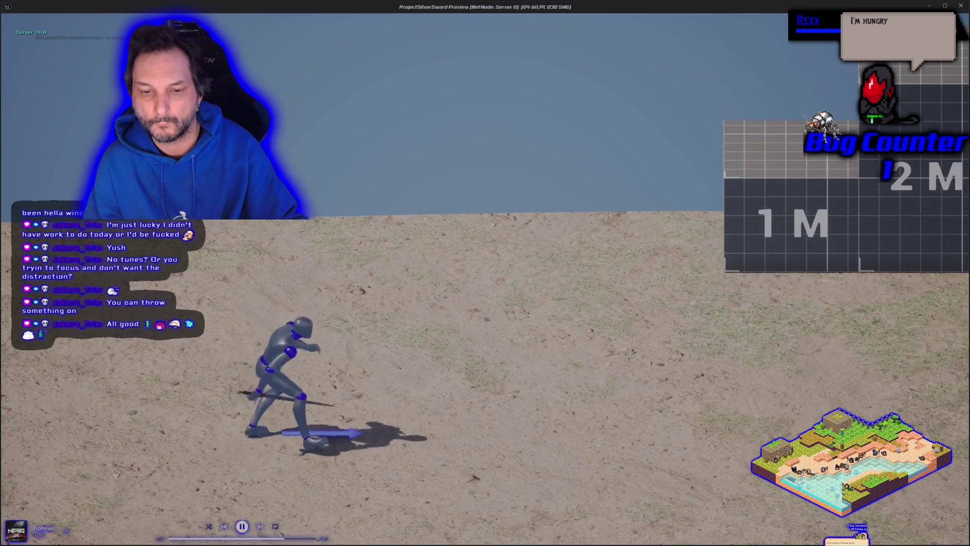
key("a")
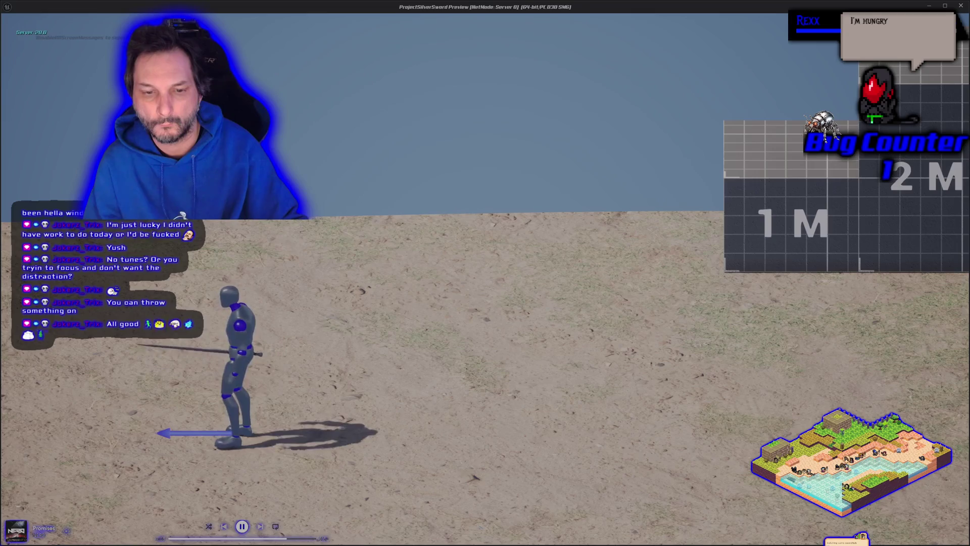
key("w")
key("Escape")
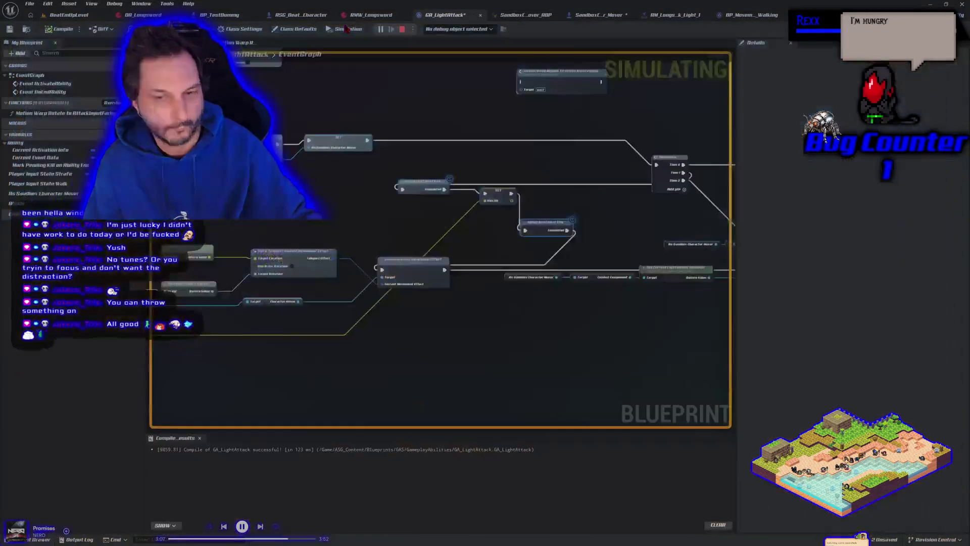
Connect Last Movement Input Vector's Return Value to SET Aim Dir and start a play test
mouse_move(464, 353)
left_mouse_down()
mouse_move(555, 340)
mouse_move(409, 352)
left_mouse_up()
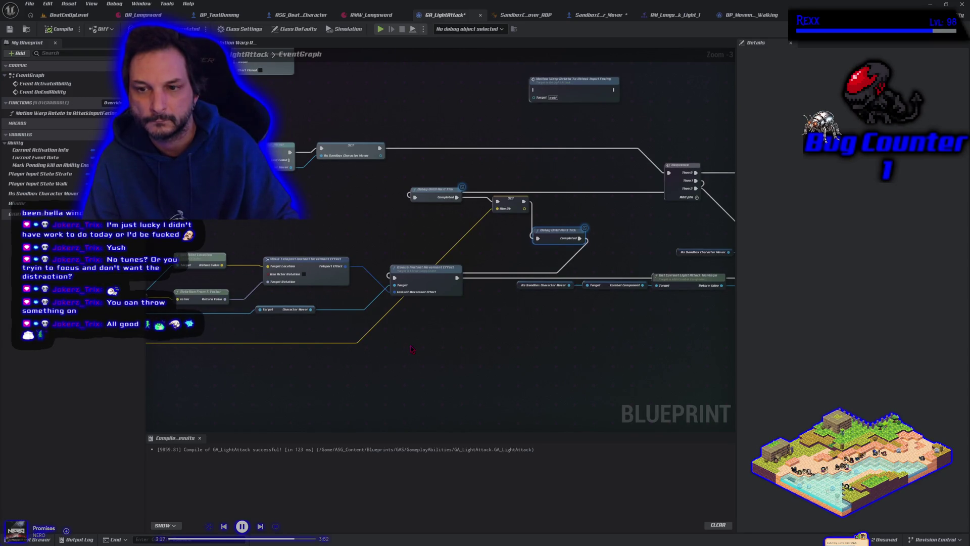
left_click_drag(419, 347, 563, 317)
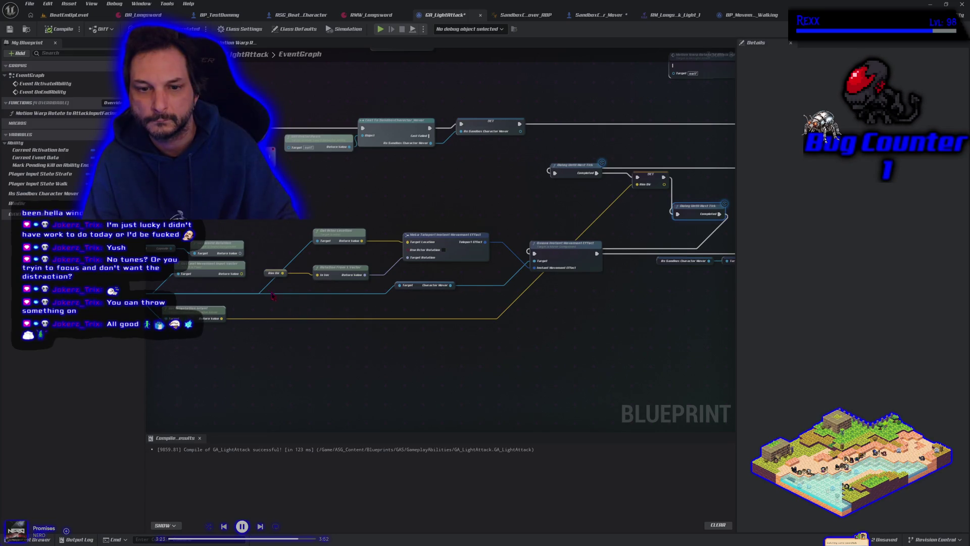
mouse_move(242, 273)
left_mouse_down()
mouse_move(311, 302)
mouse_move(578, 241)
mouse_move(637, 184)
left_mouse_up()
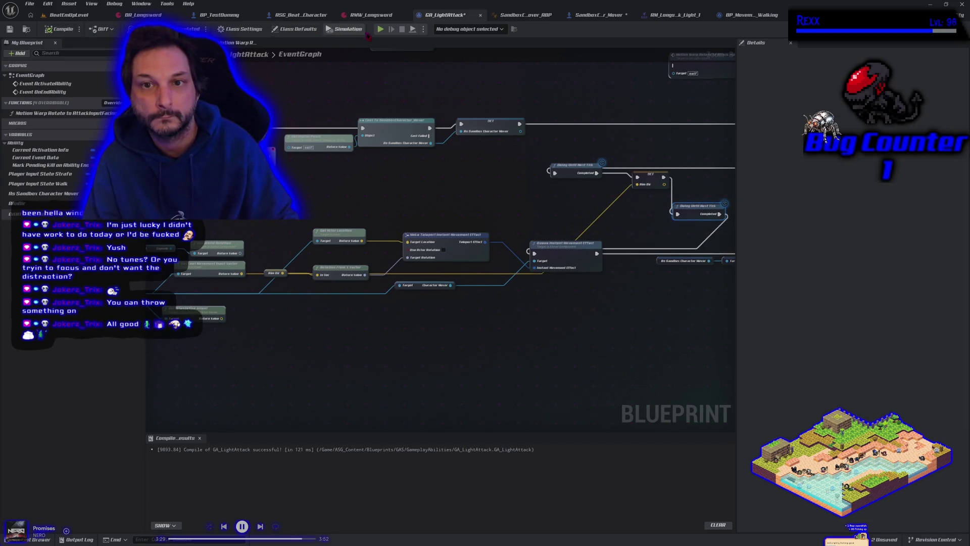
left_click(379, 33)
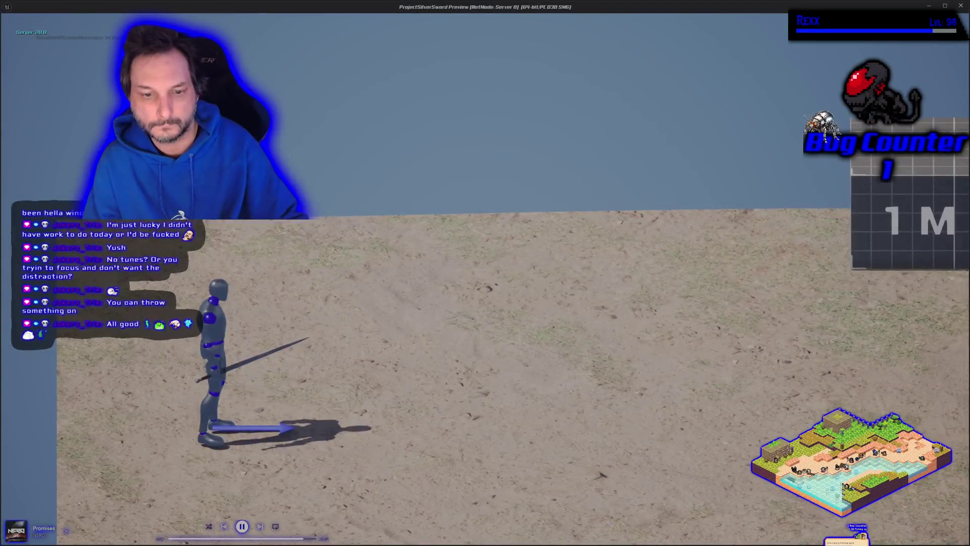
key("d")
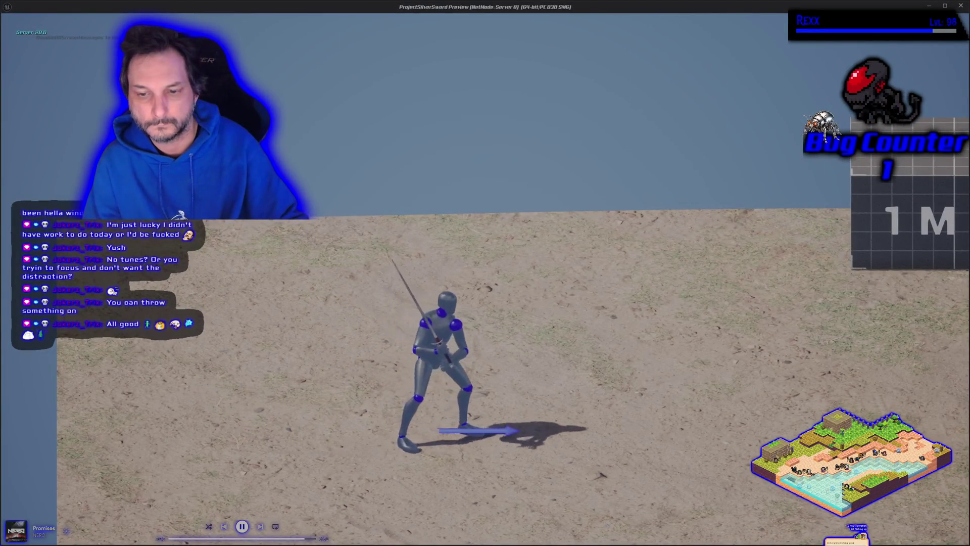
key("d")
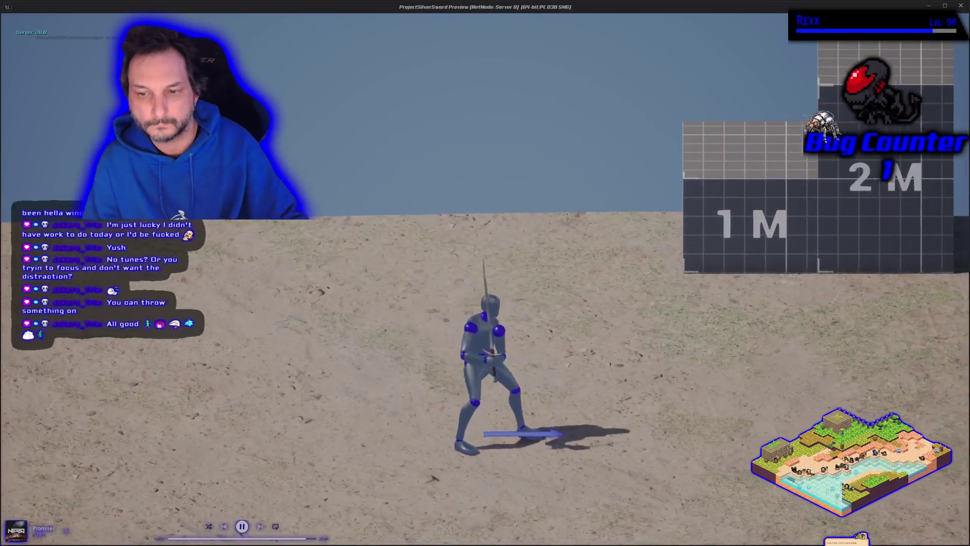
key("d")
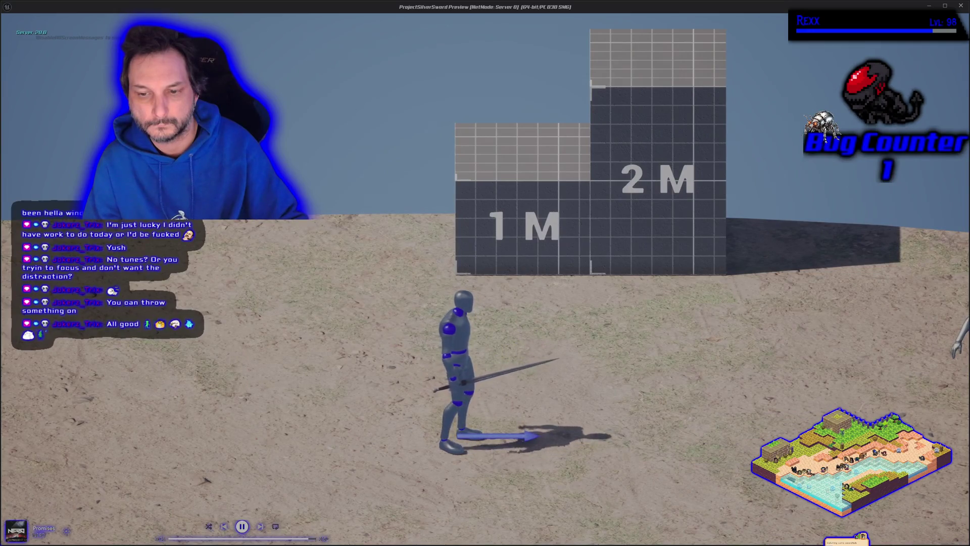
key("d")
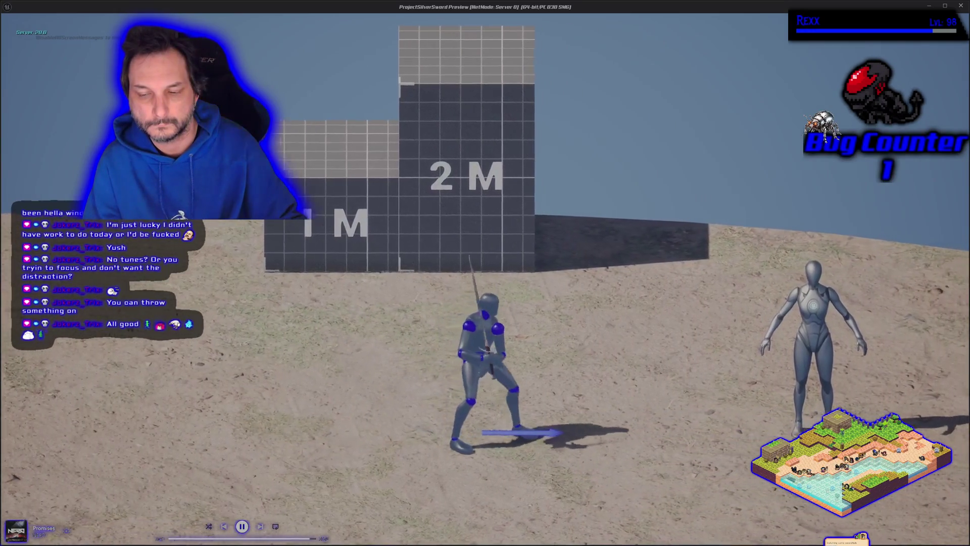
key("a")
key("d")
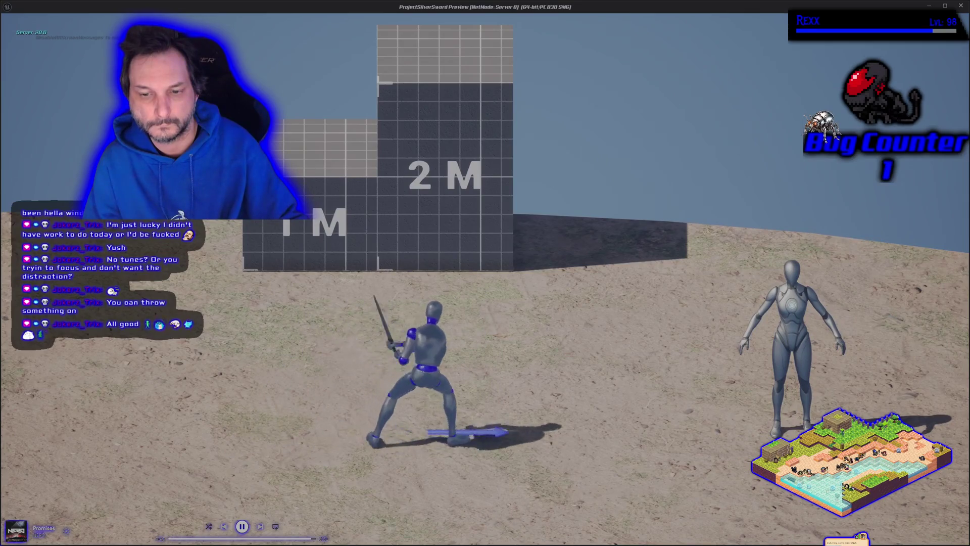
key("d")
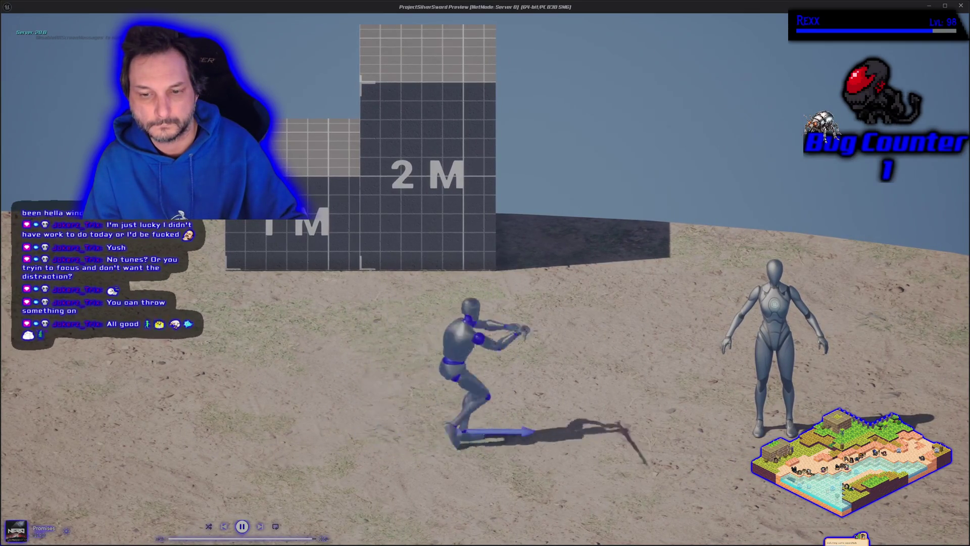
key("Escape")
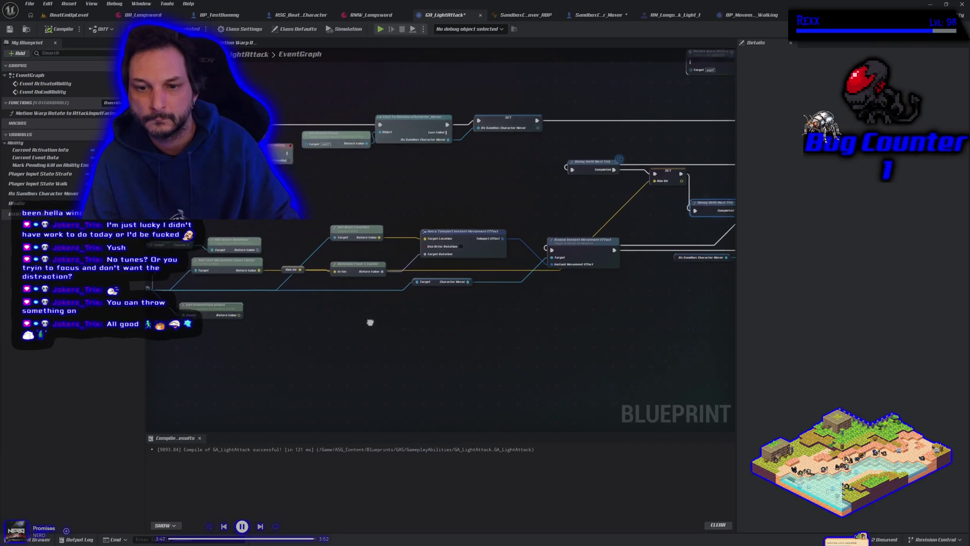
Delete the Aim Dir getter, setter, Rotation From X Vector and extra delay, reconnecting the delay to Queue
left_click_drag(331, 261, 343, 270)
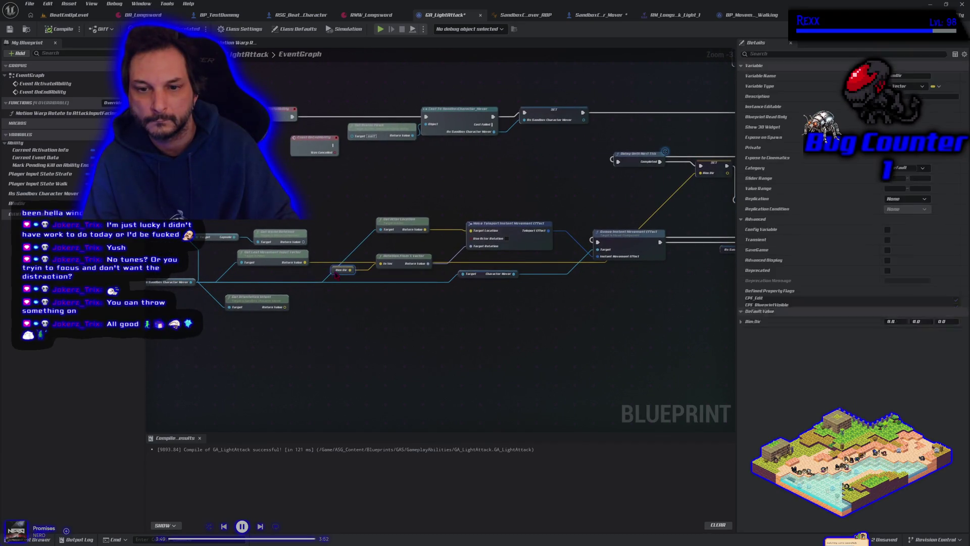
left_click_drag(430, 326, 377, 336)
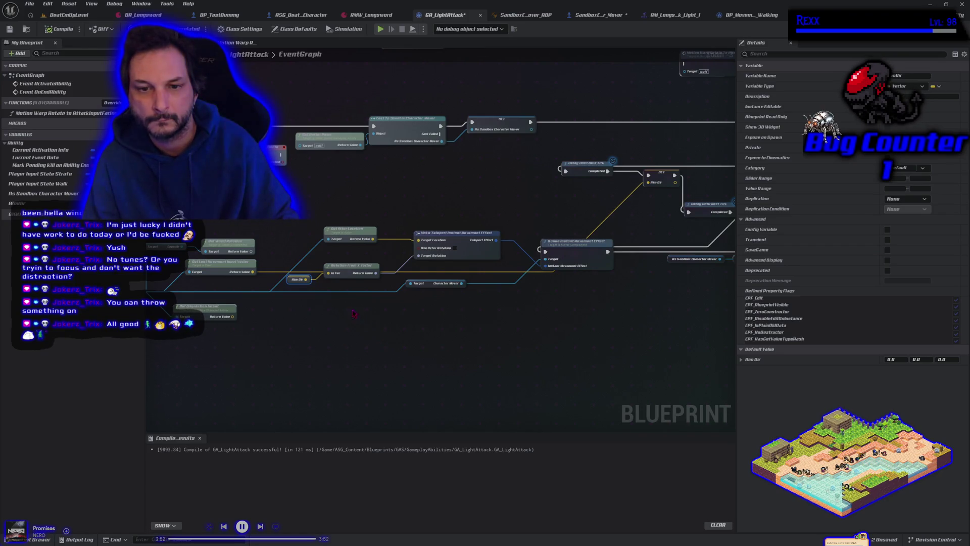
left_click_drag(342, 267, 330, 303)
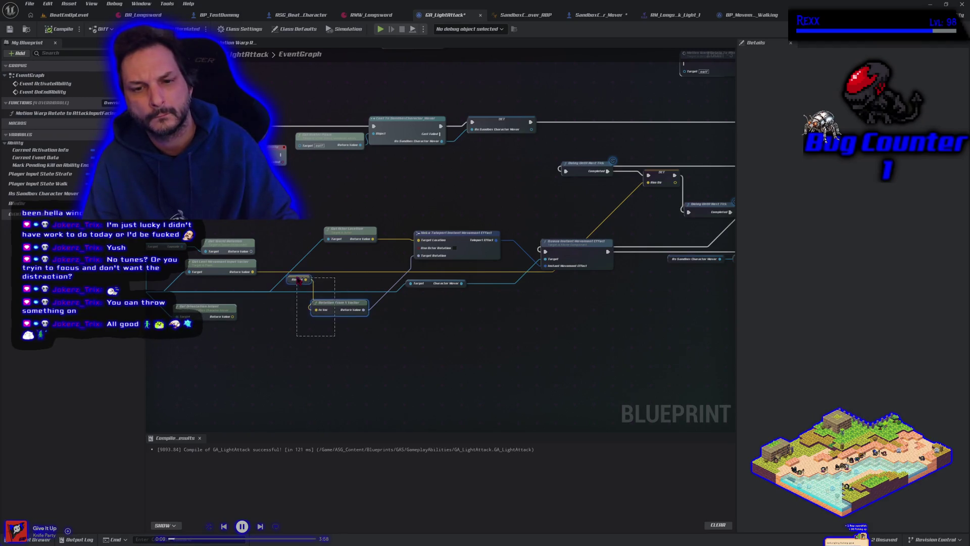
left_click_drag(298, 280, 298, 281)
key("Delete")
left_click(661, 188)
key("Delete")
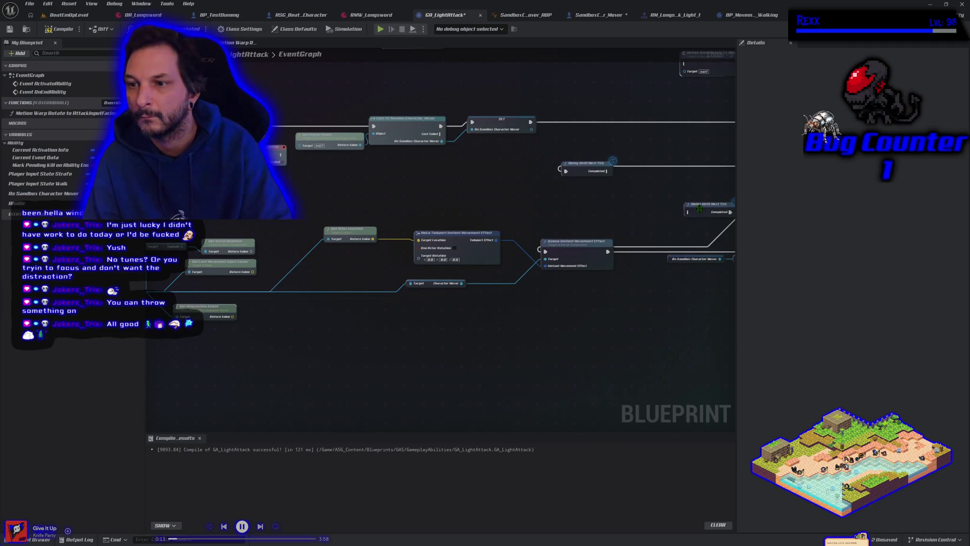
left_click(699, 209)
key("Delete")
left_click_drag(613, 173, 544, 251)
Promote Get World Rotation's output to a NewVar rotator and chain its setter after the first setter
left_click_drag(340, 295, 399, 310)
mouse_move(522, 219)
left_mouse_down()
mouse_move(429, 217)
mouse_move(397, 260)
left_mouse_up()
mouse_move(295, 288)
left_mouse_down()
mouse_move(347, 244)
mouse_move(526, 223)
mouse_move(619, 164)
mouse_move(596, 199)
mouse_move(552, 213)
left_mouse_up()
left_click(384, 264)
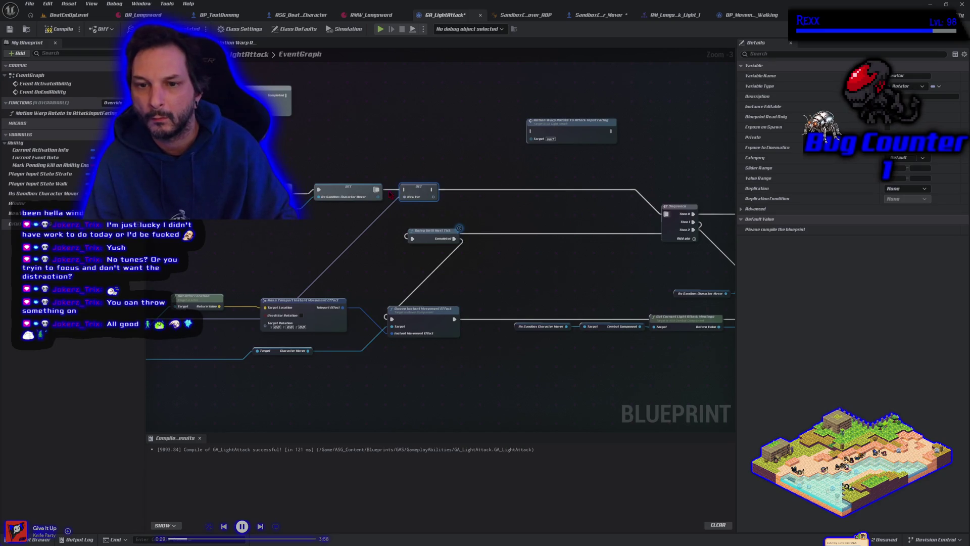
left_click_drag(377, 189, 666, 217)
Feed NewVar into the teleport's Target Rotation, compile, and launch a play session
left_click_drag(391, 262, 492, 243)
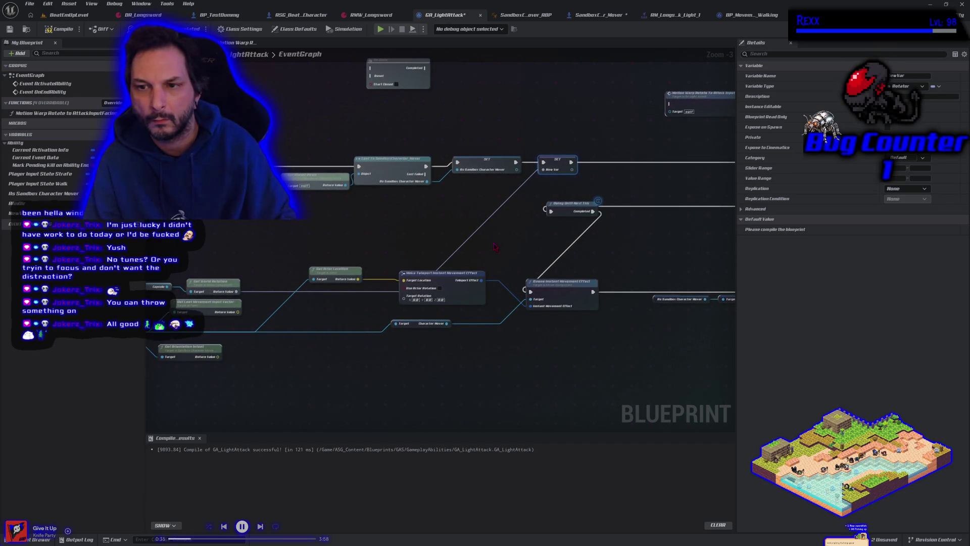
left_click_drag(403, 299, 403, 298)
left_click(53, 30)
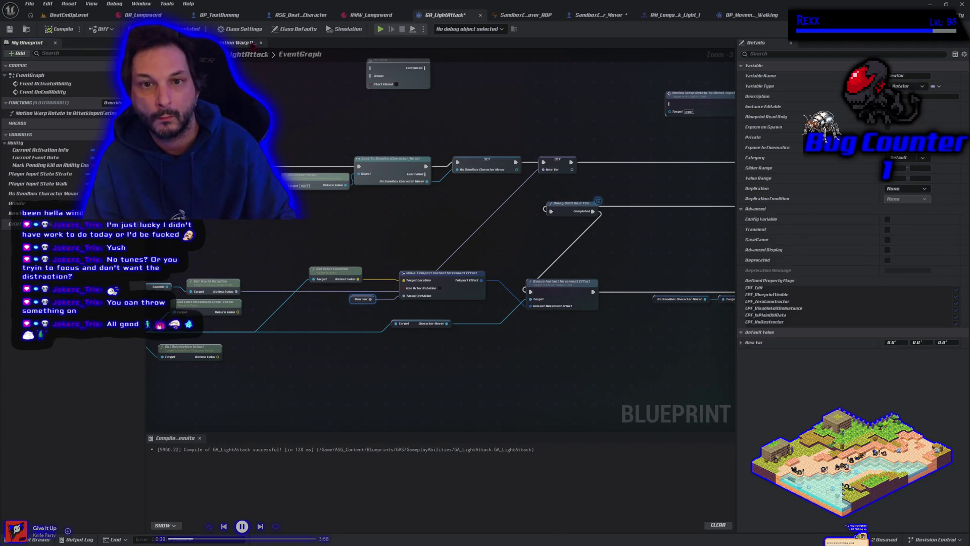
key("alt+p")
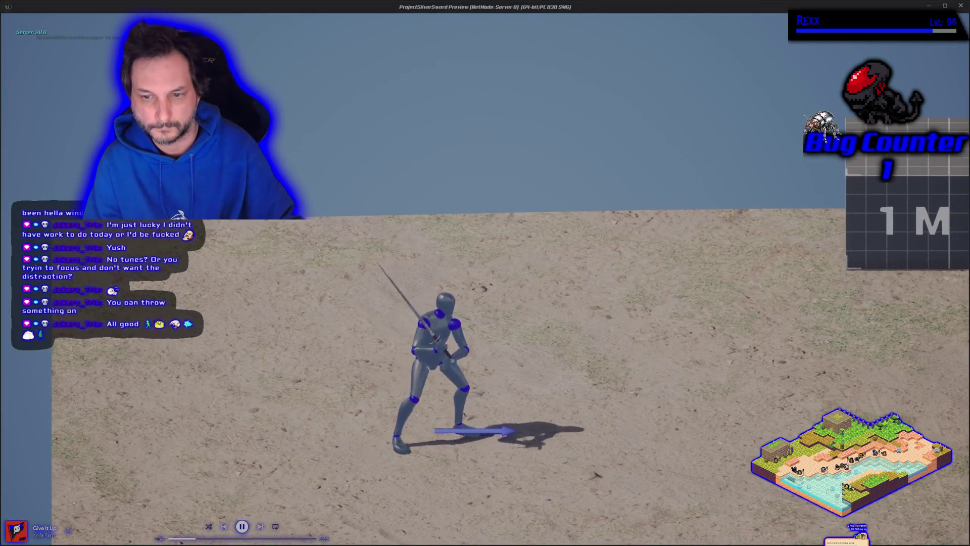
Run left and right while performing light attacks to check facing, then stop the session
key("a")
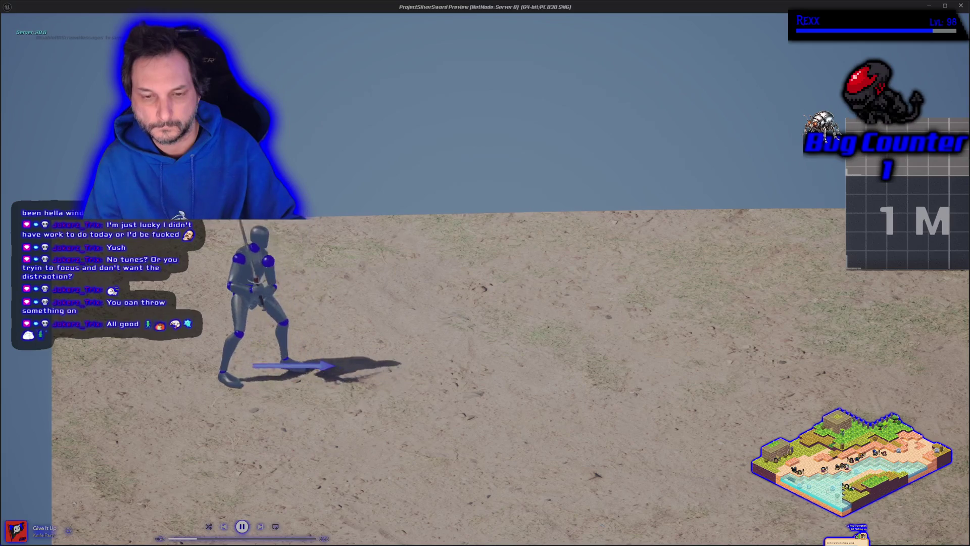
key("d")
key("d")
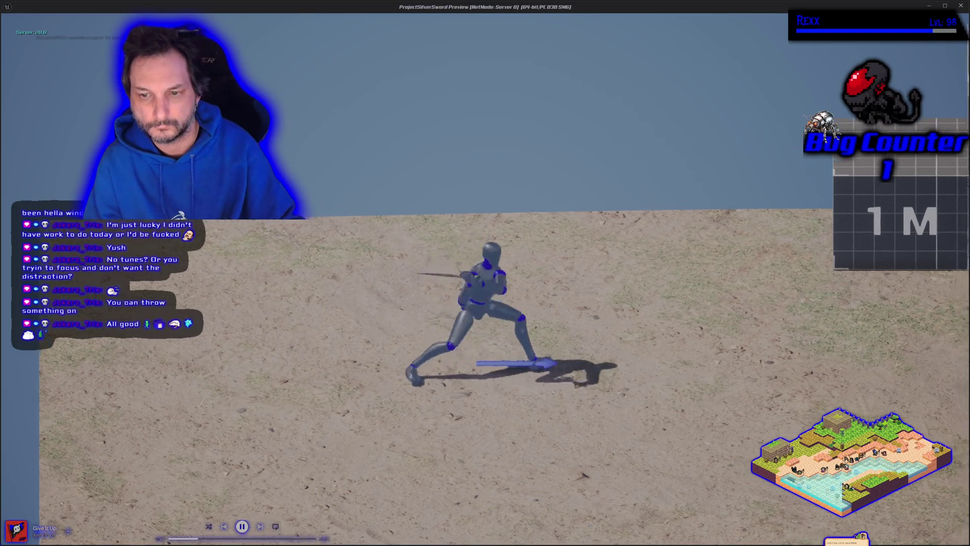
key("d")
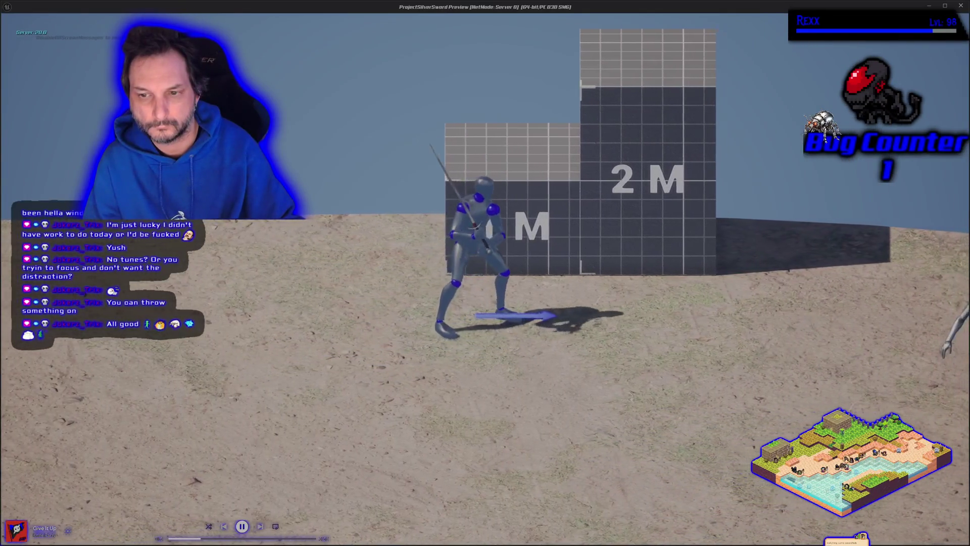
key("a")
key("d")
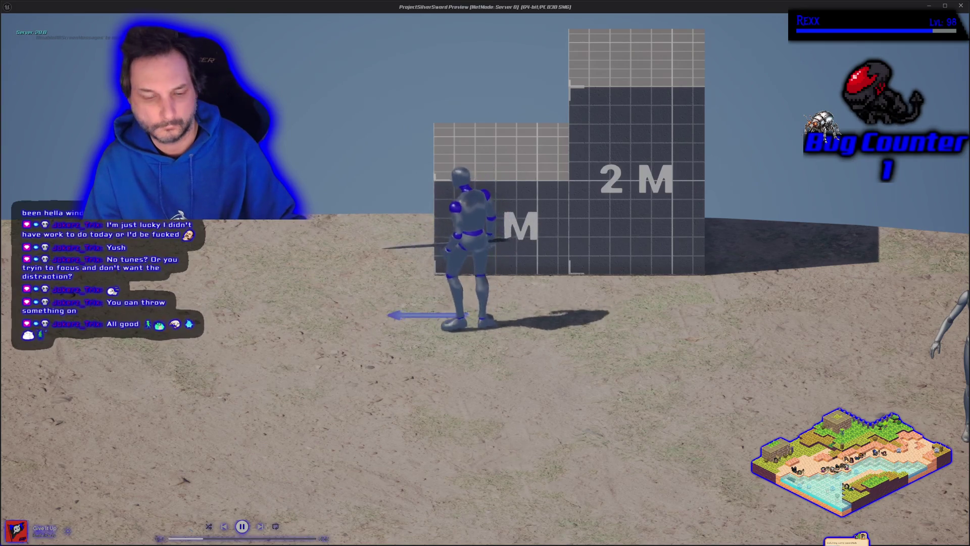
key("Escape")
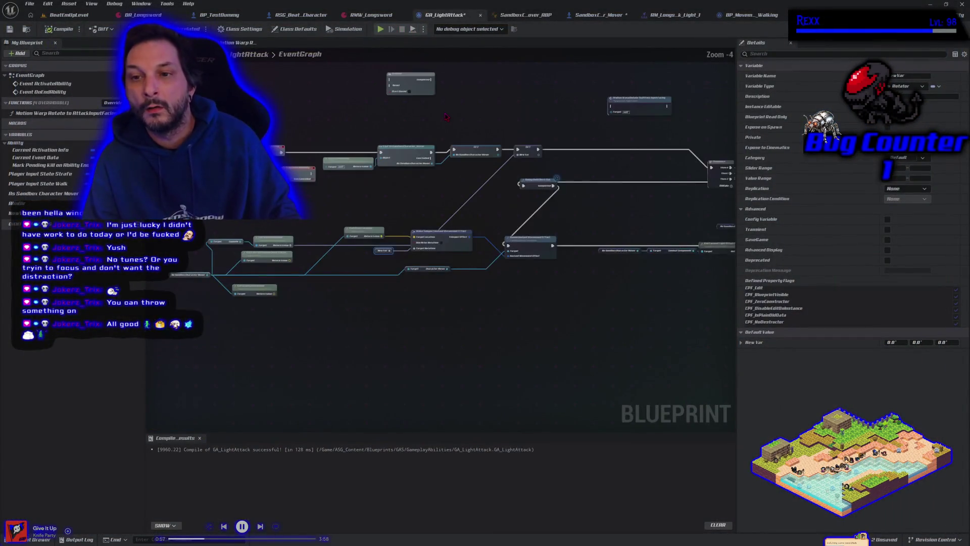
Tick Use Actor Rotation on GA_LightAttack's Make Teleport Instant Movement Effect node and compile
scroll(435, 146, "down", 1)
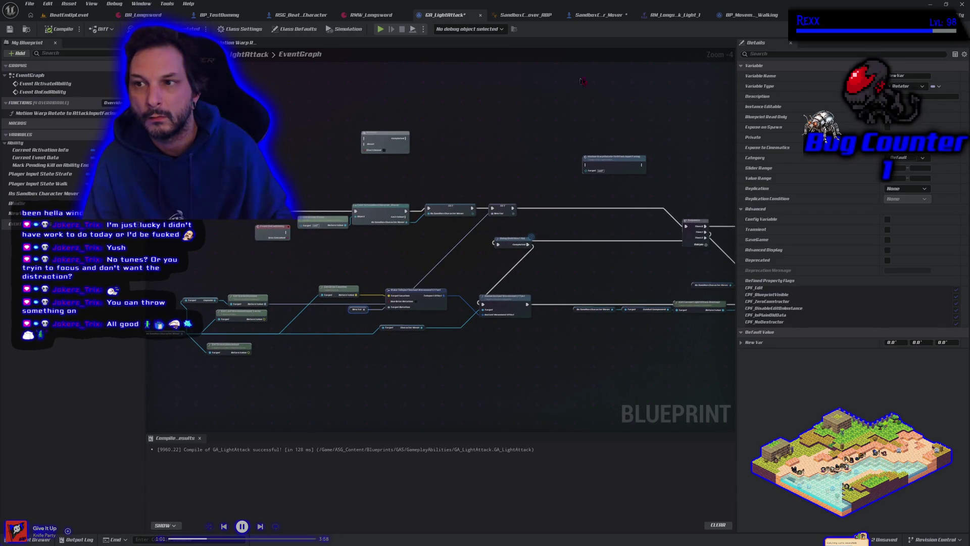
left_click(597, 15)
mouse_move(505, 182)
left_mouse_down()
mouse_move(344, 167)
mouse_move(476, 191)
left_mouse_up()
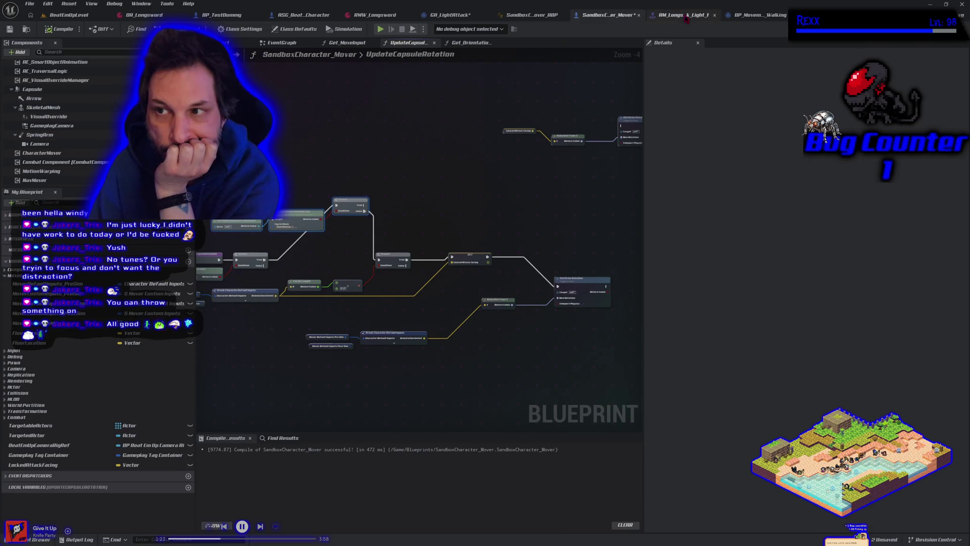
left_click(454, 16)
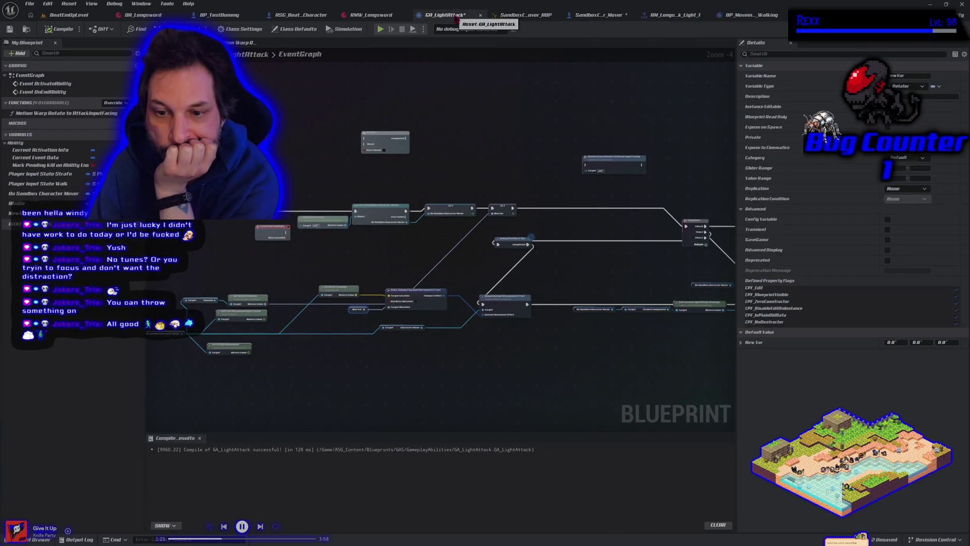
scroll(367, 331, "up", 2)
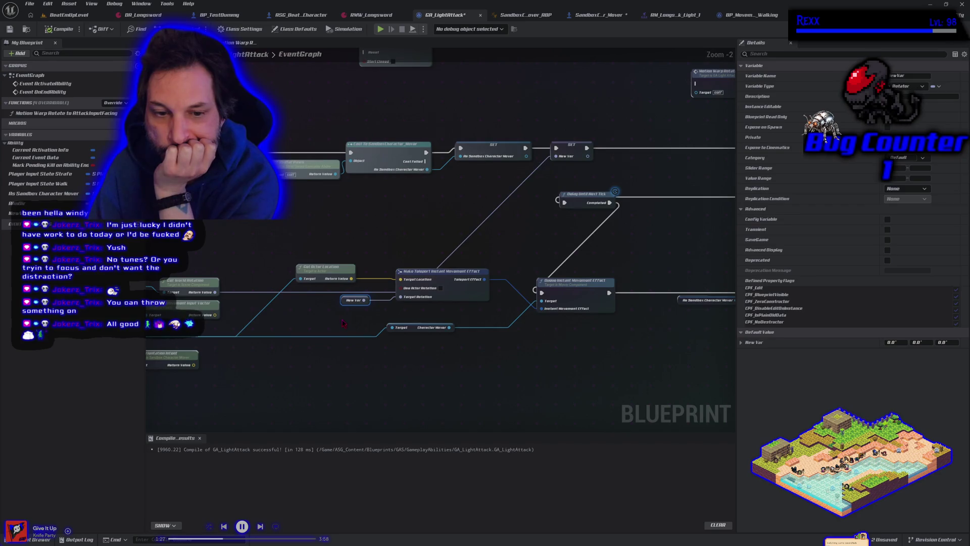
left_click_drag(342, 323, 397, 309)
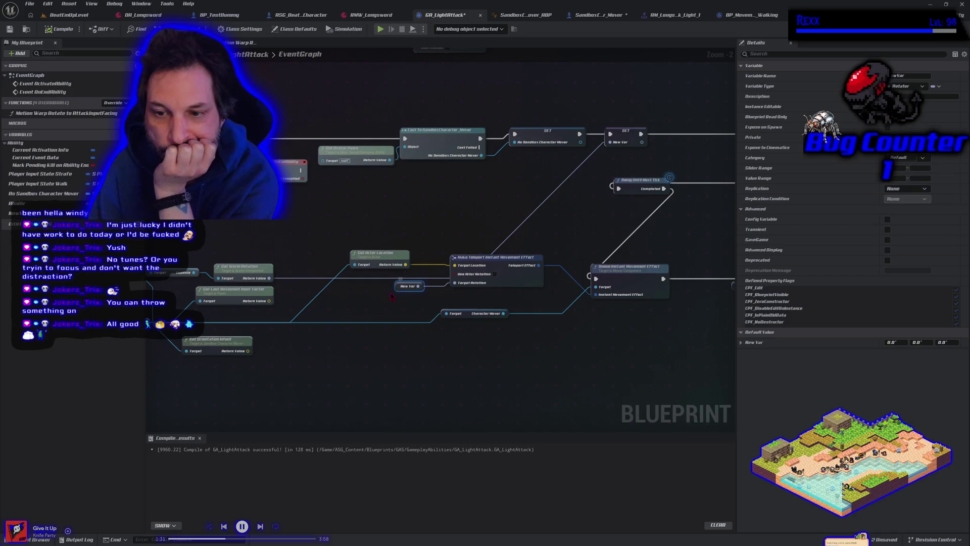
left_click(495, 274)
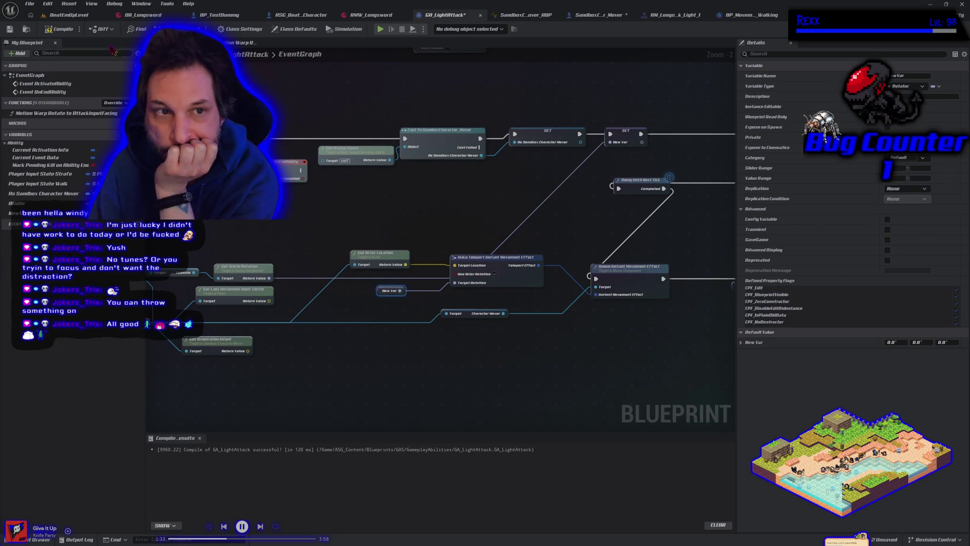
left_click(58, 29)
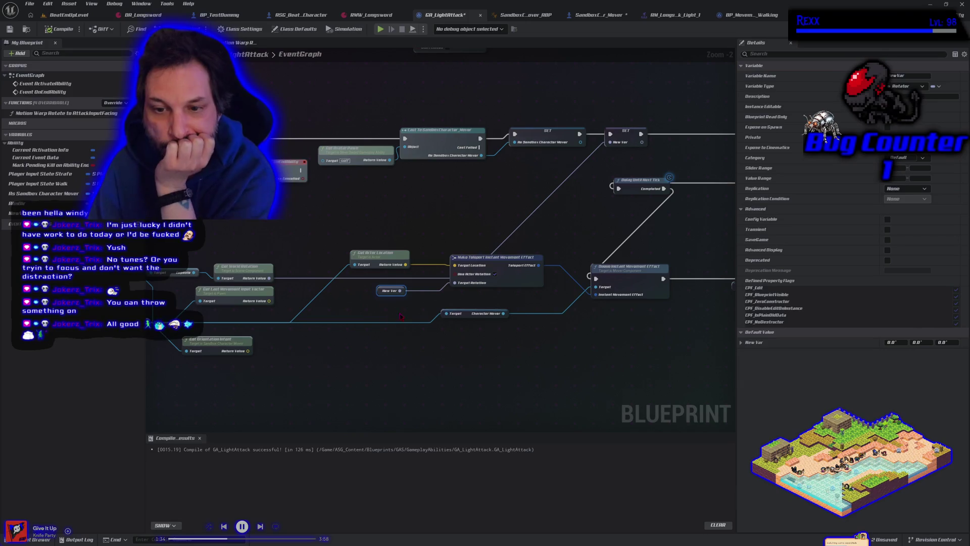
Delete the New Var get and SET nodes, reconnect the execution flow, and start a play test
key("Delete")
left_click_drag(651, 164, 429, 194)
left_click(412, 165)
key("Delete")
left_click_drag(357, 164, 677, 192)
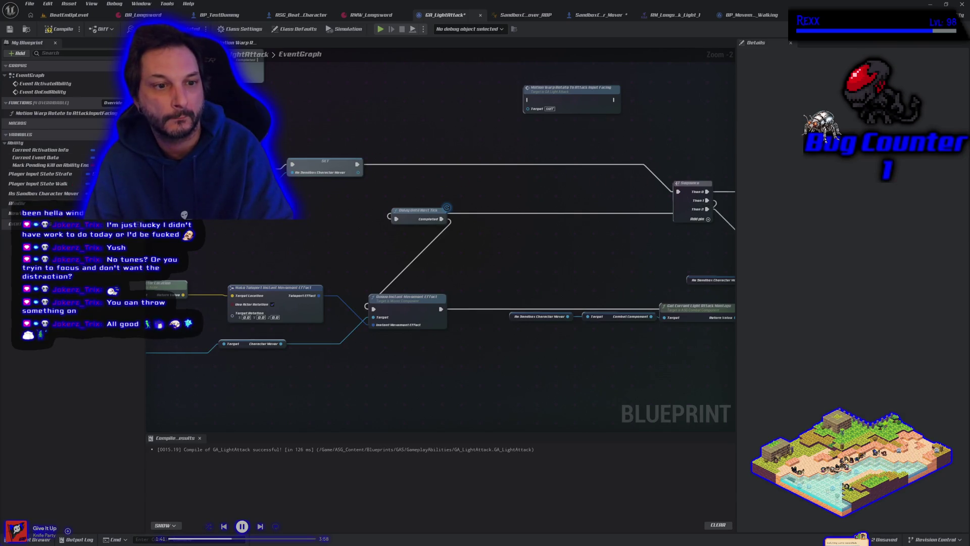
key("alt+p")
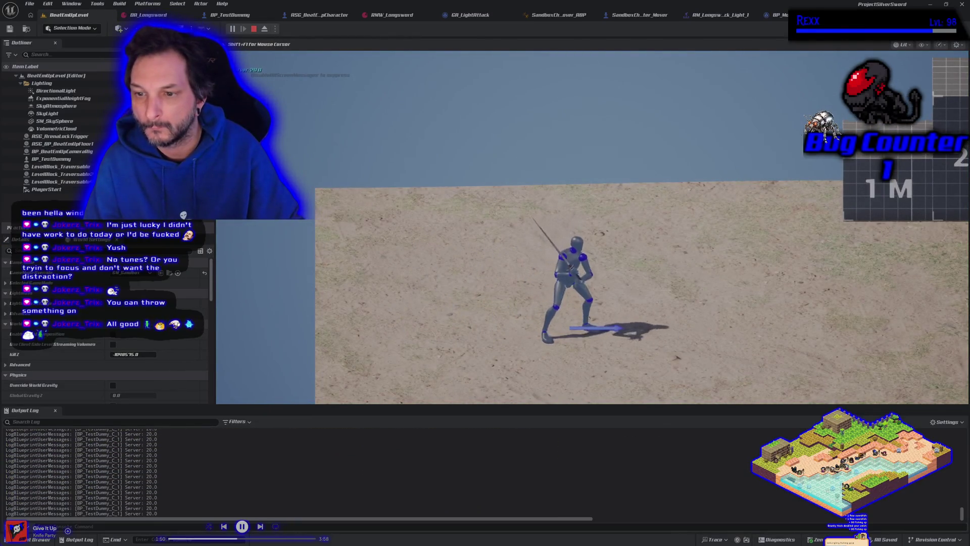
Walk the character right to the training dummy, turn back toward it, then end the play test
key("d")
key("d")
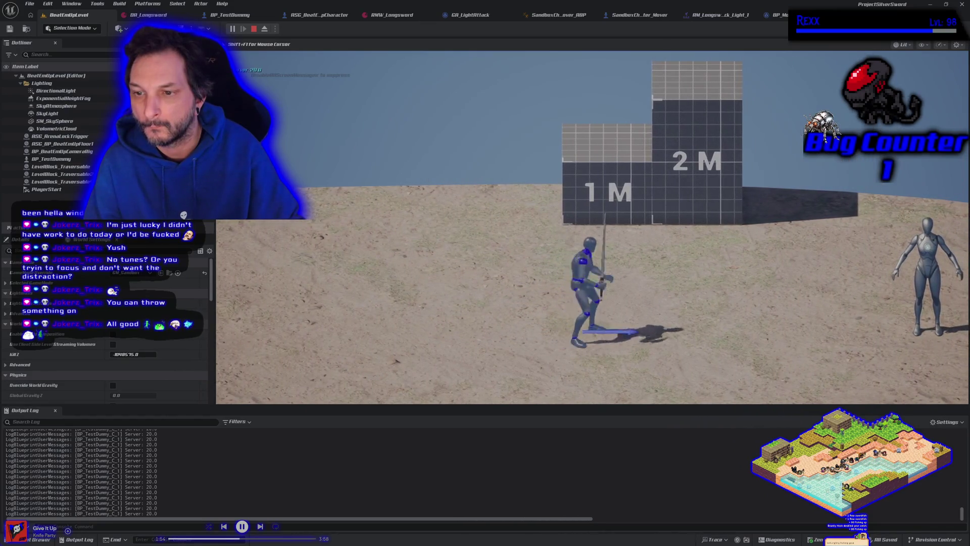
key("d")
key("d")
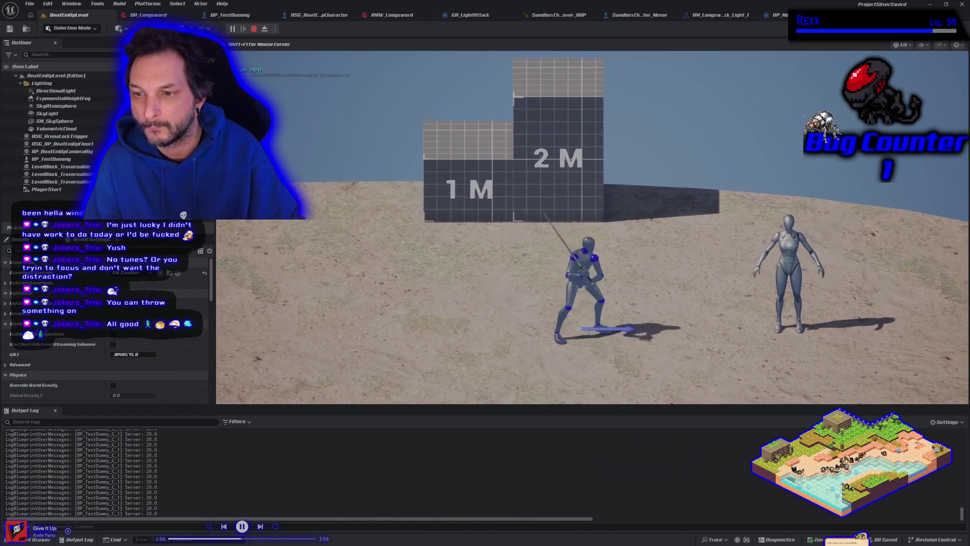
key("d")
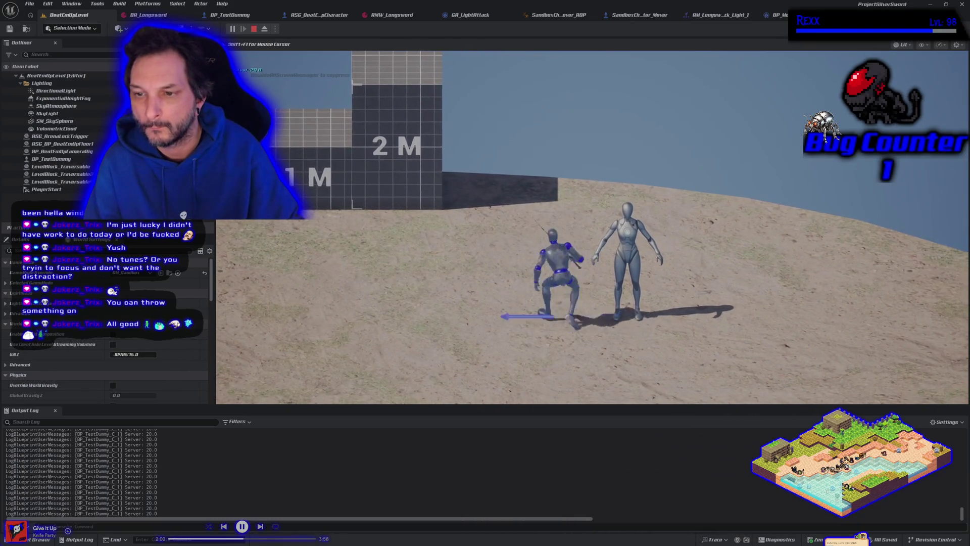
key("a")
key("Escape")
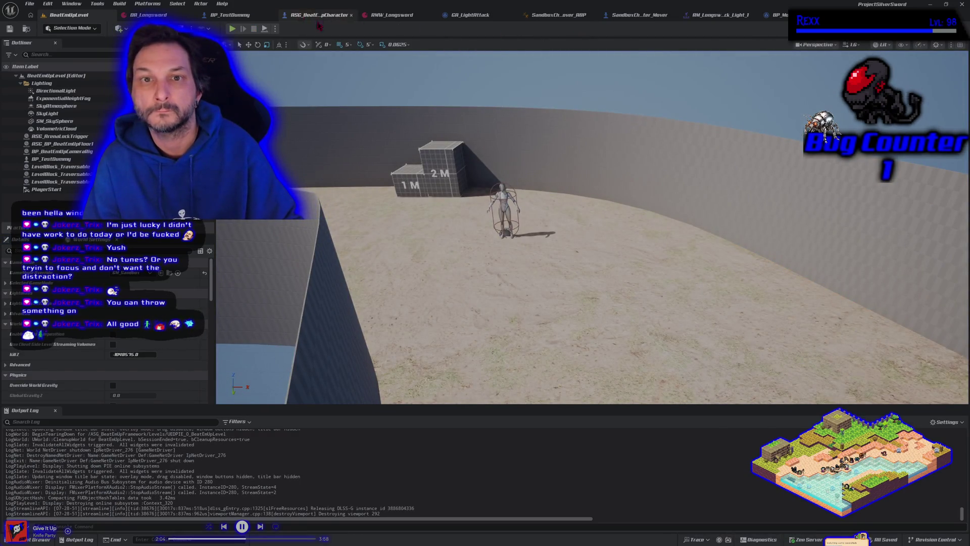
After checking GA_LightAttack, connect UpdateCapsuleRotation's Branch True exec pin to Set Actor Rotation
left_click(639, 14)
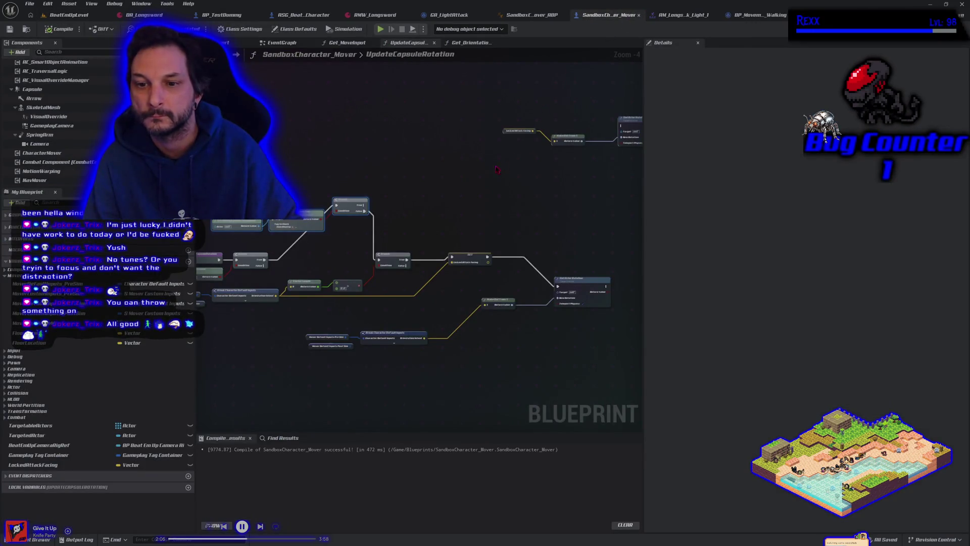
left_click(449, 15)
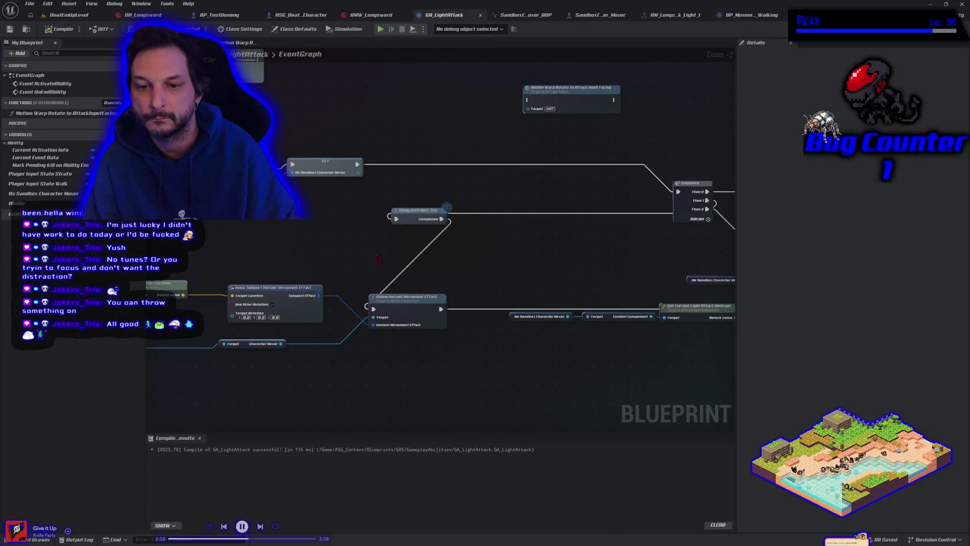
left_click_drag(577, 198, 617, 198)
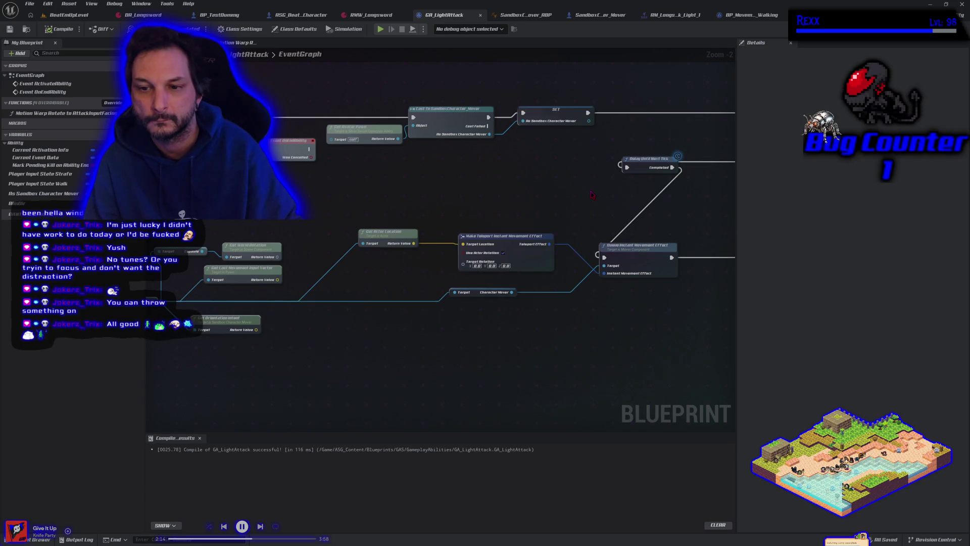
left_click(606, 15)
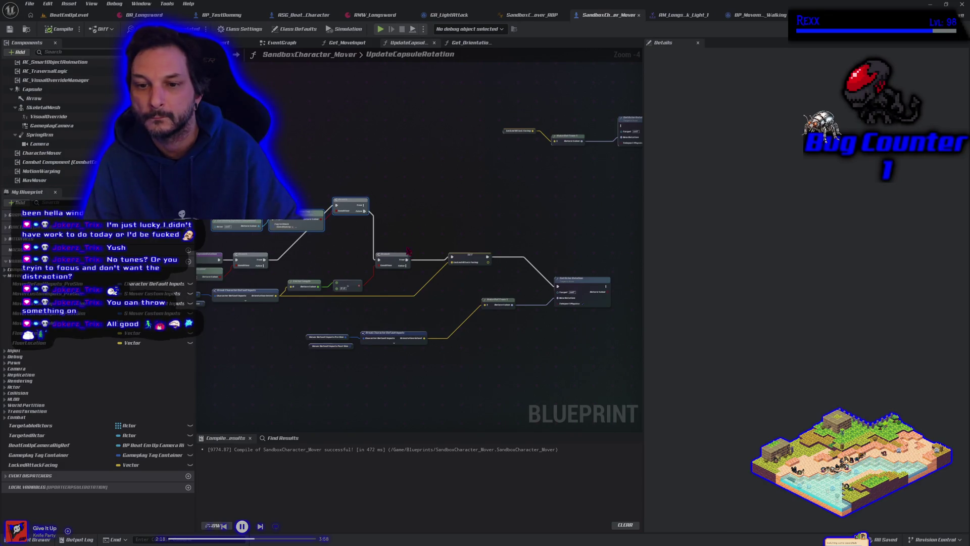
mouse_move(408, 251)
left_mouse_down()
mouse_move(389, 223)
mouse_move(356, 246)
left_mouse_up()
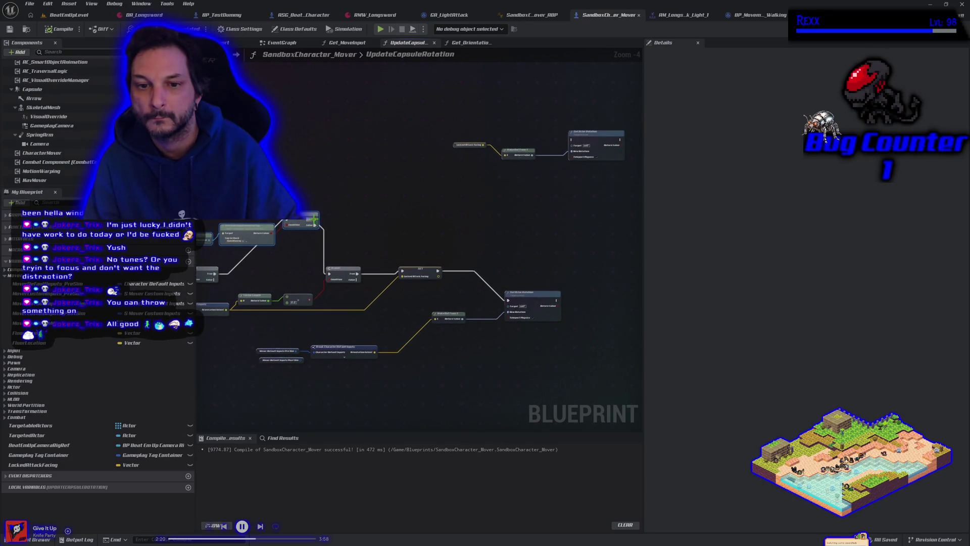
mouse_move(313, 219)
left_mouse_down()
mouse_move(561, 202)
mouse_move(571, 140)
left_mouse_up()
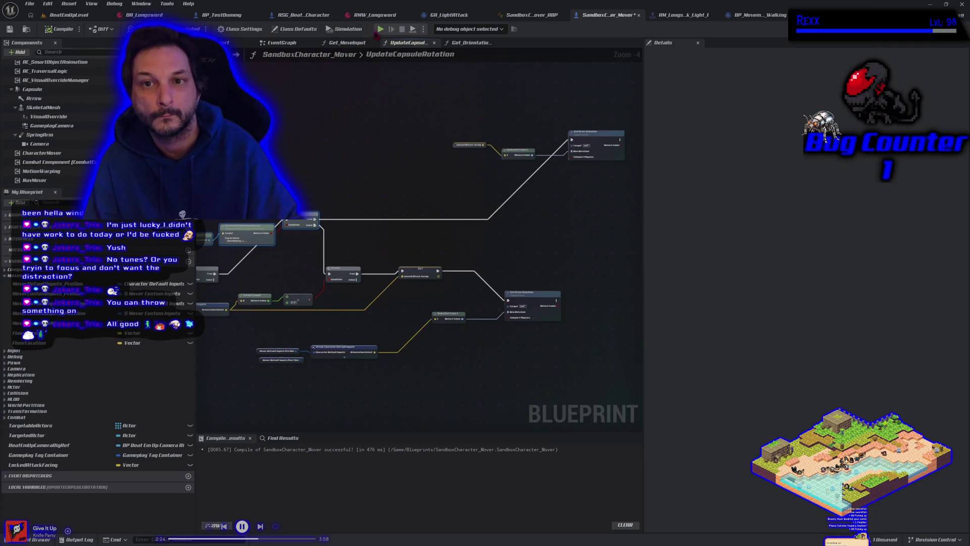
Run the character left, right, up and down while light-attacking, then close the play session
key("alt+p")
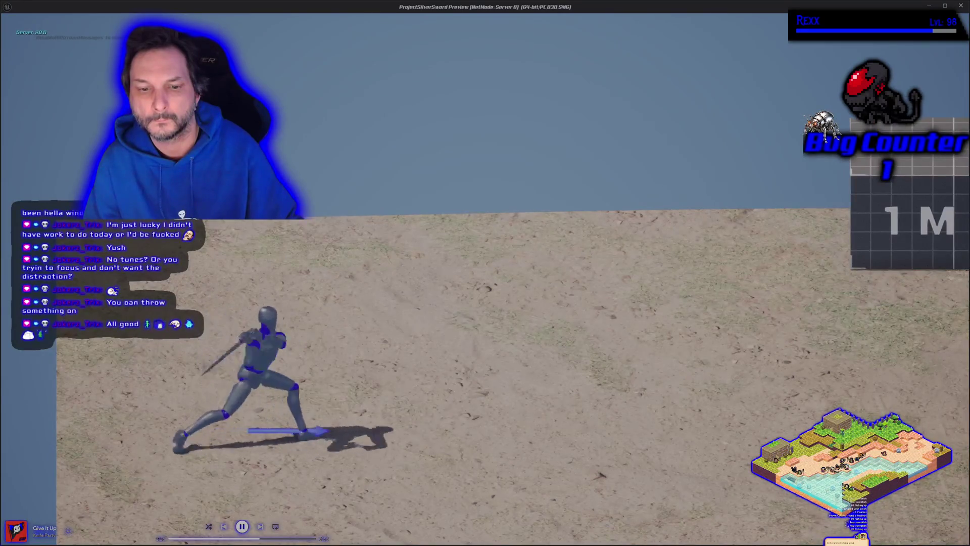
key("a")
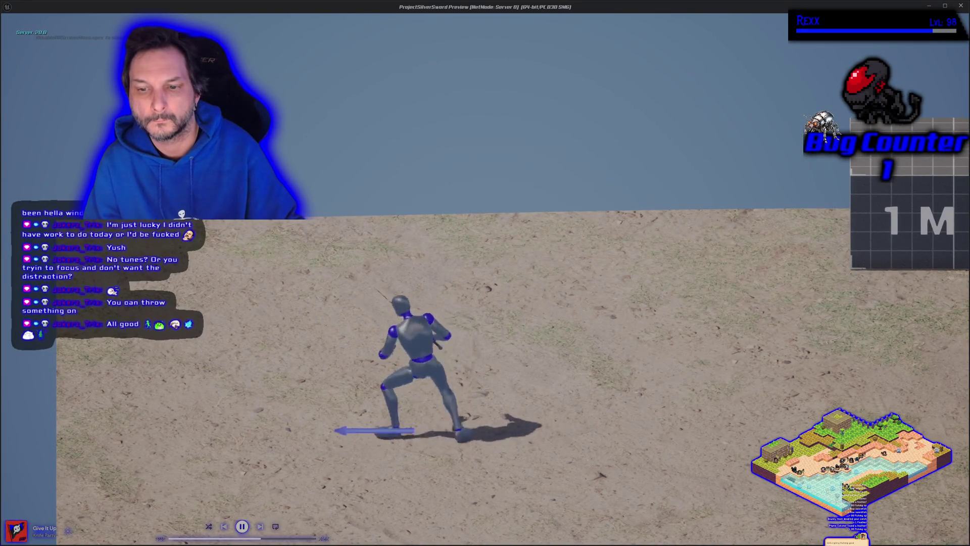
key("a")
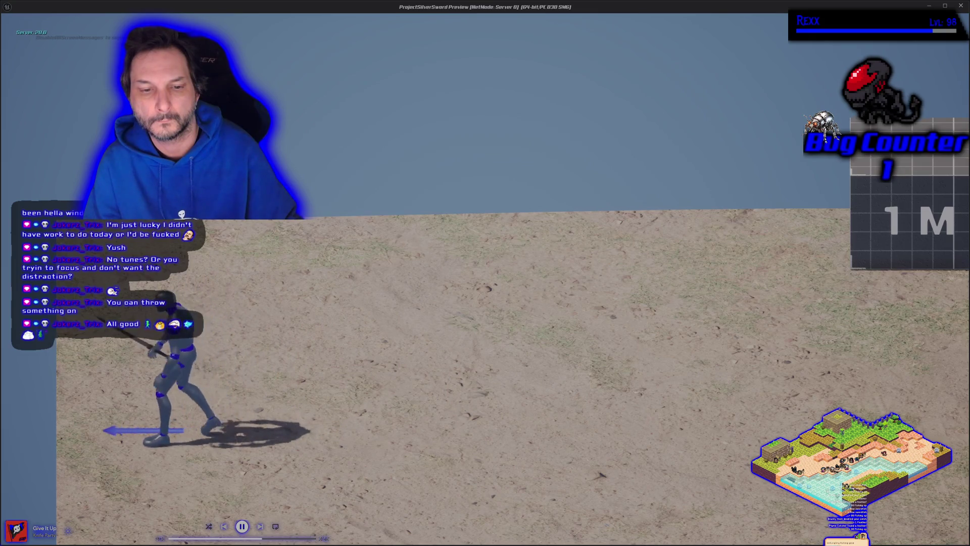
key("a")
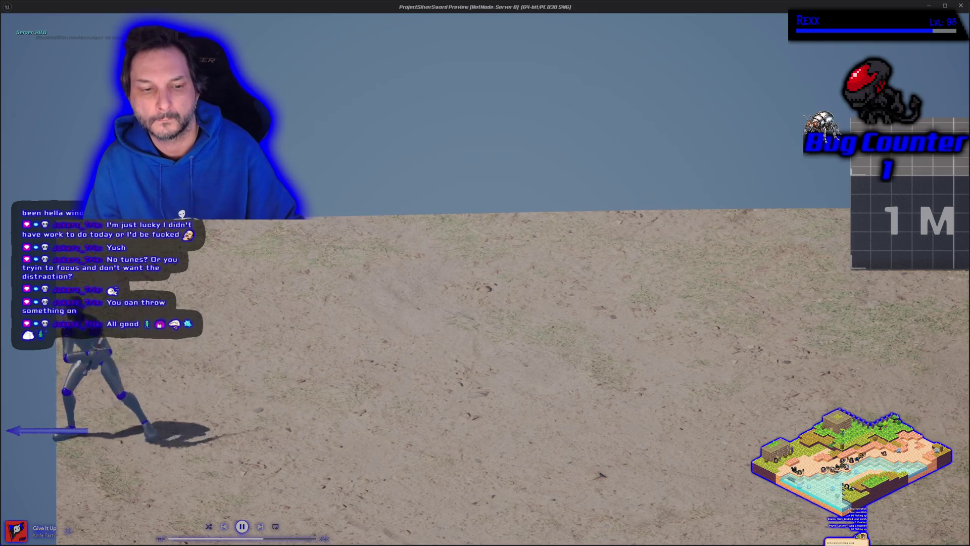
key("d")
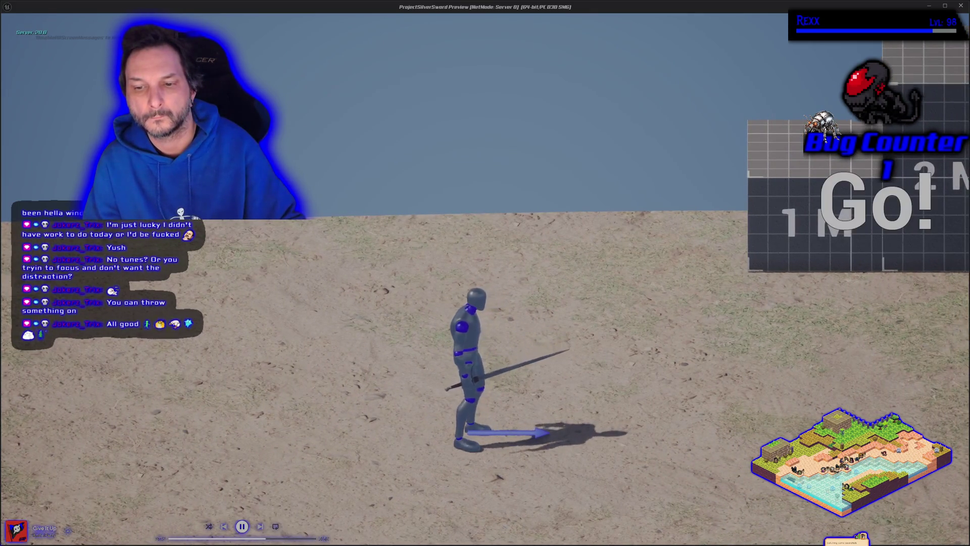
key("w")
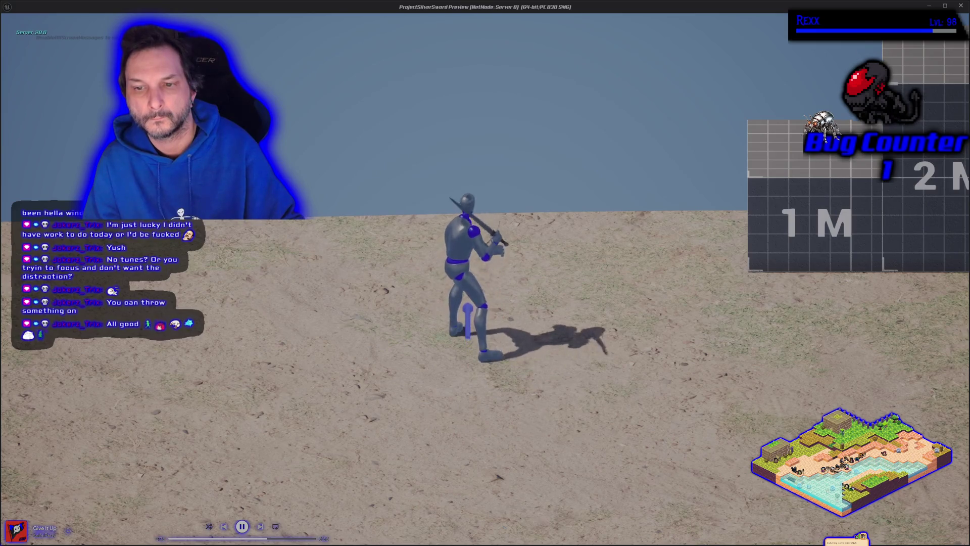
key("s")
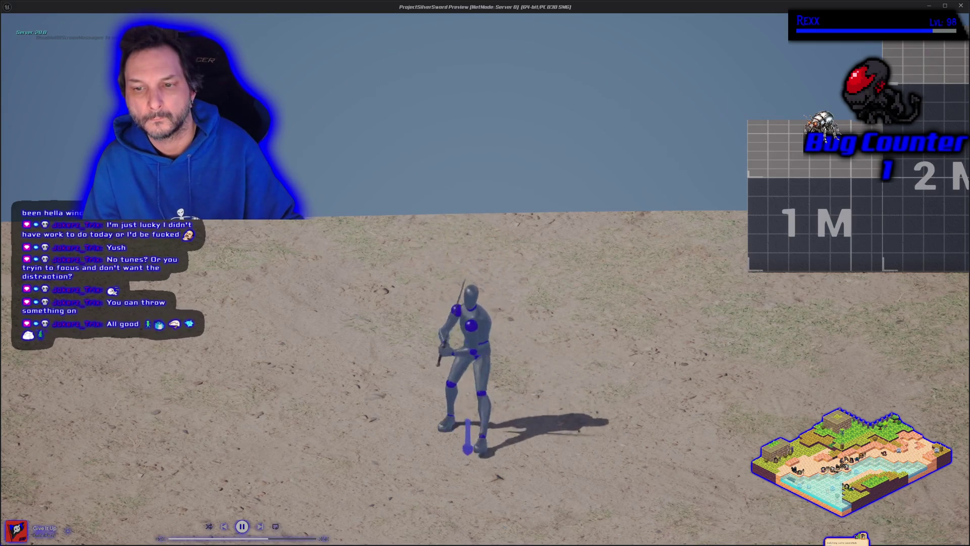
key("d")
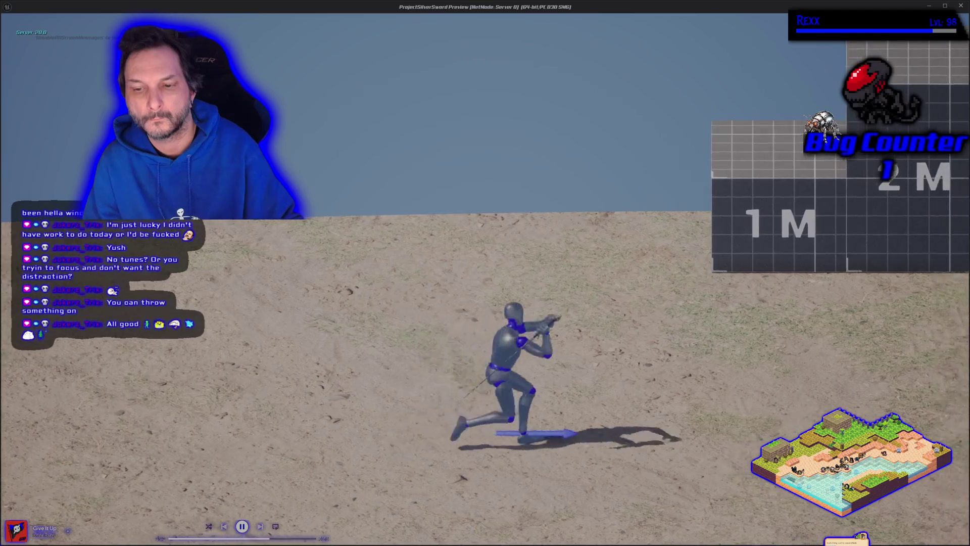
key("a")
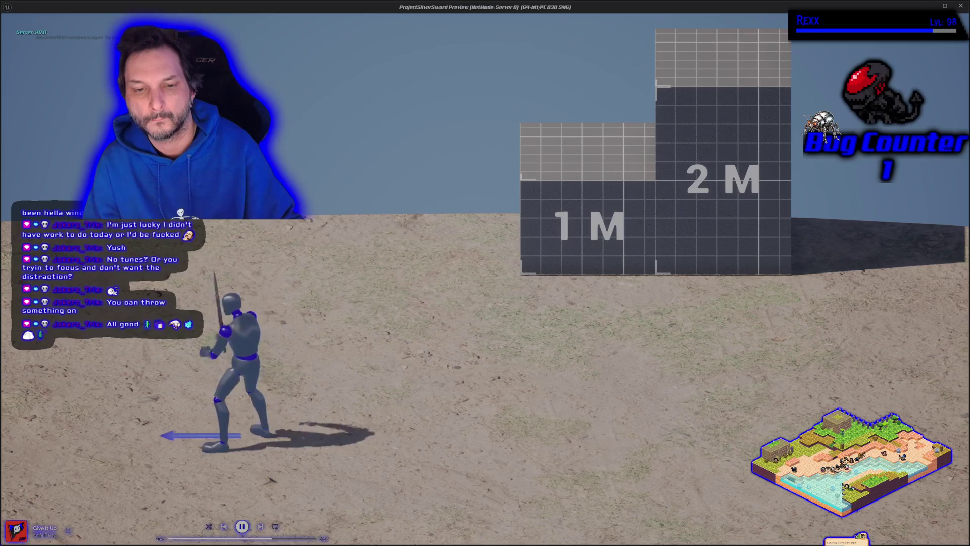
key("d")
key("d")
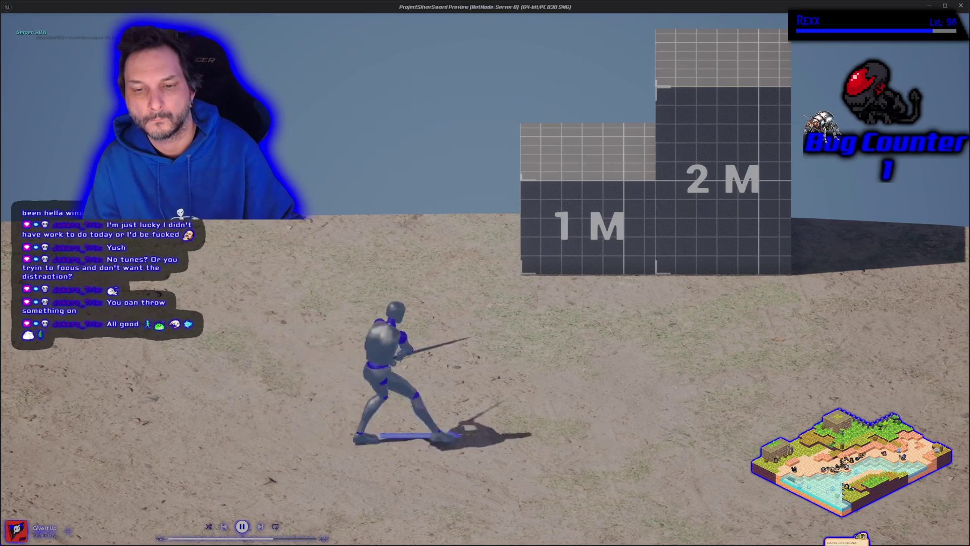
key("d")
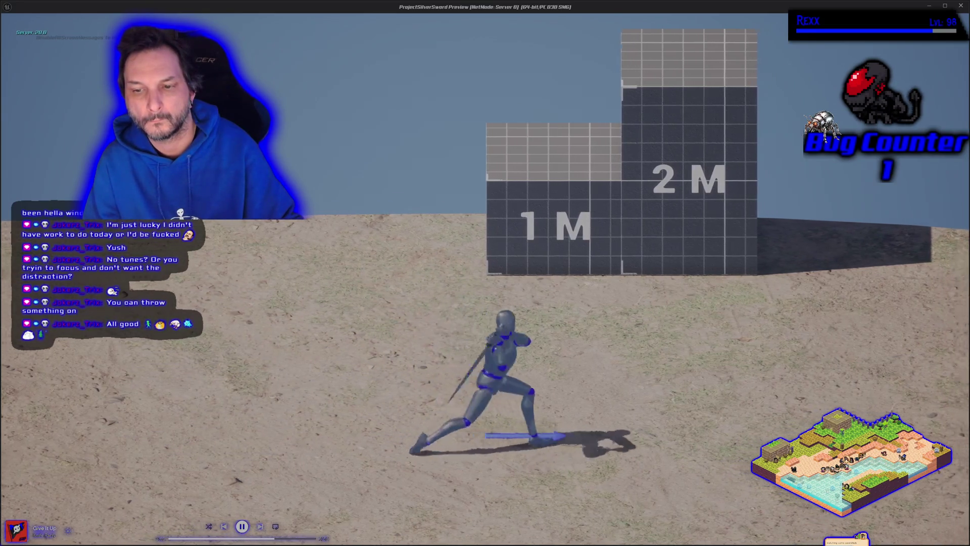
key("d")
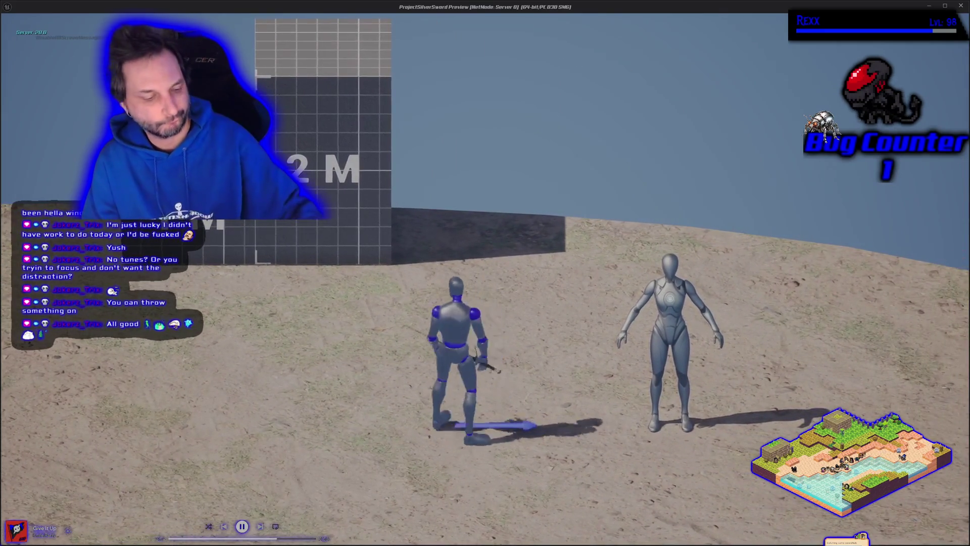
key("Escape")
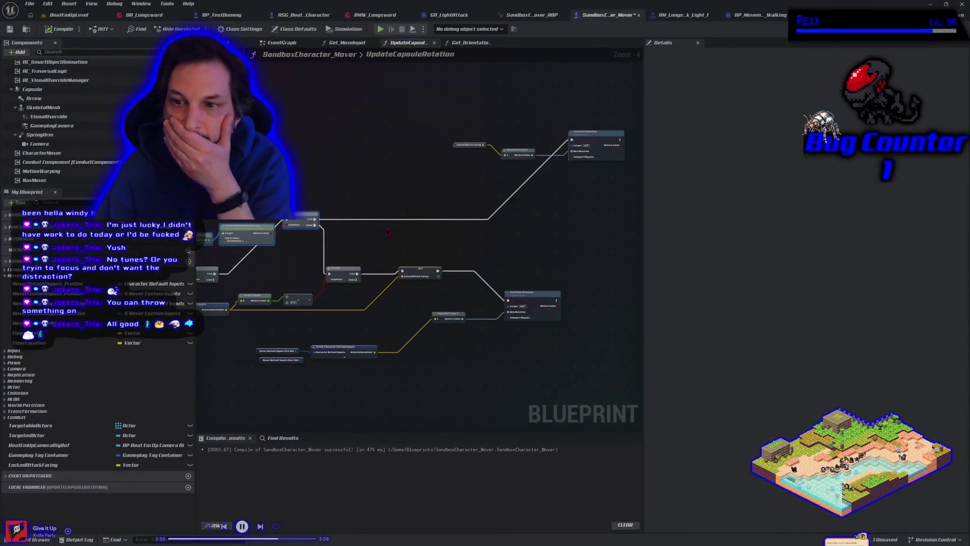
Save the SandboxCharacter_Mover blueprint after a quick look at the GA_LightAttack graph
scroll(389, 233, "down", 1)
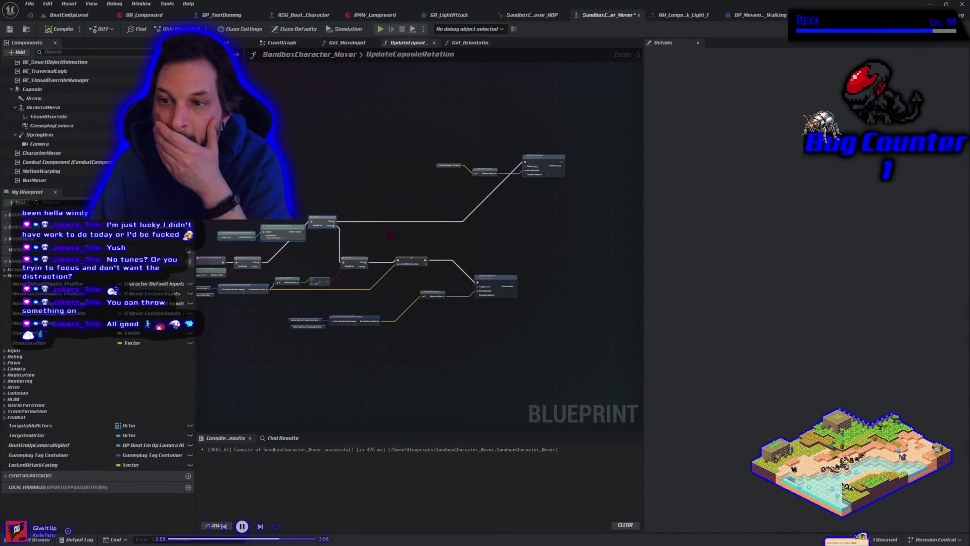
mouse_move(389, 233)
left_mouse_down()
mouse_move(369, 229)
mouse_move(421, 242)
left_mouse_up()
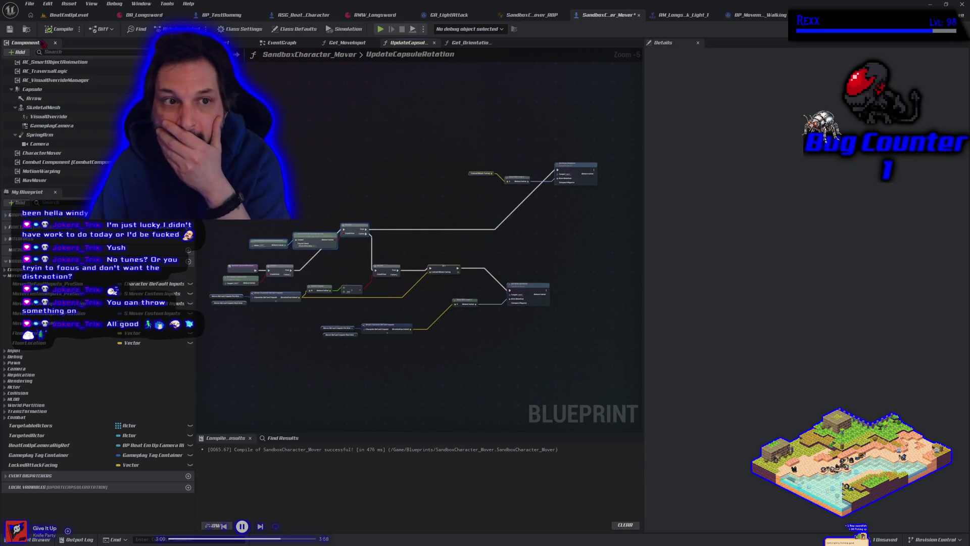
left_click(9, 29)
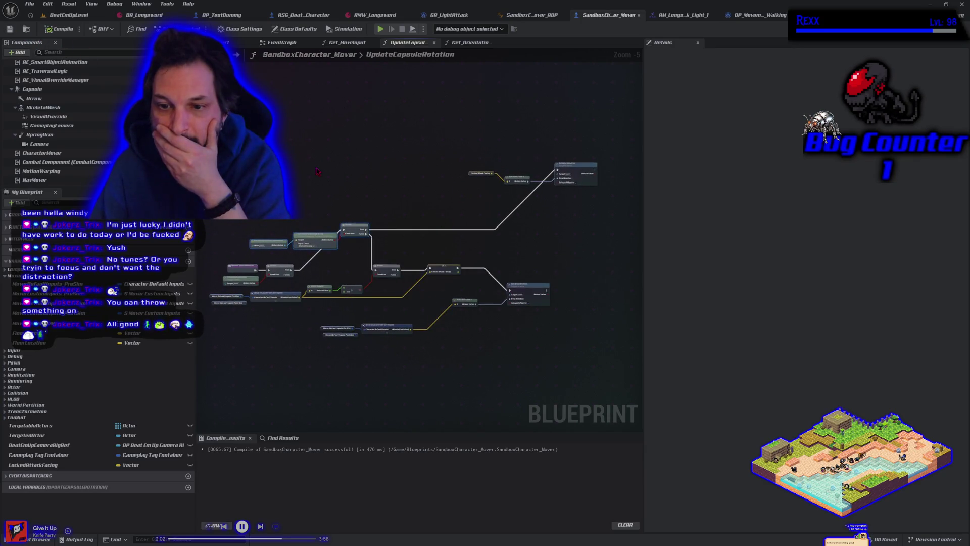
left_click(461, 18)
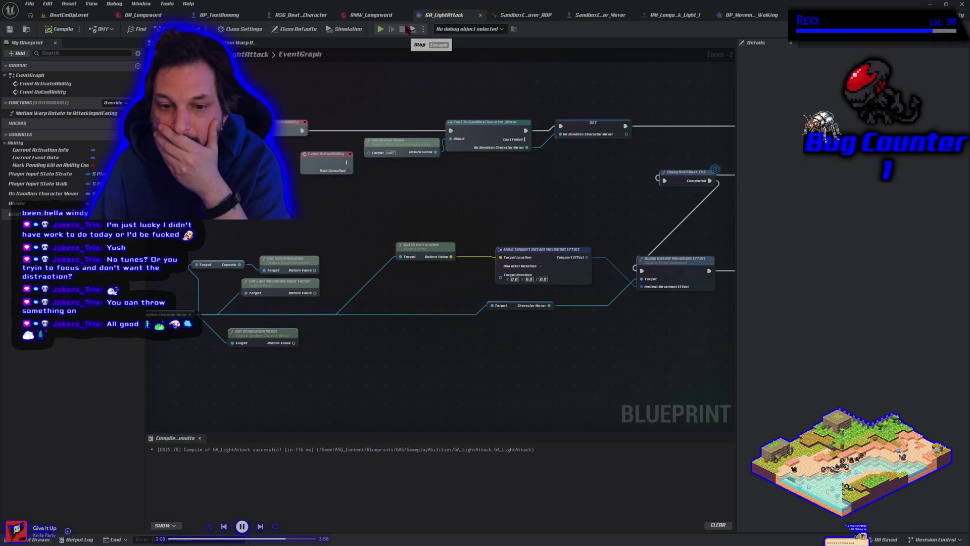
left_click(593, 16)
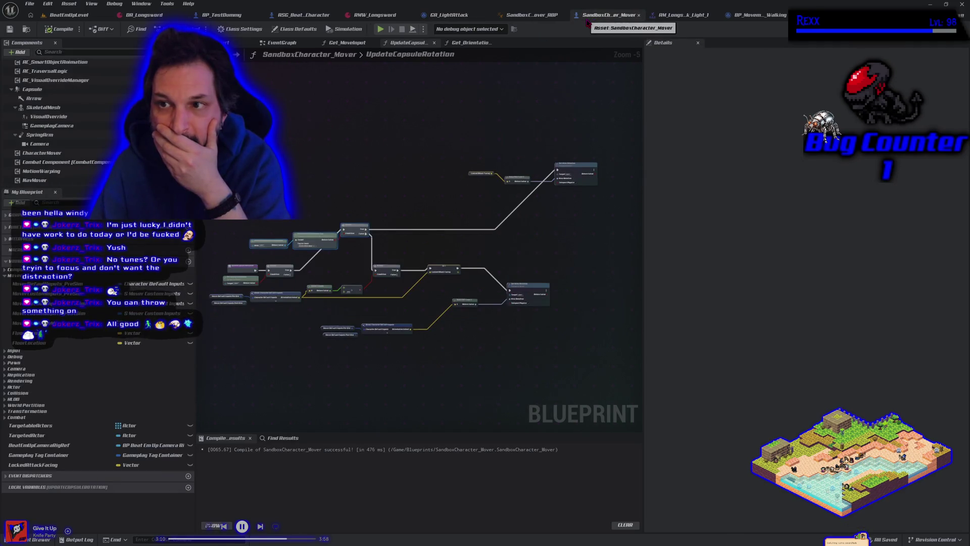
Replace the Set-to-Set Actor Rotation link with Branch False, compile with F7, and play-test
scroll(394, 307, "up", 1)
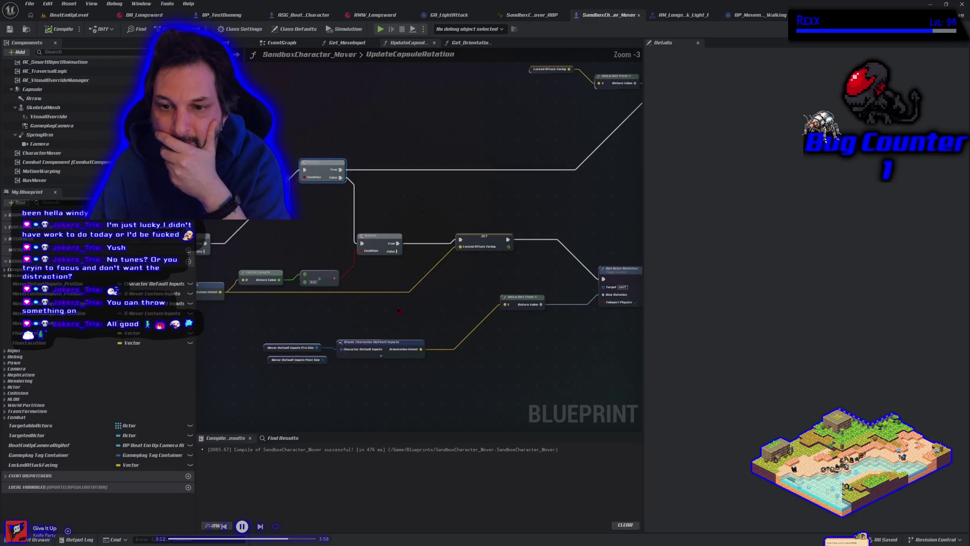
mouse_move(442, 316)
left_mouse_down()
mouse_move(487, 304)
mouse_move(339, 309)
mouse_move(400, 307)
left_mouse_up()
scroll(341, 306, "down", 1)
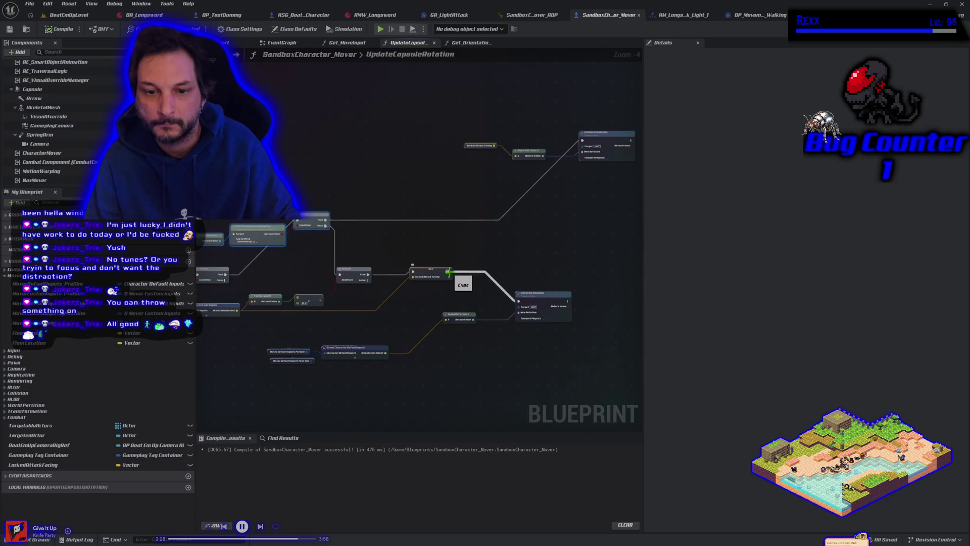
left_click(447, 271, "alt")
mouse_move(367, 281)
left_mouse_down()
mouse_move(518, 314)
mouse_move(520, 303)
left_mouse_up()
key("F7")
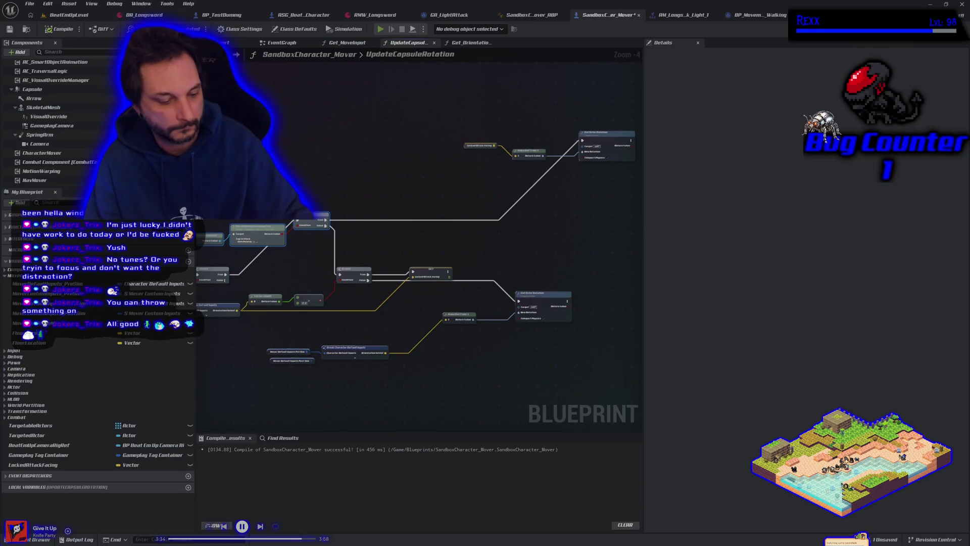
key("alt+p")
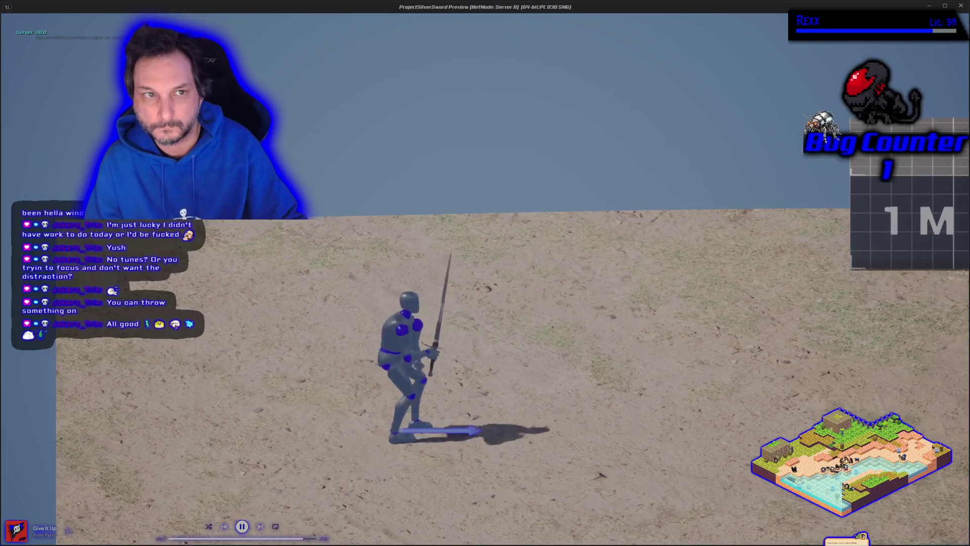
key("a")
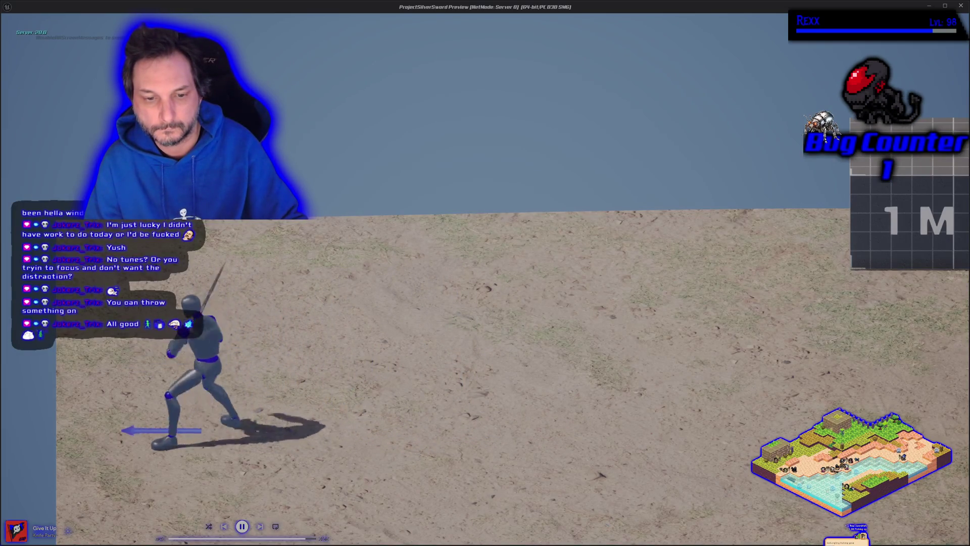
key("a")
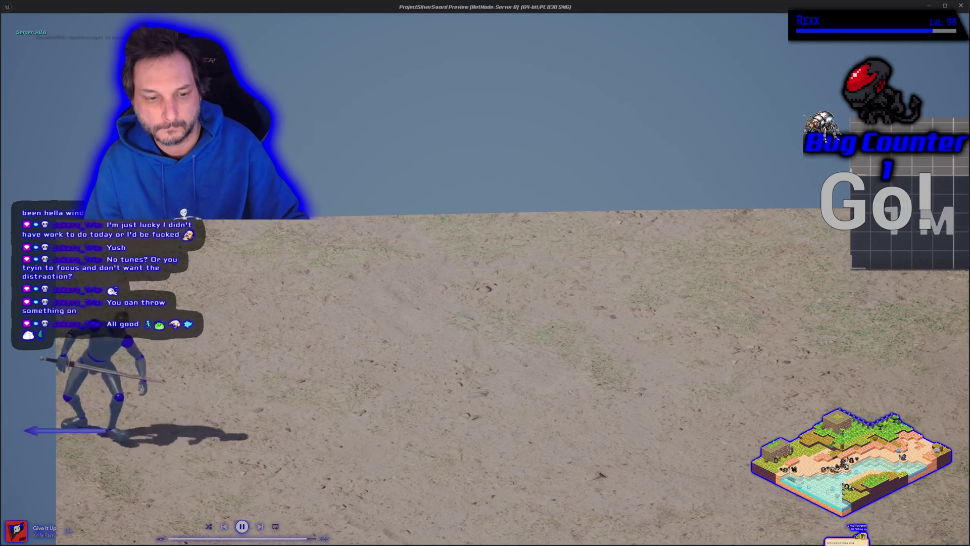
key("d")
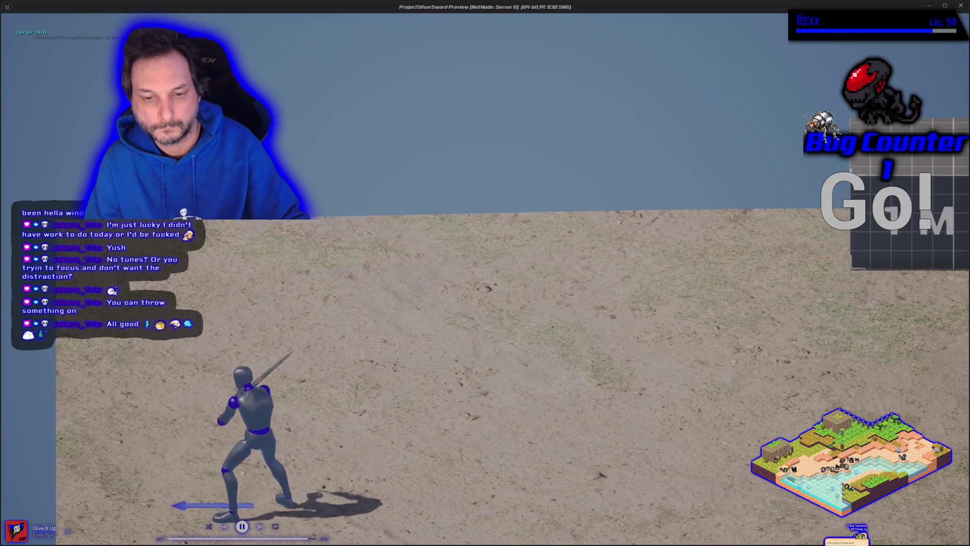
key("d")
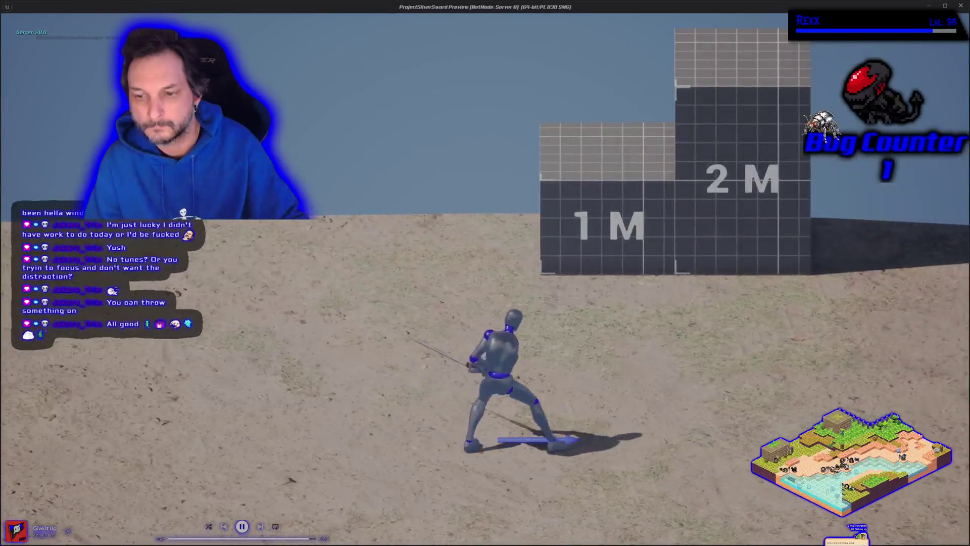
key("d")
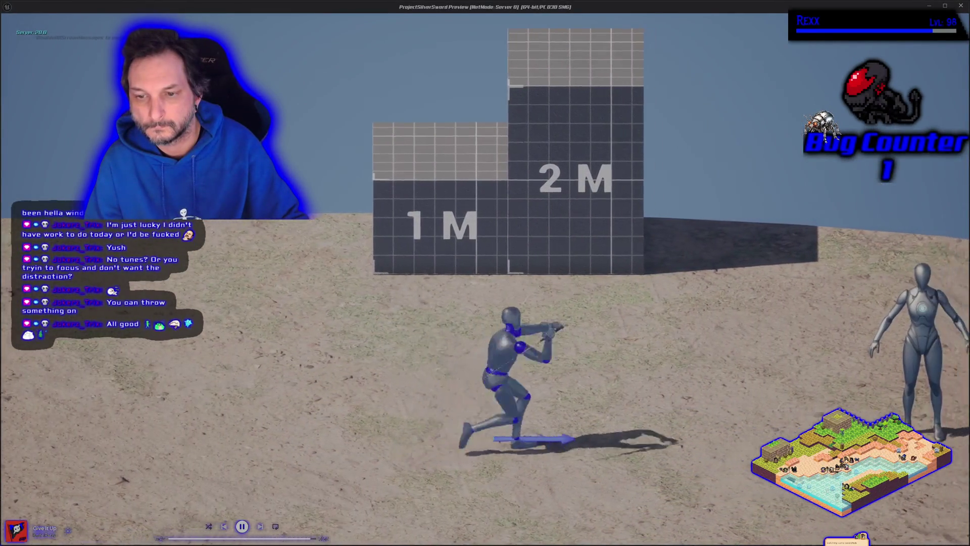
key("a")
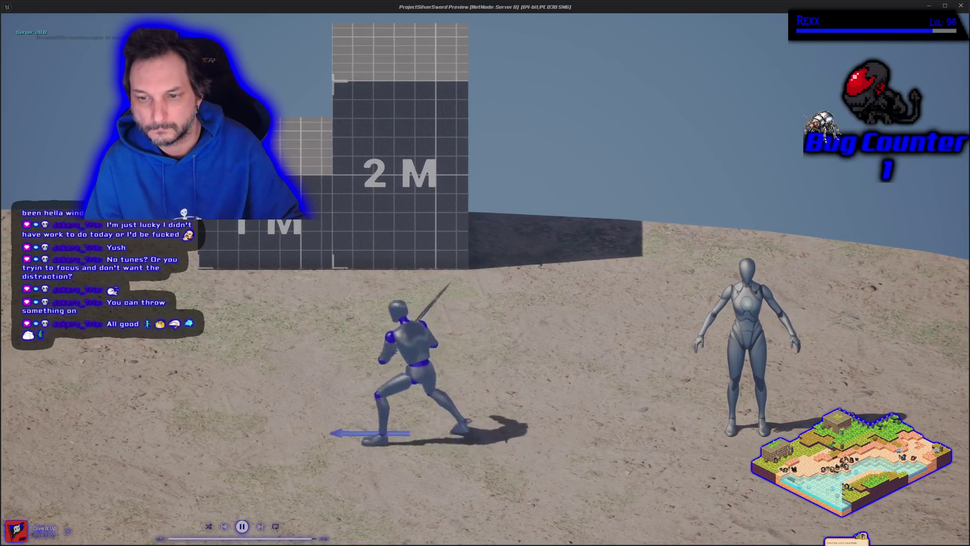
key("a")
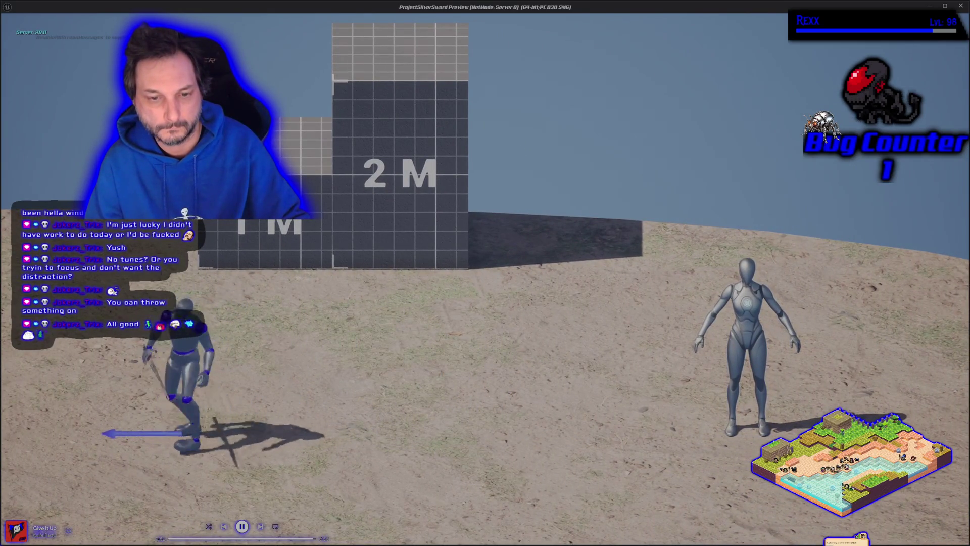
key("a")
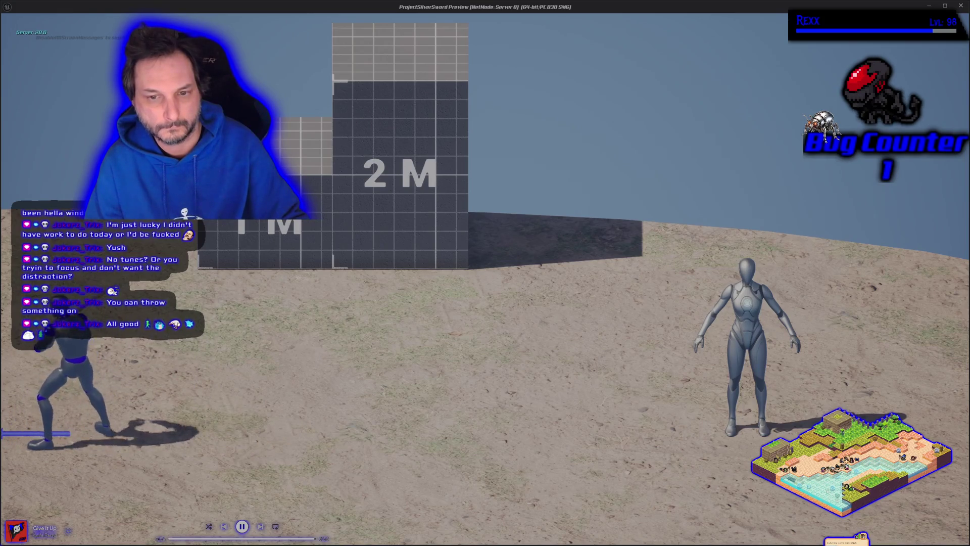
key("d")
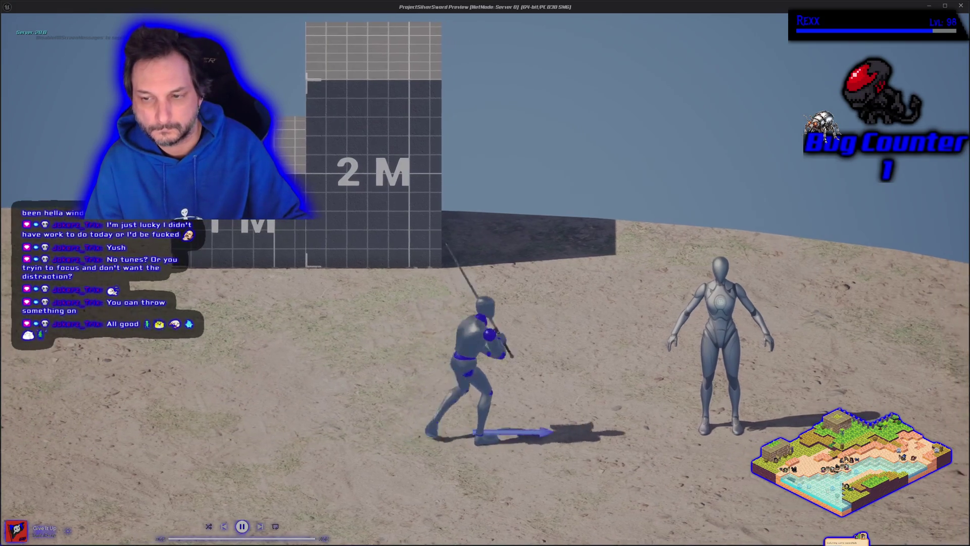
key("d")
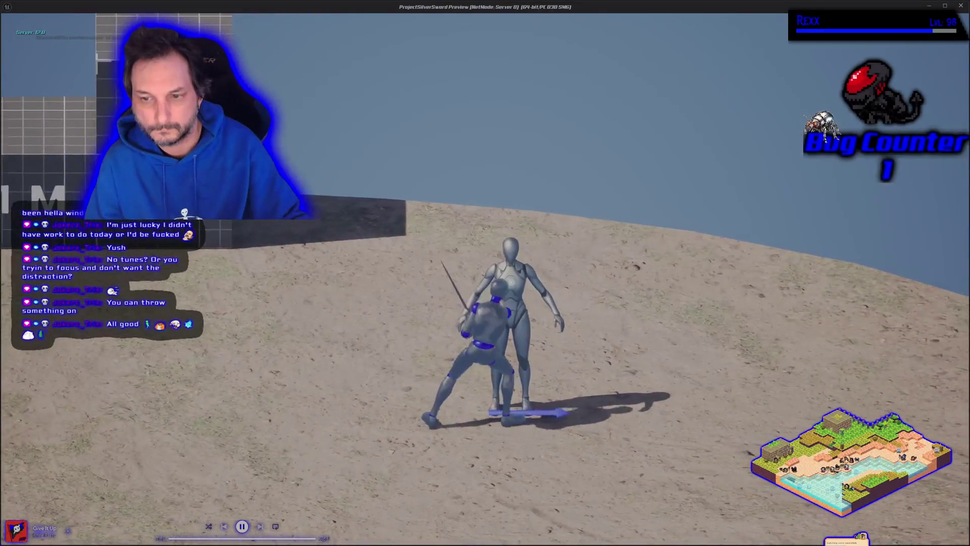
key("a")
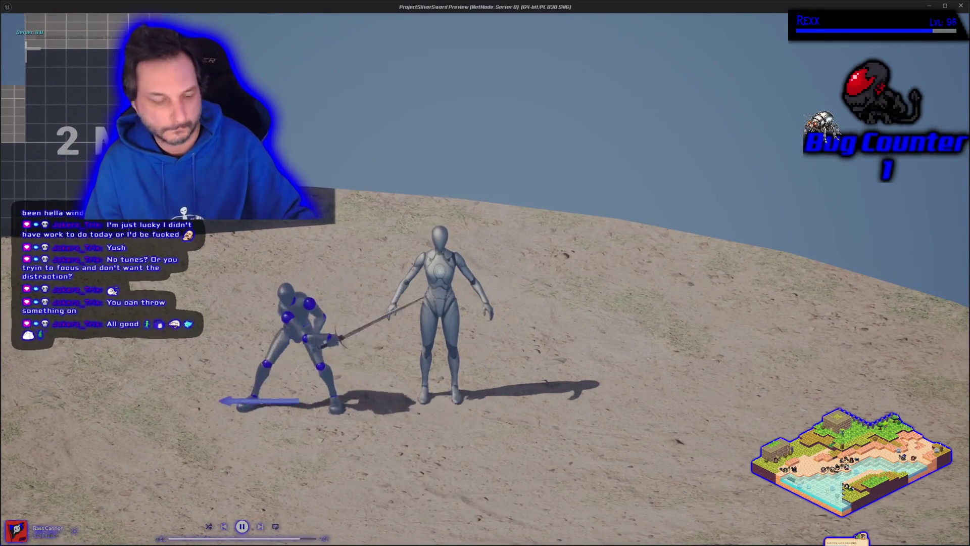
key("Escape")
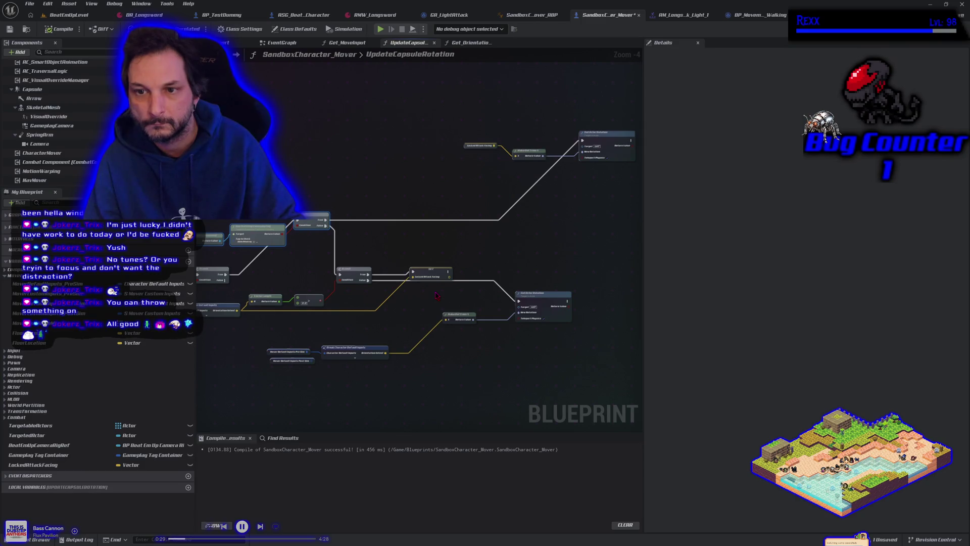
Search the graph's action menu for 'get' nodes, then dismiss it without adding one
mouse_move(369, 318)
left_mouse_down()
mouse_move(408, 278)
mouse_move(485, 323)
mouse_move(505, 320)
mouse_move(429, 326)
mouse_move(422, 310)
left_mouse_up()
scroll(405, 292, "up", 1)
scroll(459, 311, "down", 1)
right_click(350, 315)
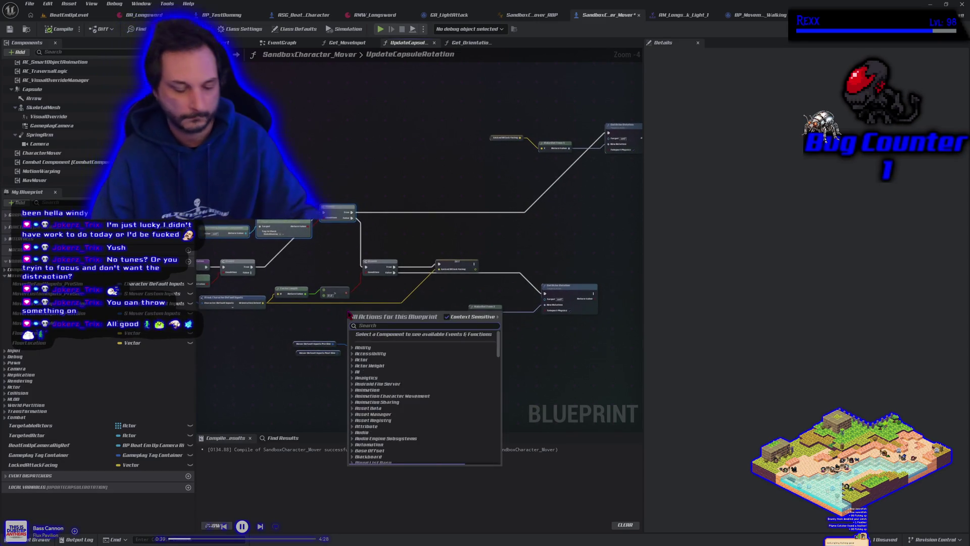
type("g4e")
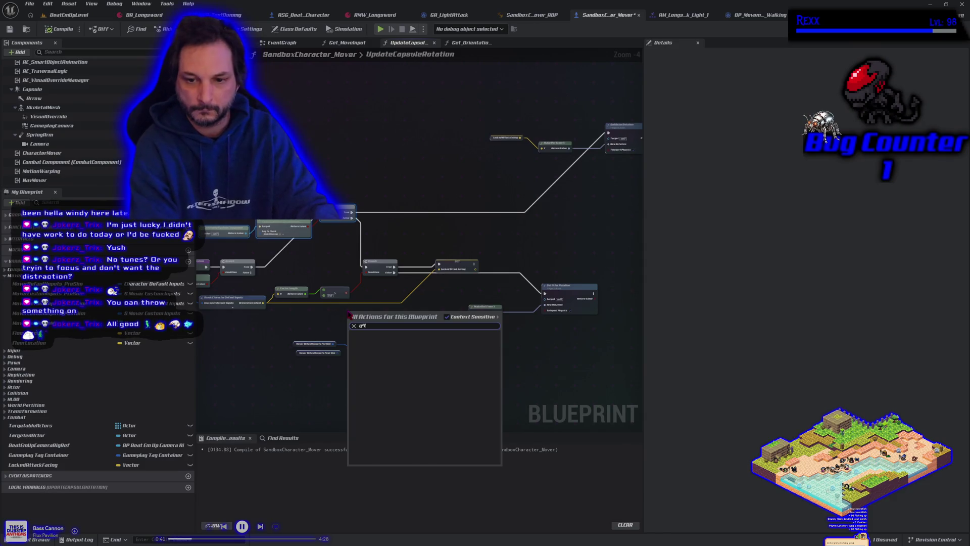
key("BackSpace")
key("BackSpace")
type("et")
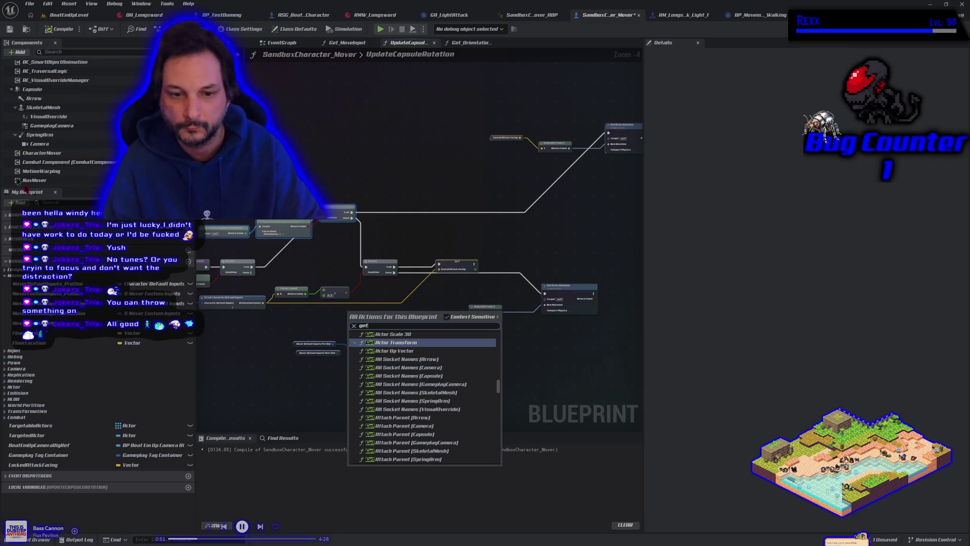
left_click(227, 299)
Expose the Move Input pin on Break Character Default Inputs, pull a wire from it, and start playing
left_click(227, 299)
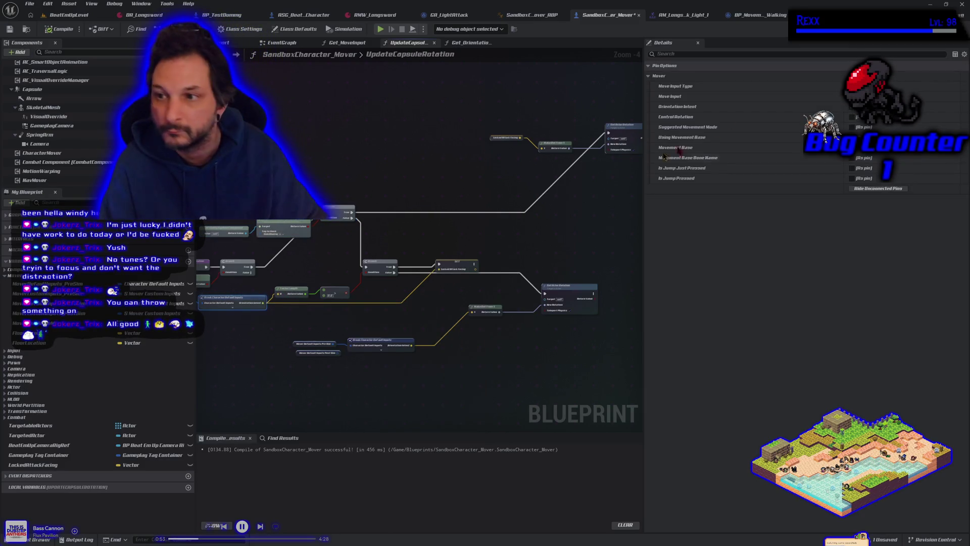
left_click(852, 96)
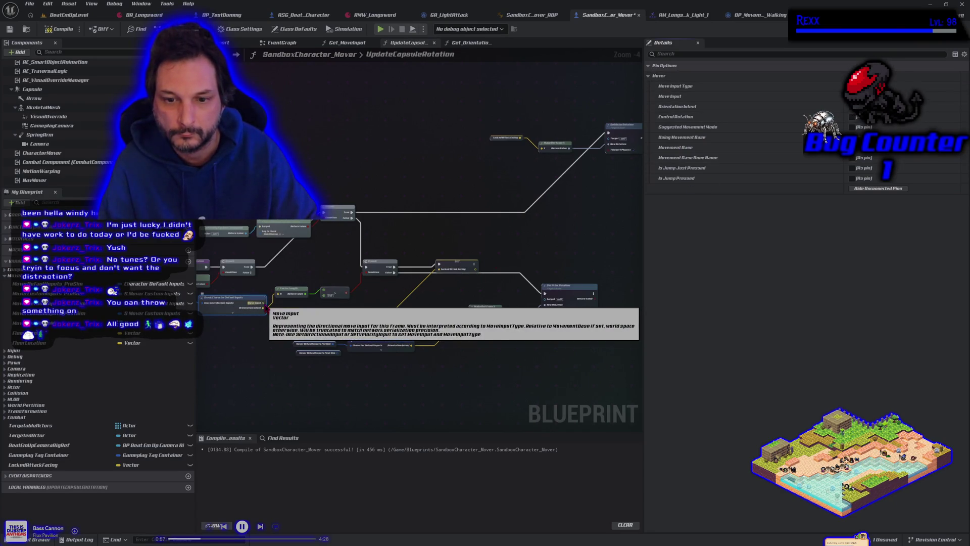
mouse_move(263, 303)
left_mouse_down()
mouse_move(322, 332)
mouse_move(333, 329)
mouse_move(279, 293)
mouse_move(397, 315)
mouse_move(451, 274)
left_mouse_up()
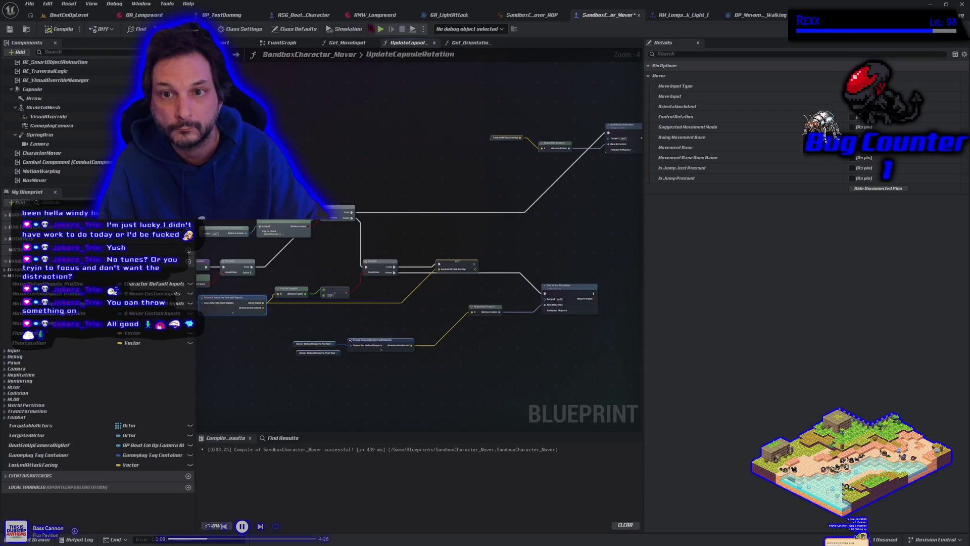
left_click(381, 30)
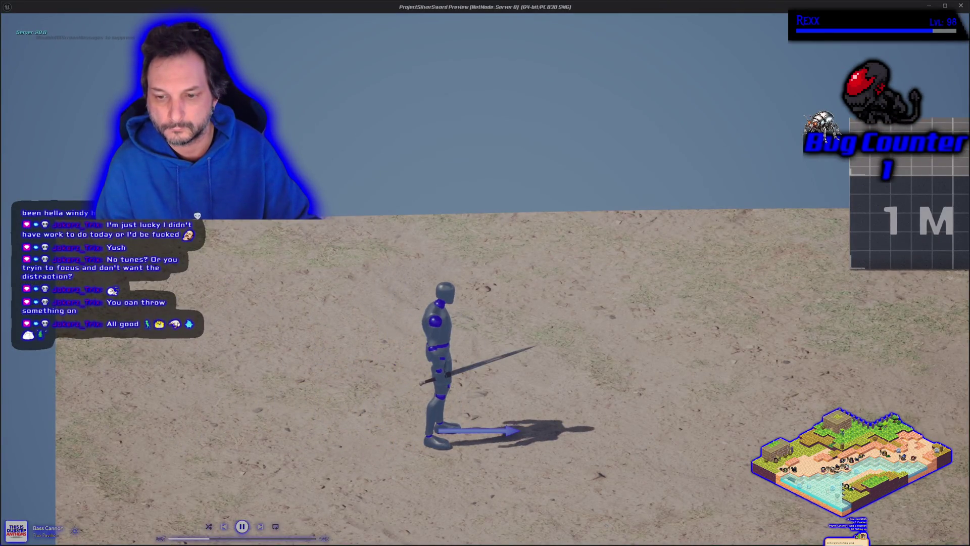
Light-attack while running left and right in play mode, then stop the session
left_click(485, 273)
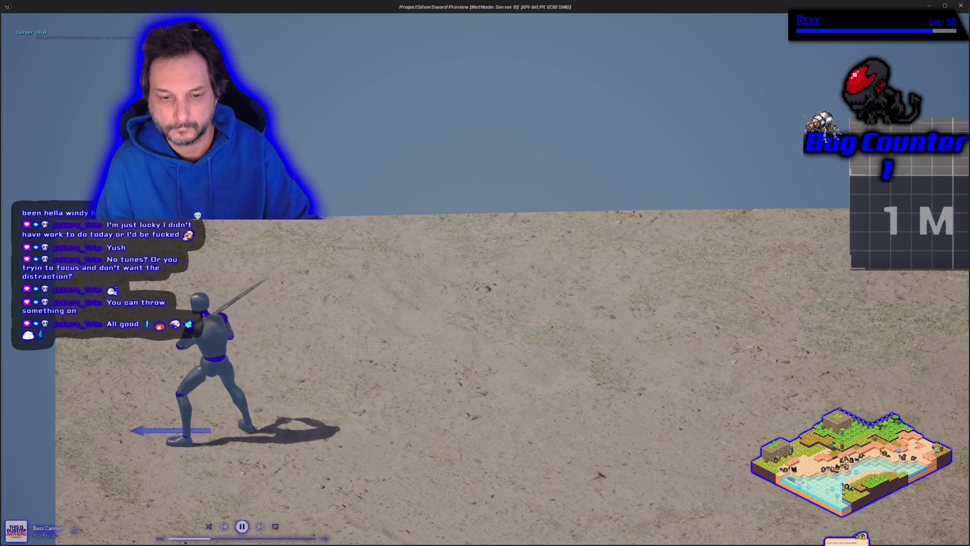
key("a")
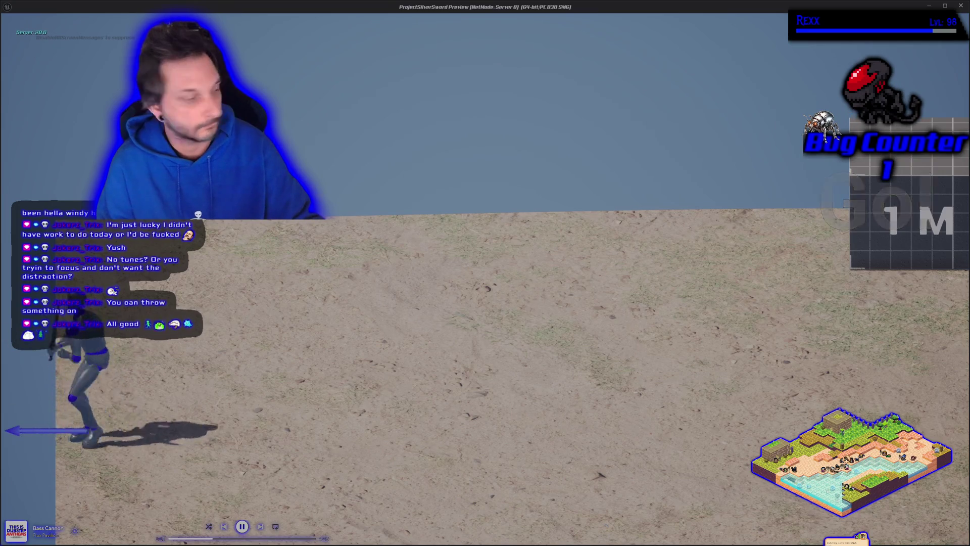
key("d")
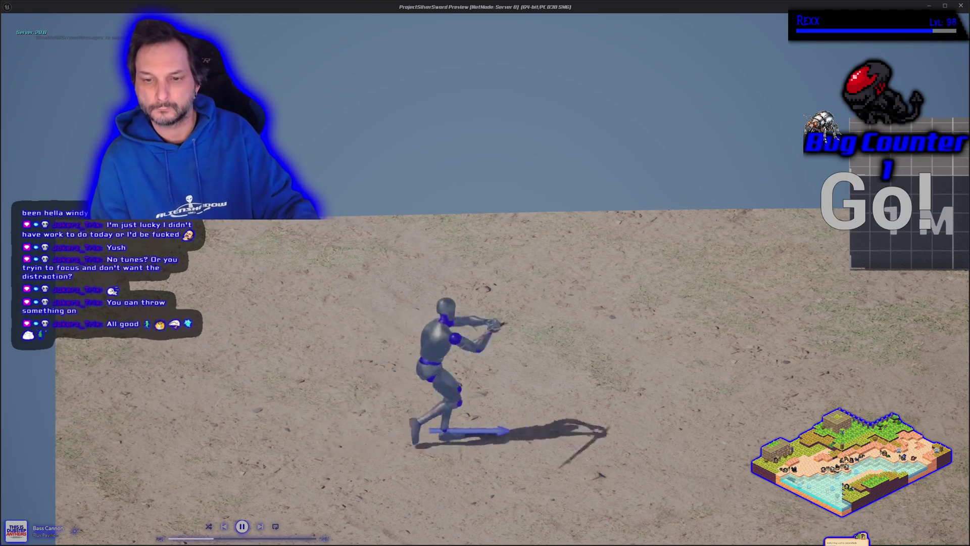
key("a")
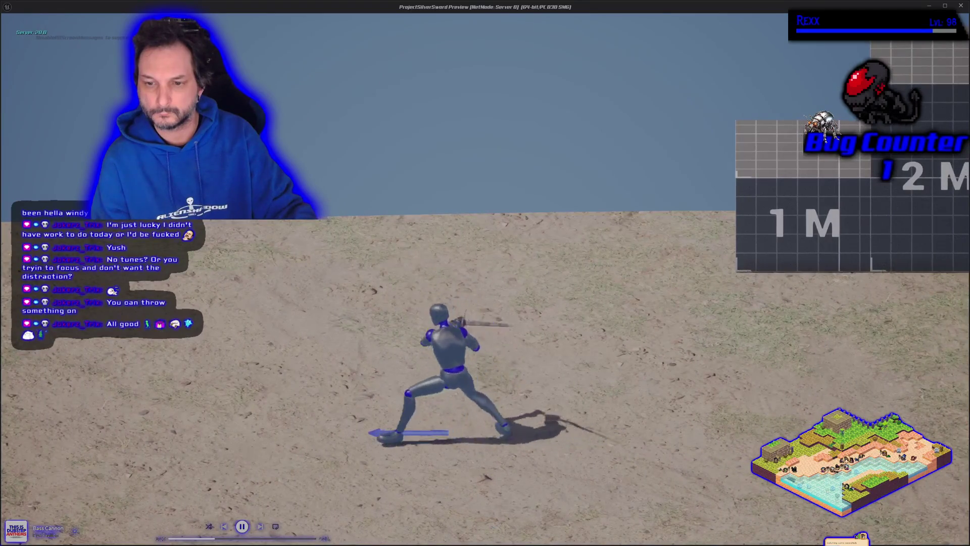
key("a")
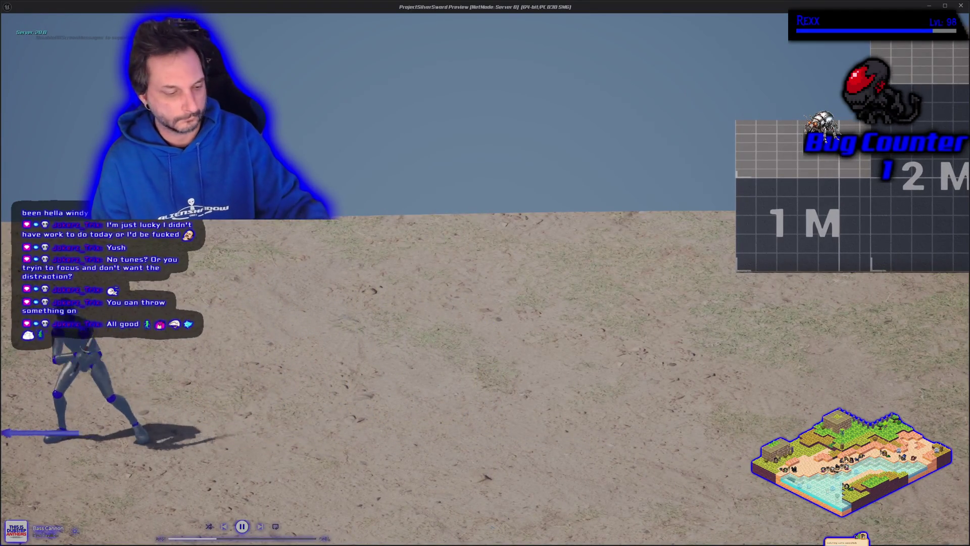
key("Escape")
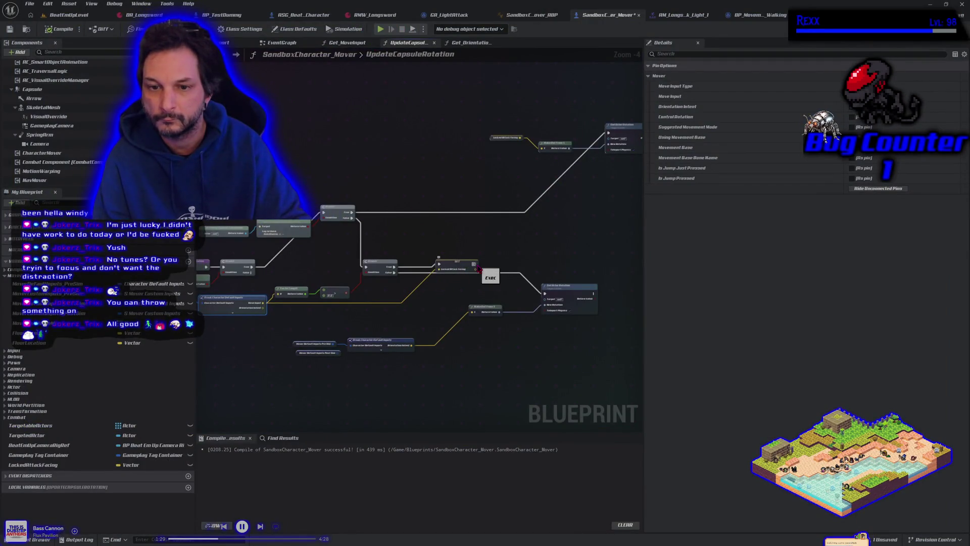
Link the SET Locked Attack Facing node to Set Actor Rotation, paste a copy, and feed it Branch True and Orientation Intent
left_click_drag(458, 264, 460, 249)
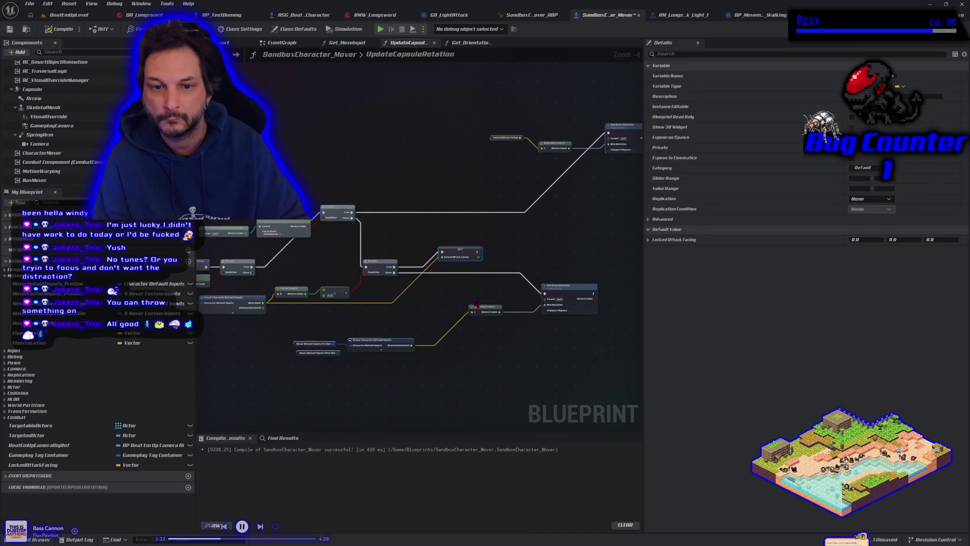
mouse_move(471, 303)
left_mouse_down()
mouse_move(505, 298)
mouse_move(451, 303)
left_mouse_up()
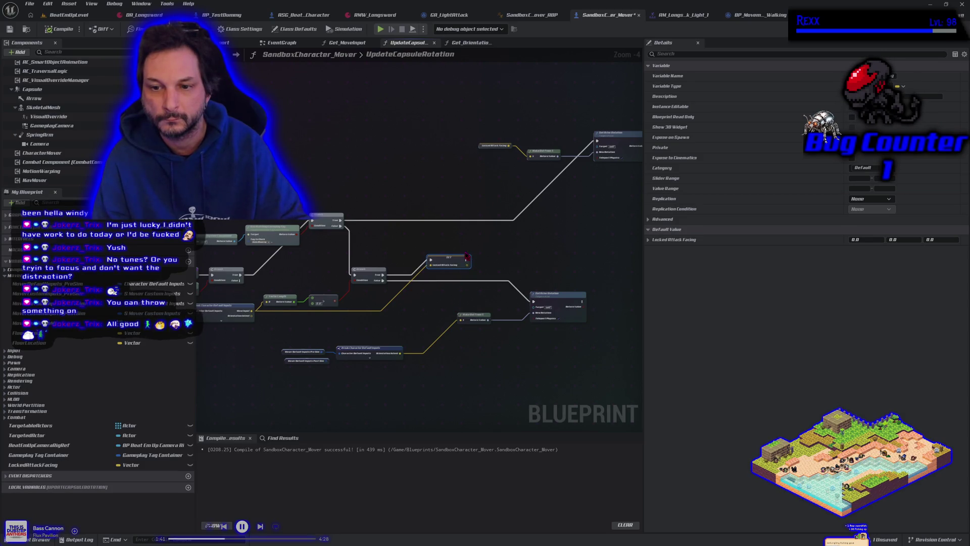
mouse_move(467, 259)
left_mouse_down()
mouse_move(515, 282)
mouse_move(538, 307)
left_mouse_up()
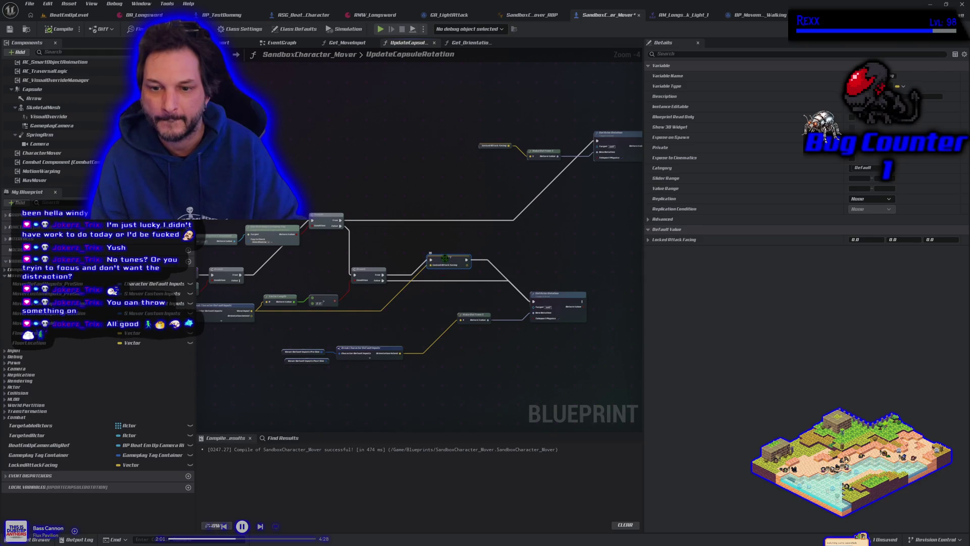
key("ctrl+v")
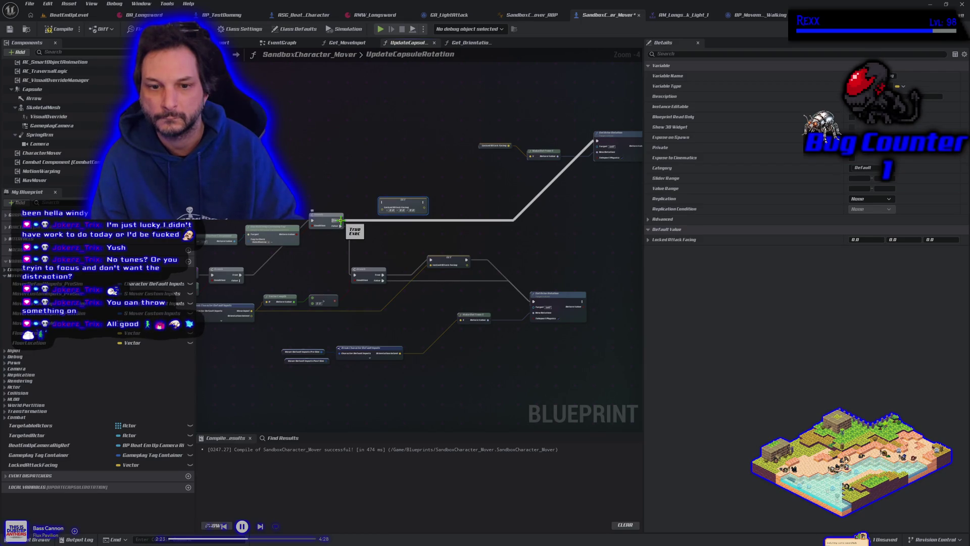
mouse_move(340, 220)
left_mouse_down()
mouse_move(383, 208)
mouse_move(485, 212)
mouse_move(566, 195)
mouse_move(598, 144)
left_mouse_up()
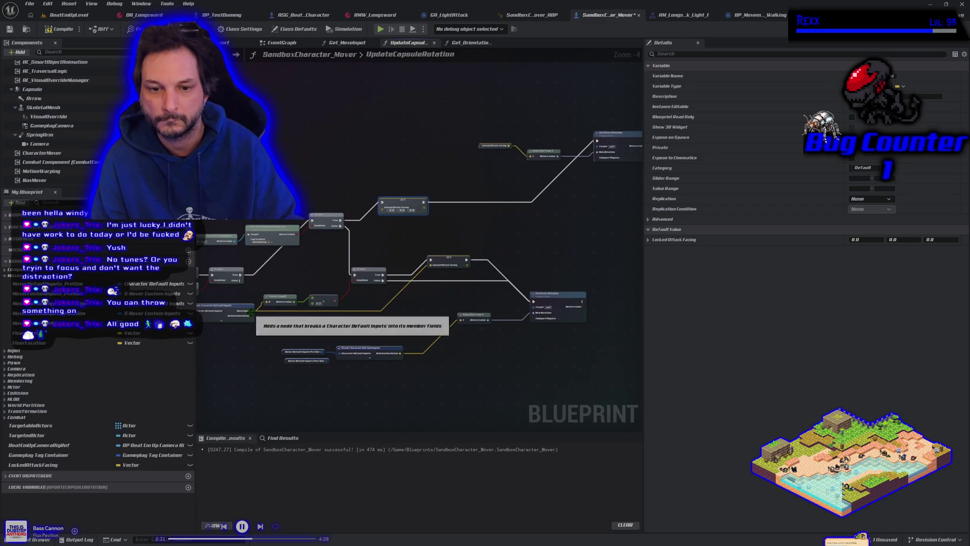
mouse_move(253, 311)
left_mouse_down()
mouse_move(388, 221)
mouse_move(382, 207)
left_mouse_up()
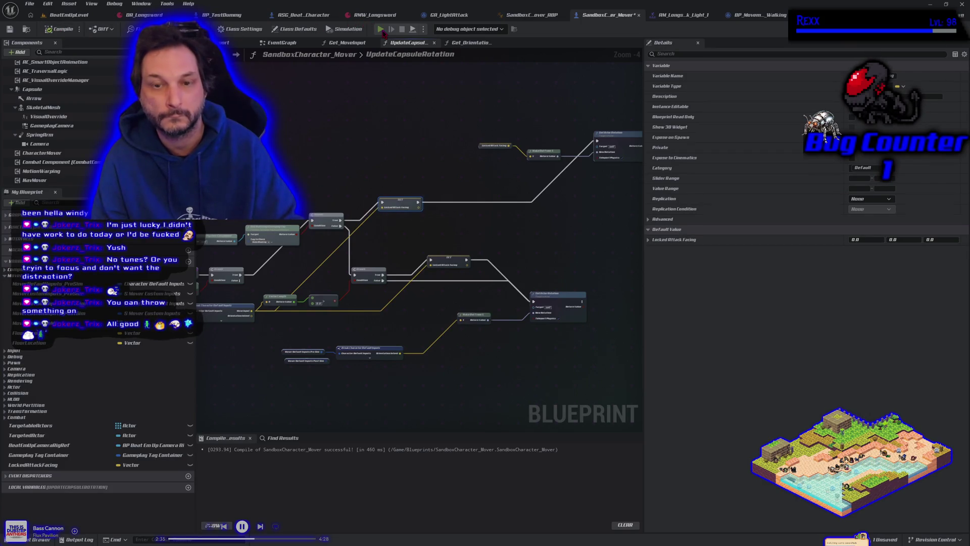
left_click(380, 29)
key("a")
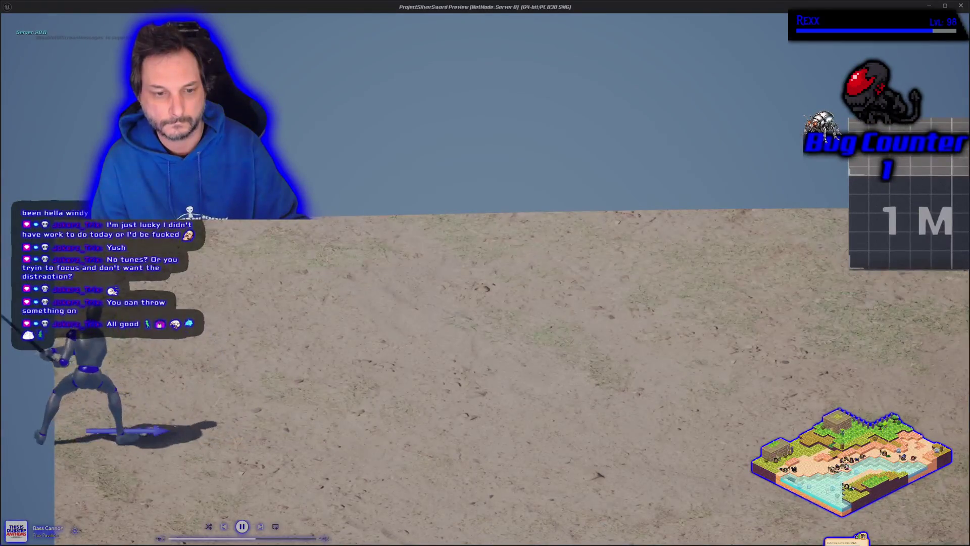
key("d")
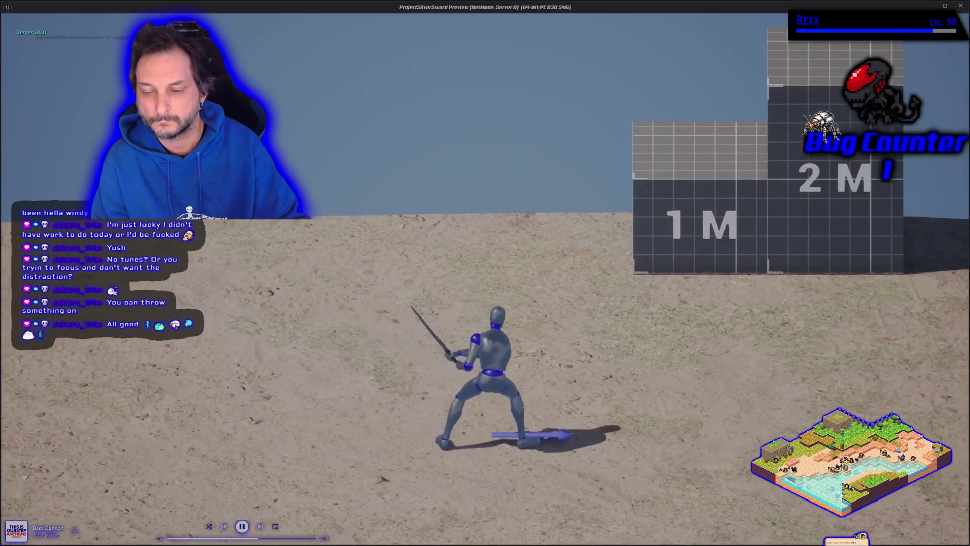
key("d")
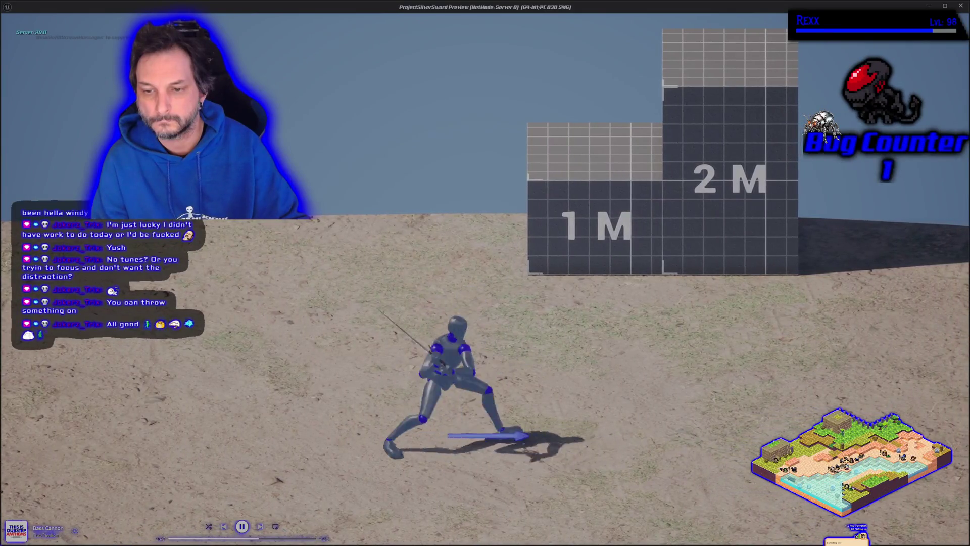
key("a")
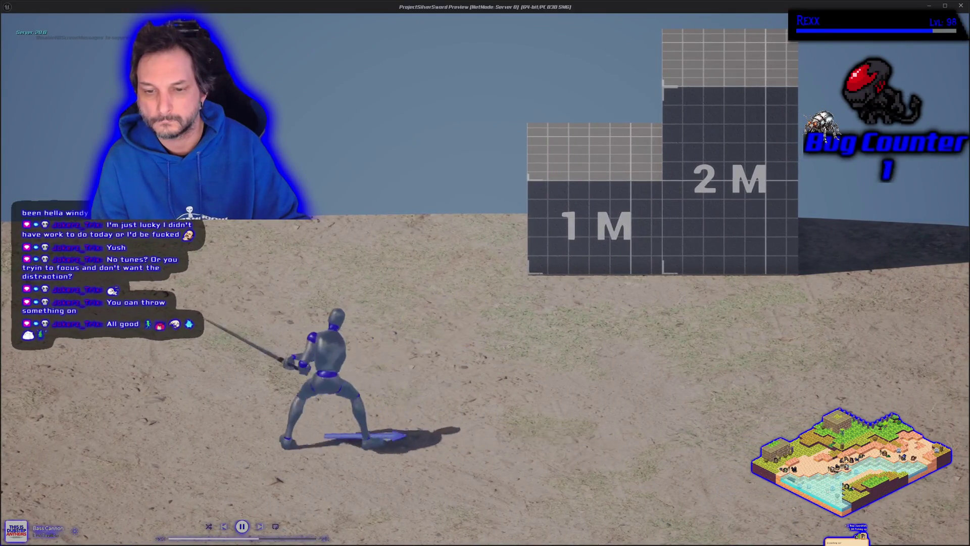
key("d")
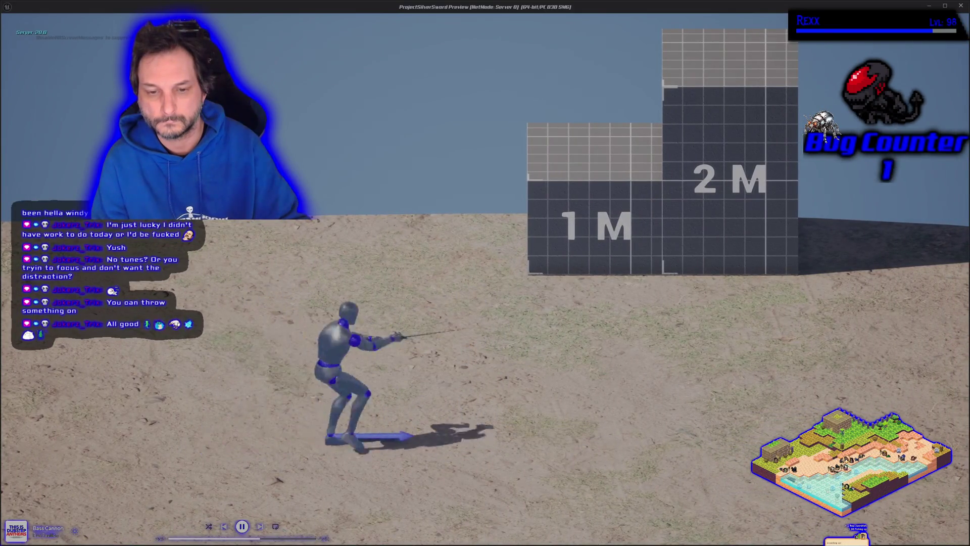
key("d")
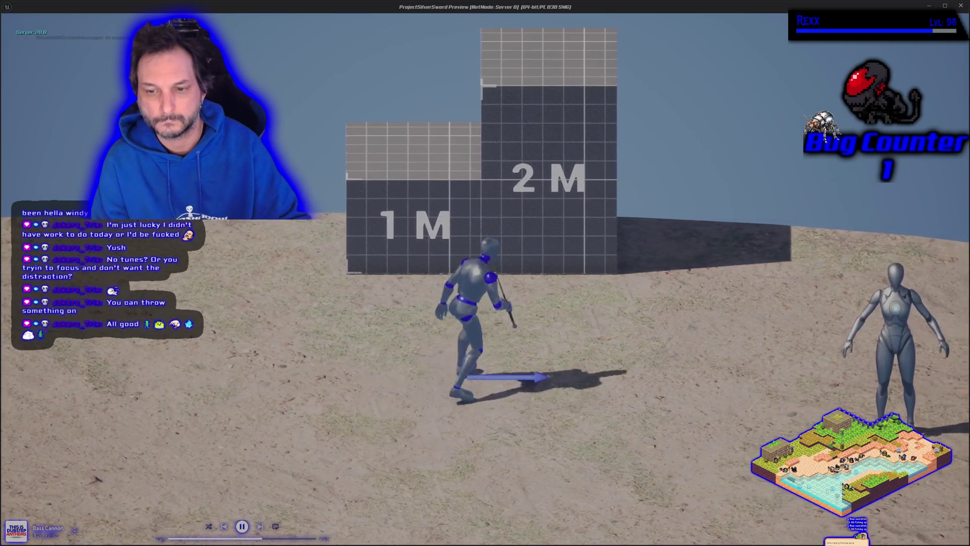
key("a")
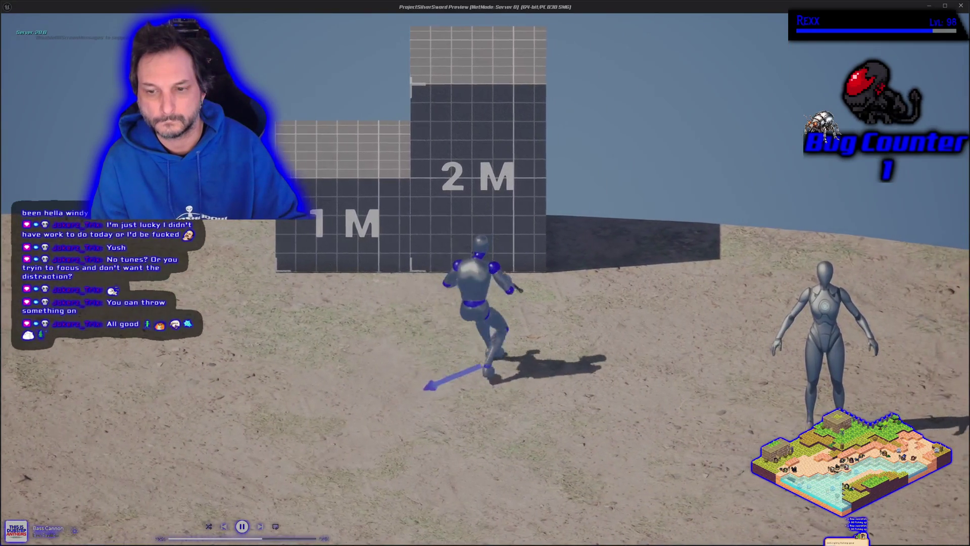
key("a")
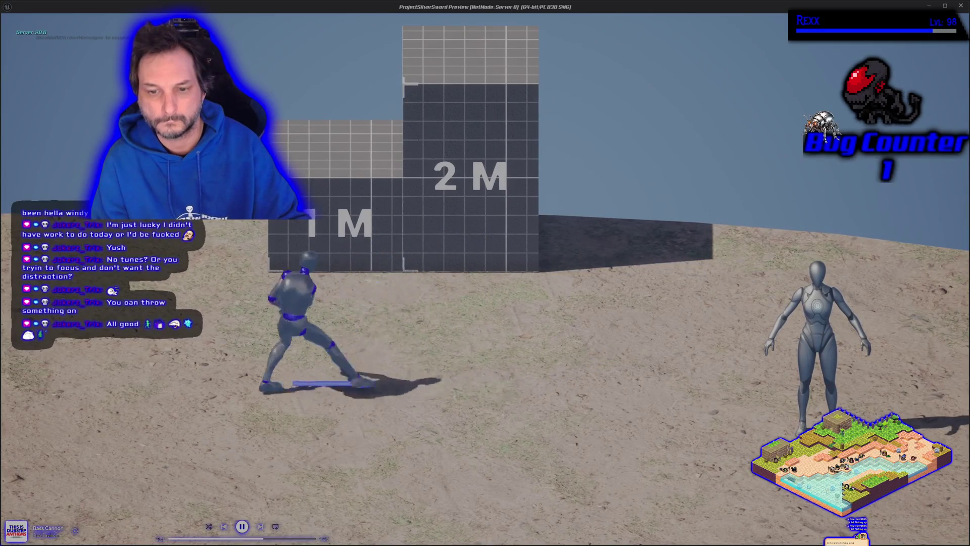
key("d")
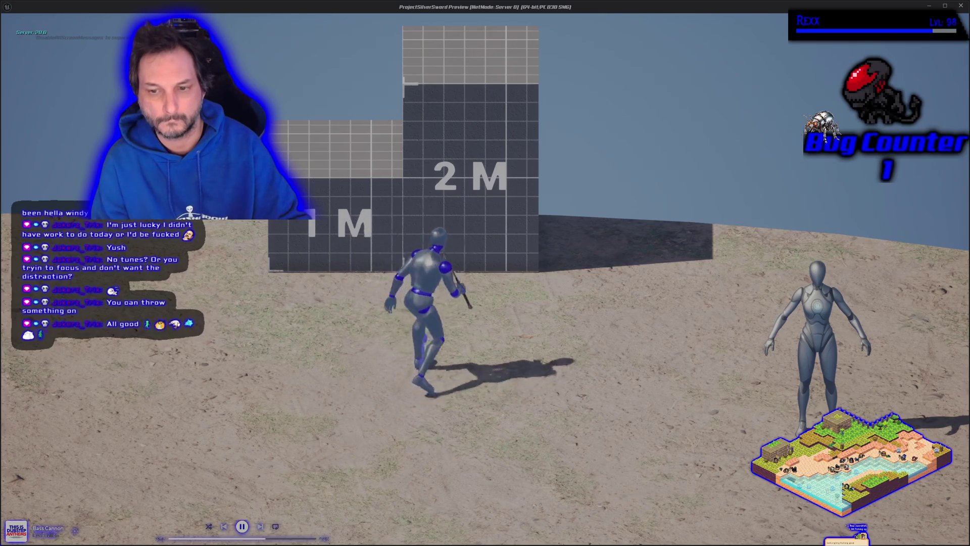
key("s")
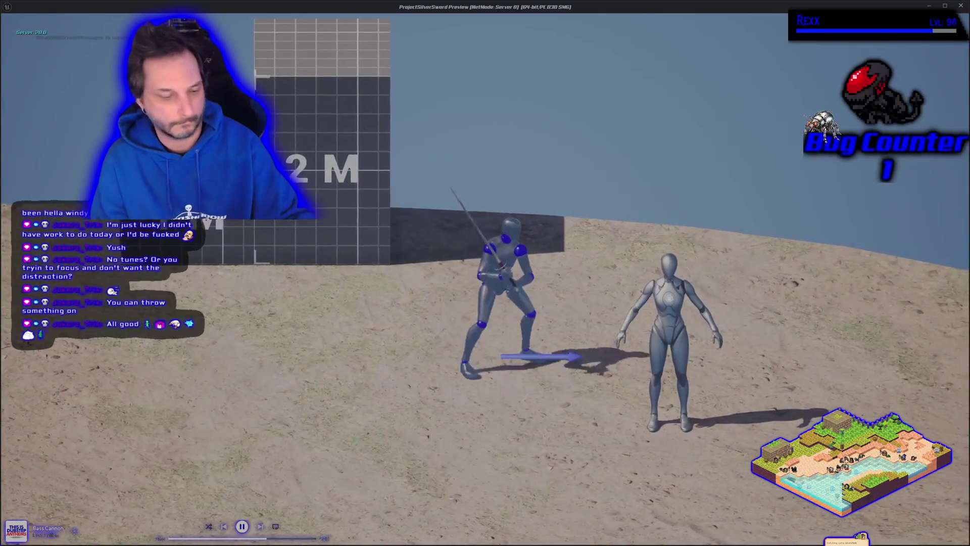
key("Escape")
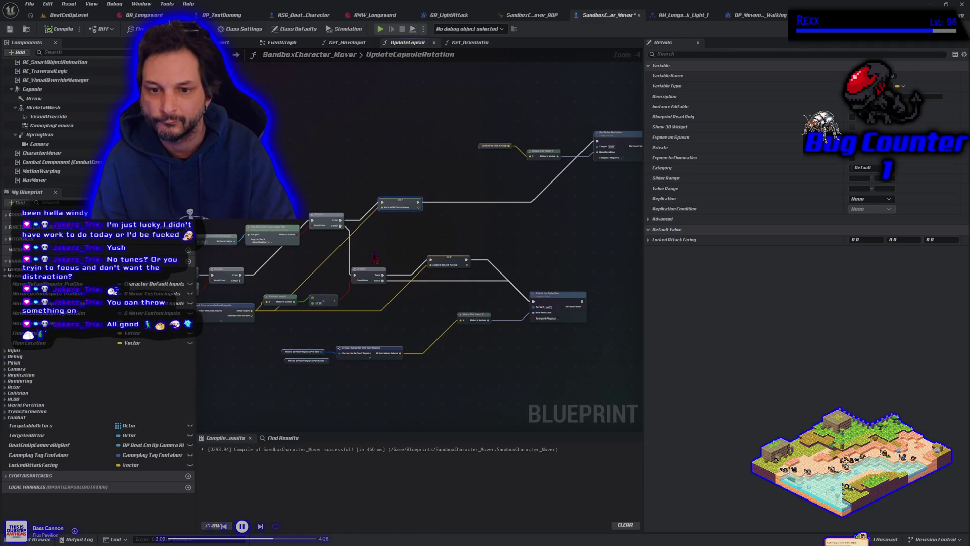
Delete the duplicate SET Locked Attack Facing node, wire Branch True to Set Actor Rotation, compile, and play
key("Delete")
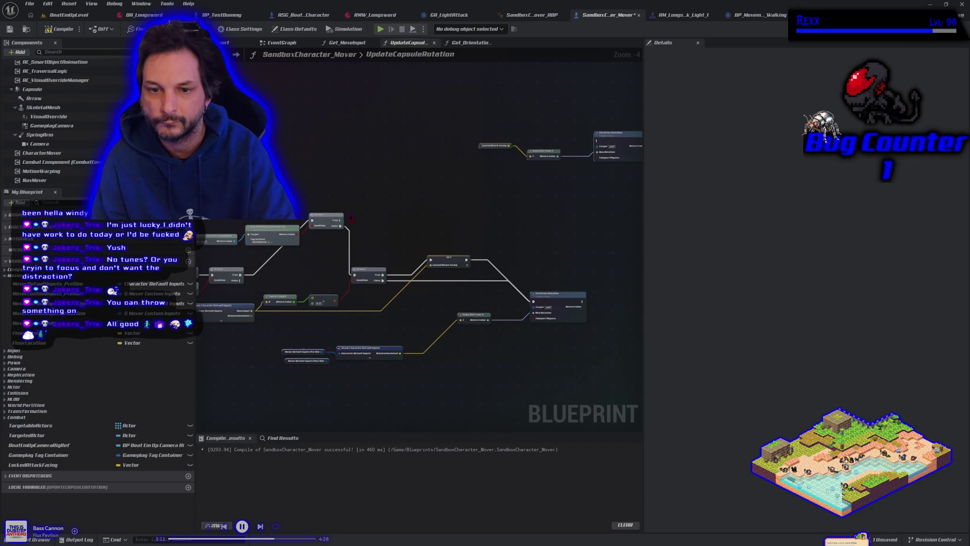
mouse_move(341, 220)
left_mouse_down()
mouse_move(606, 170)
mouse_move(598, 141)
left_mouse_up()
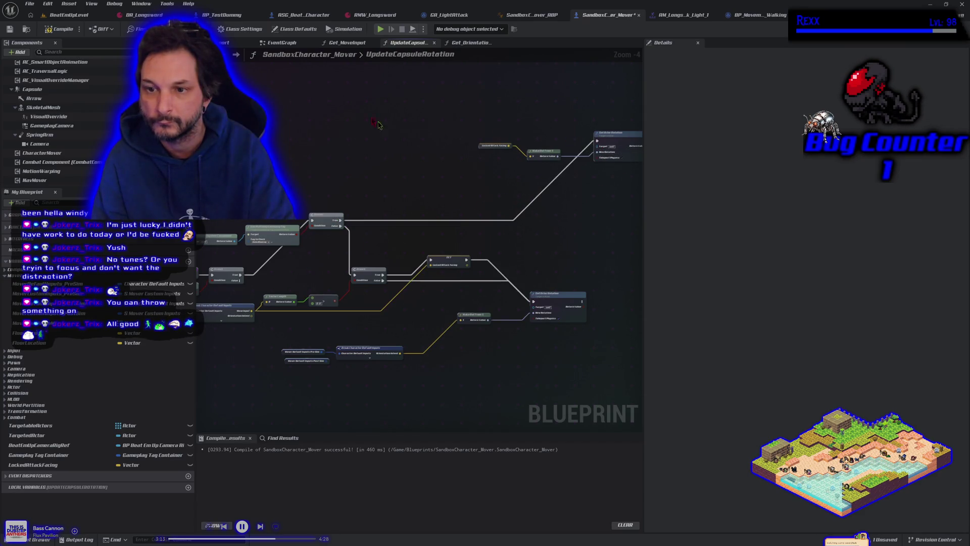
left_click(59, 29)
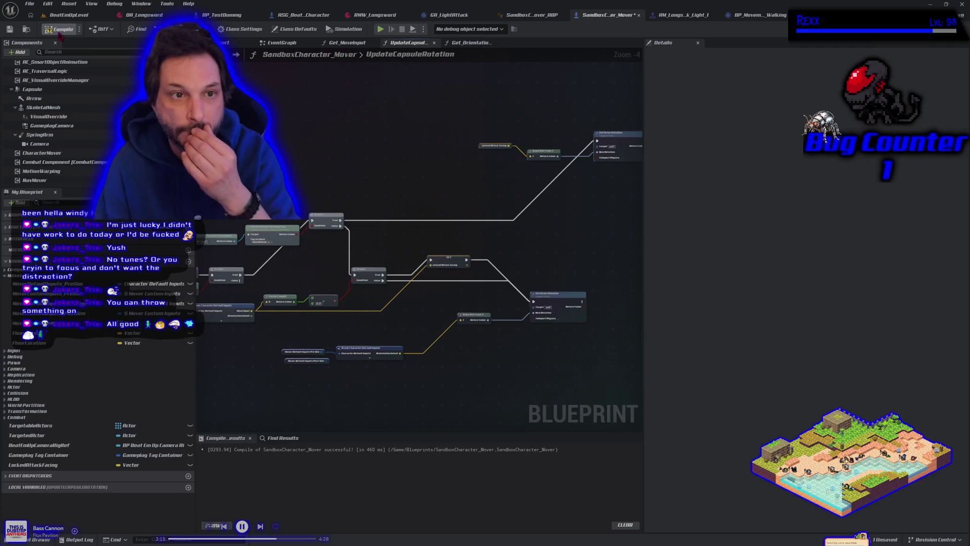
left_click(381, 30)
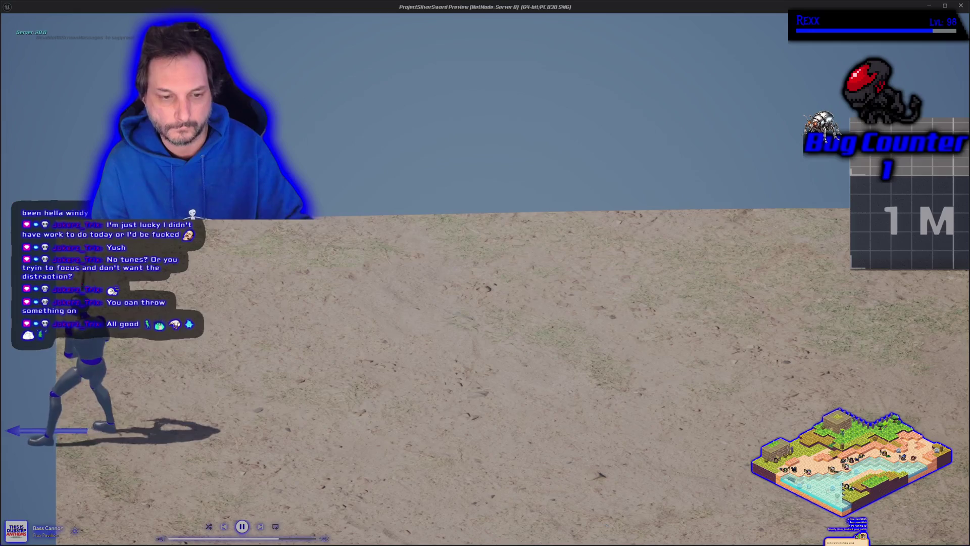
key("d")
key("d")
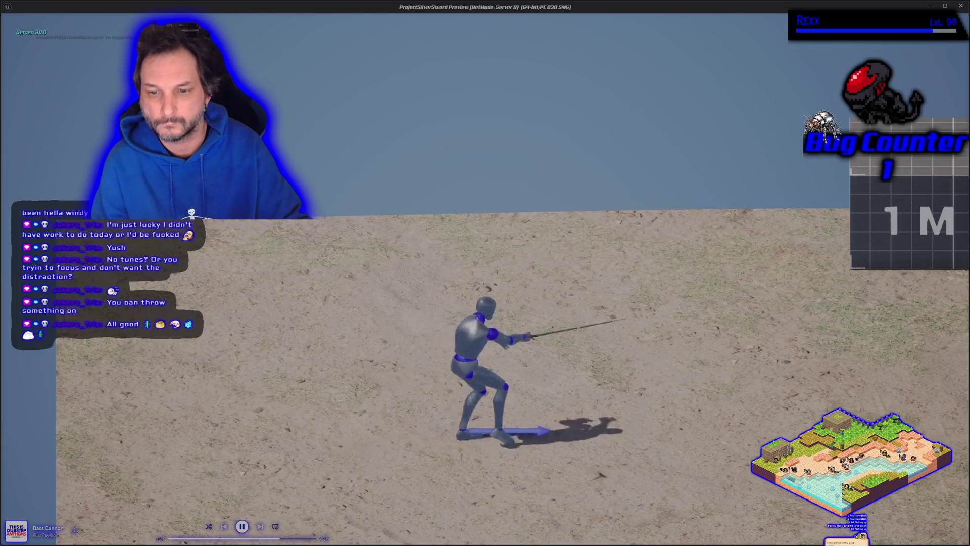
key("a")
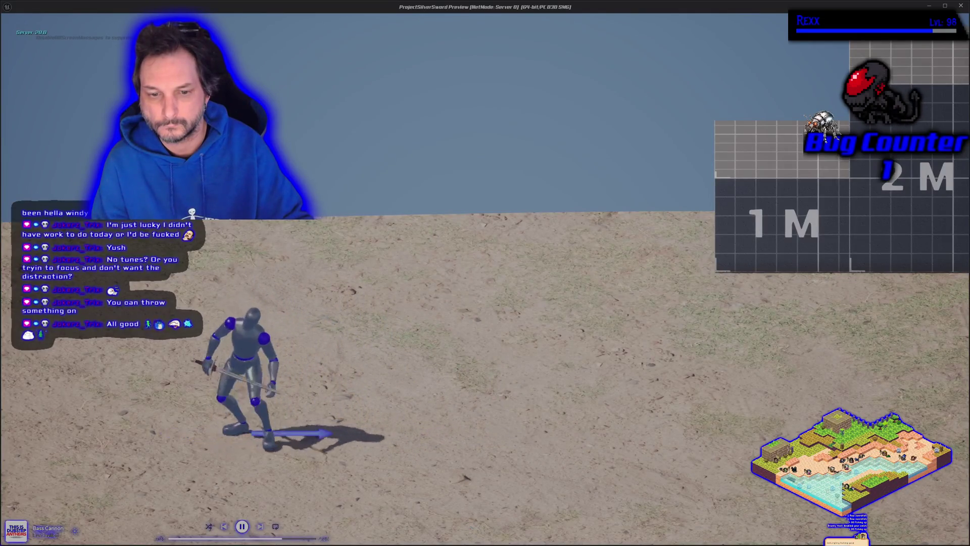
key("d")
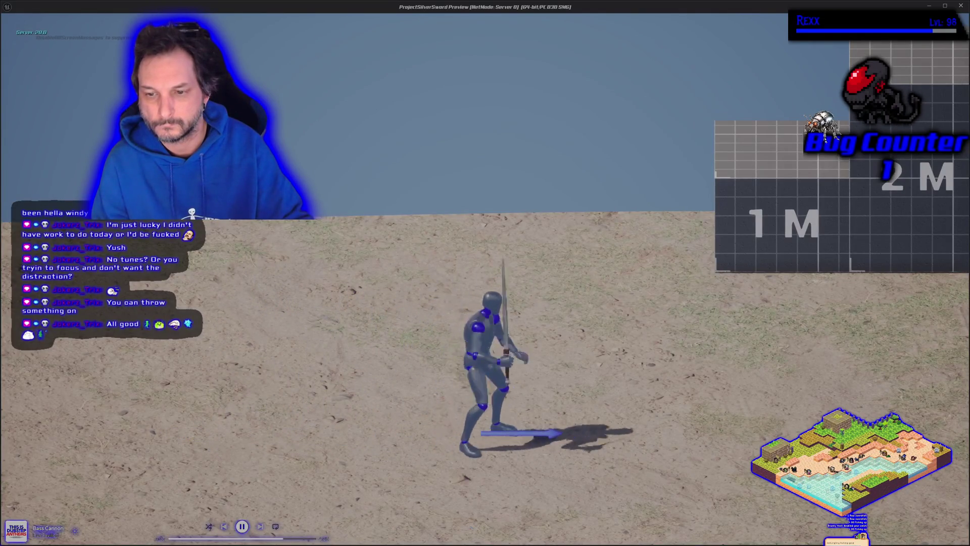
key("d")
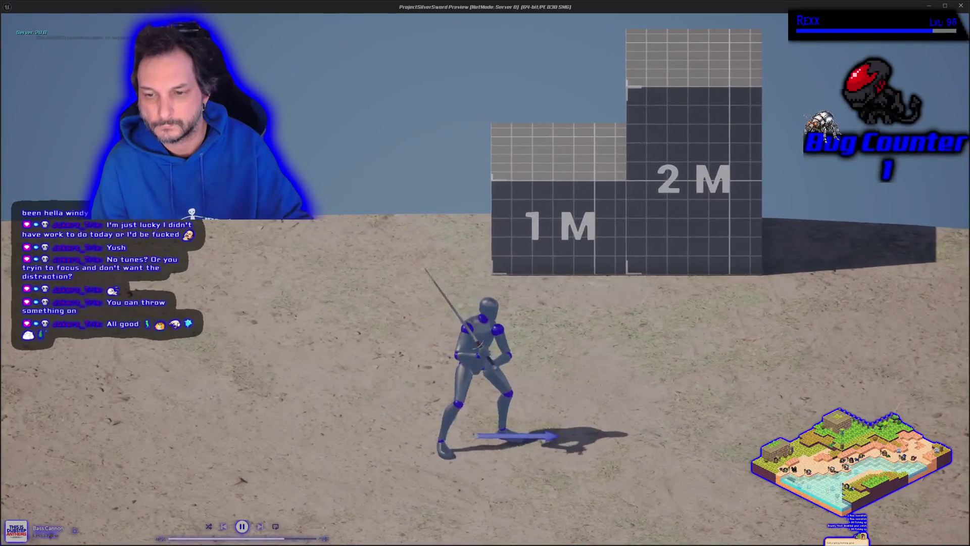
key("a")
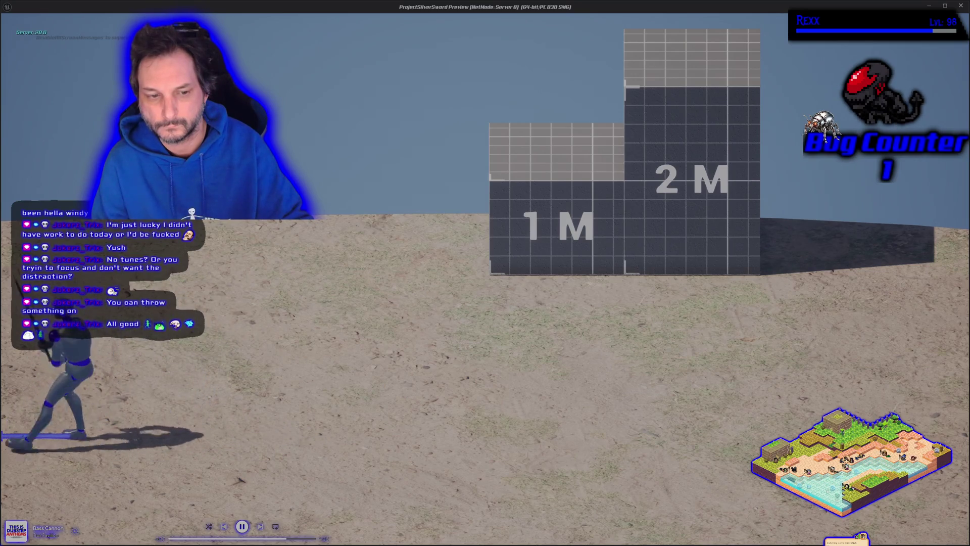
key("d")
key("d")
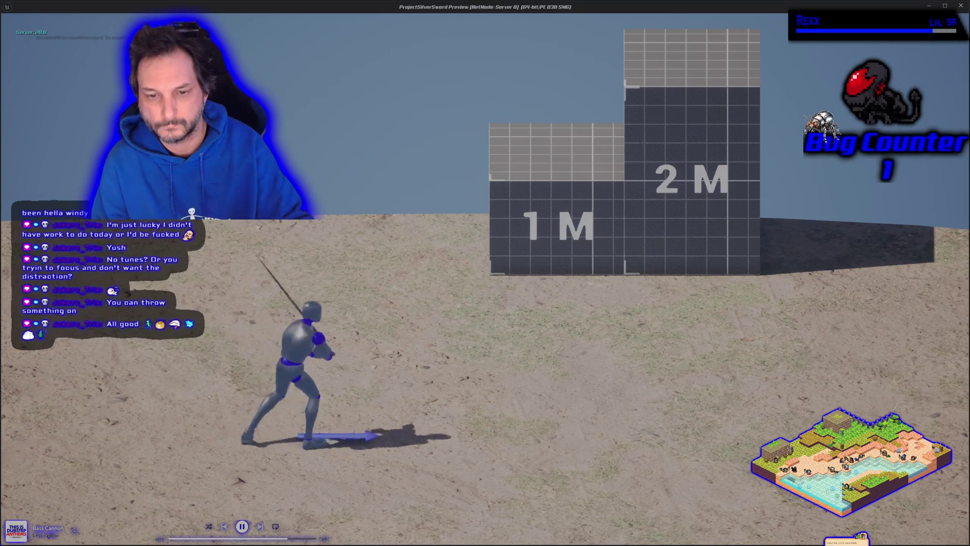
key("d")
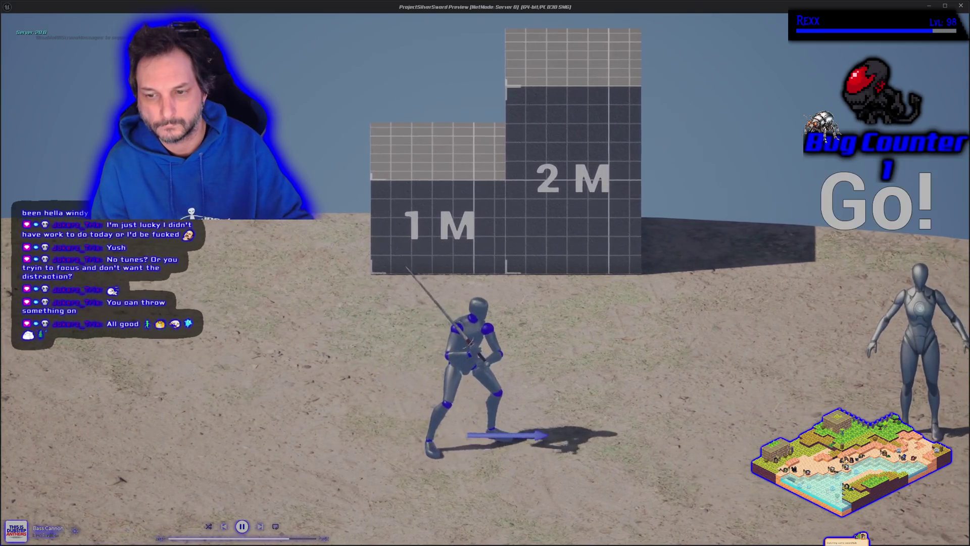
key("d")
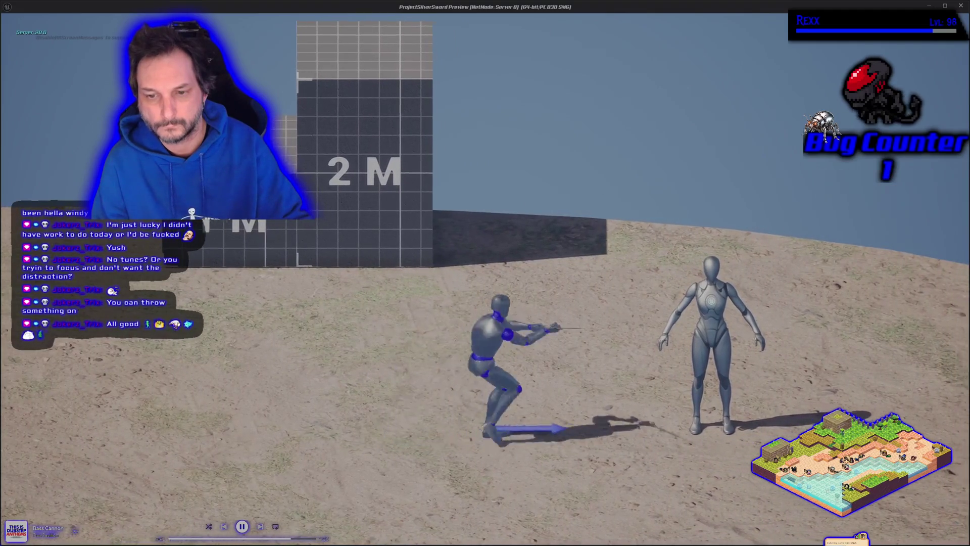
key("Escape")
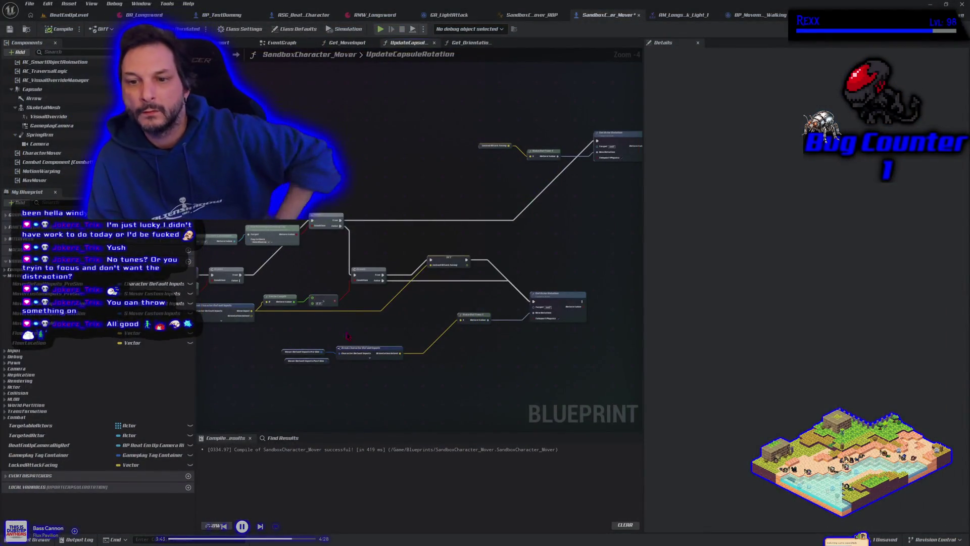
Add a Get Last Movement Input Vector node, wire its Return Value into the SET node, and play-test
left_click_drag(362, 338, 389, 333)
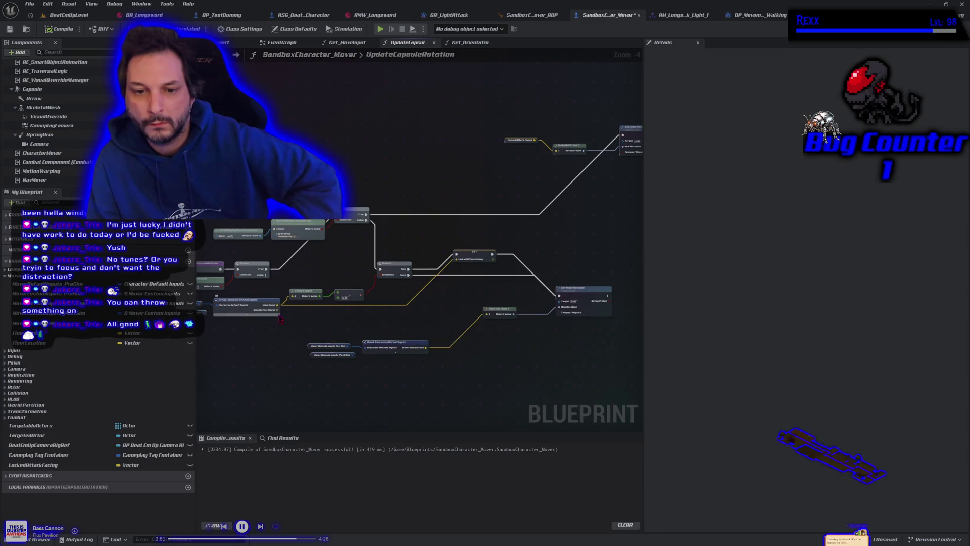
right_click(243, 338)
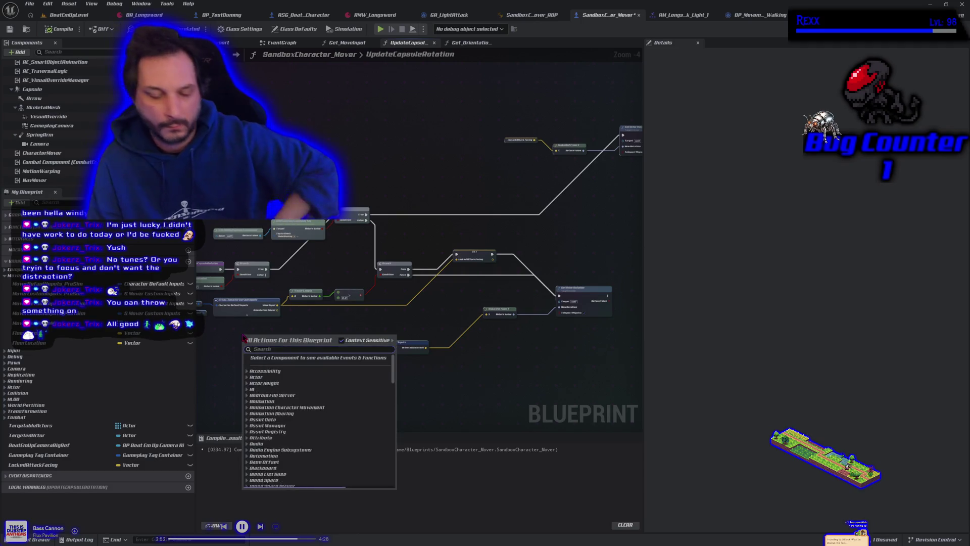
type("get last movement")
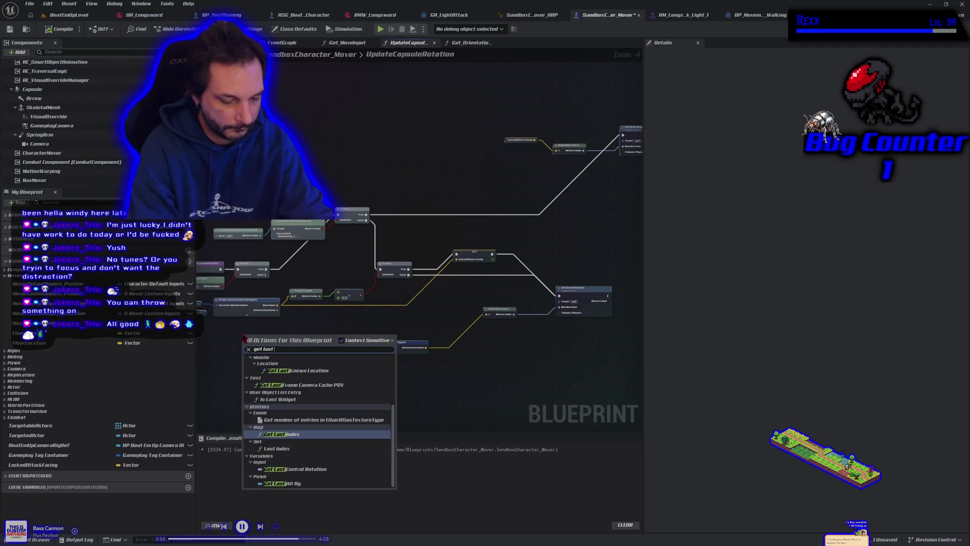
key("Return")
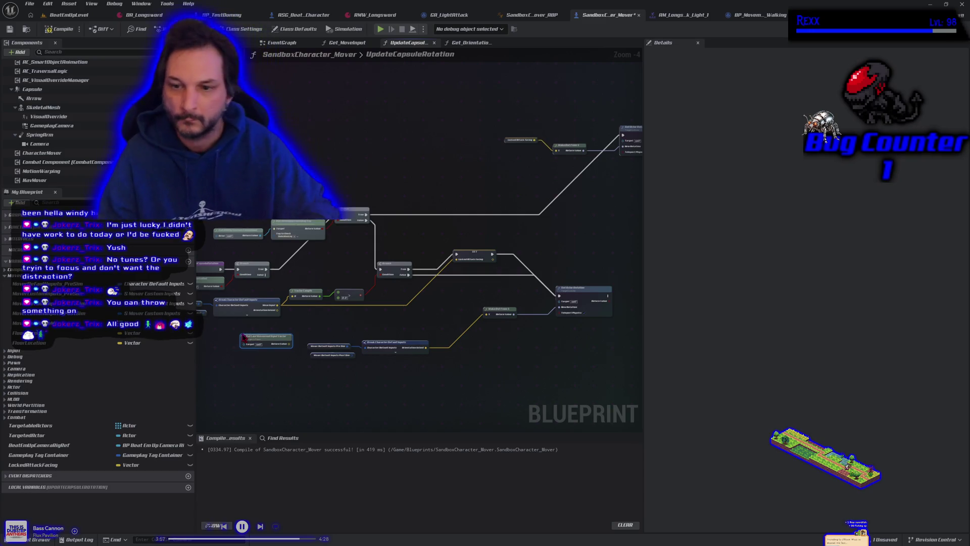
left_click_drag(288, 344, 294, 342)
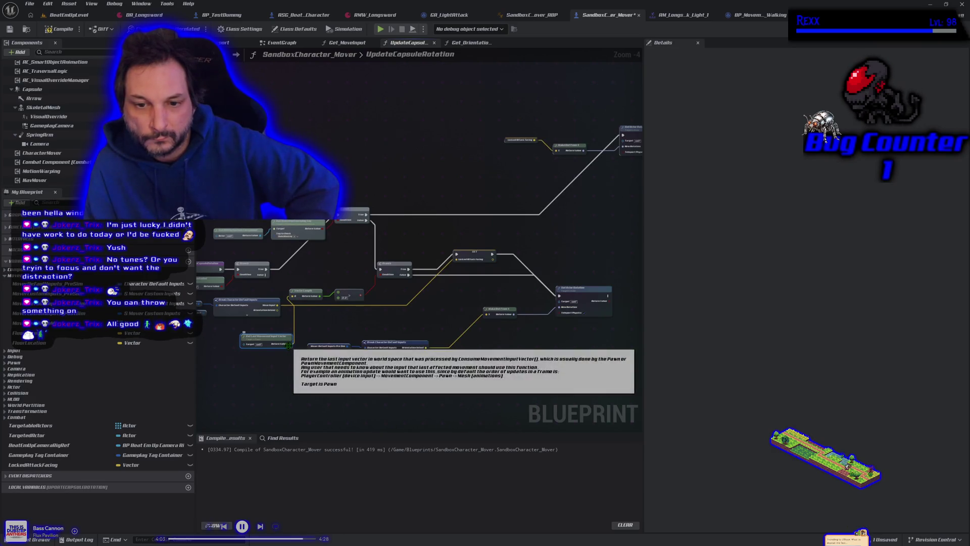
left_click_drag(289, 344, 292, 349)
left_click_drag(459, 266, 457, 259)
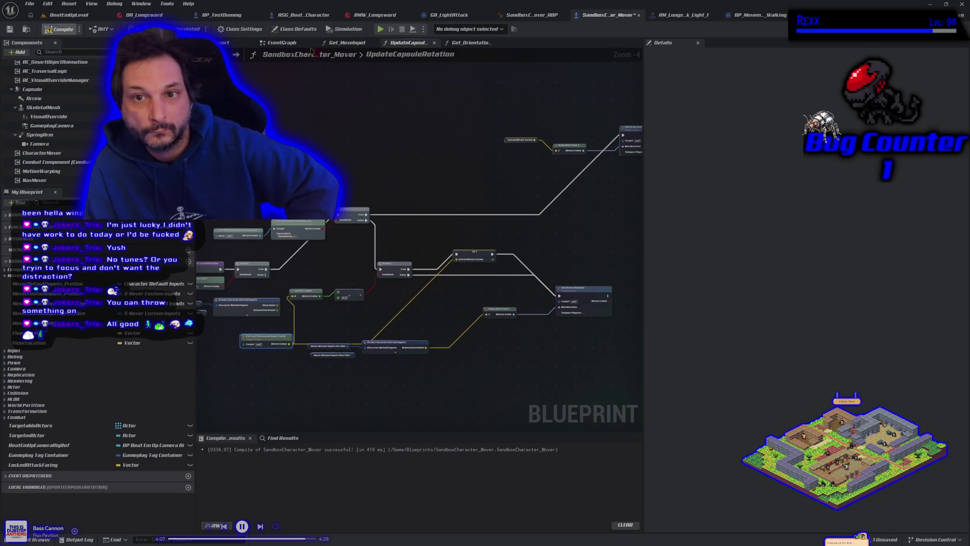
left_click(380, 30)
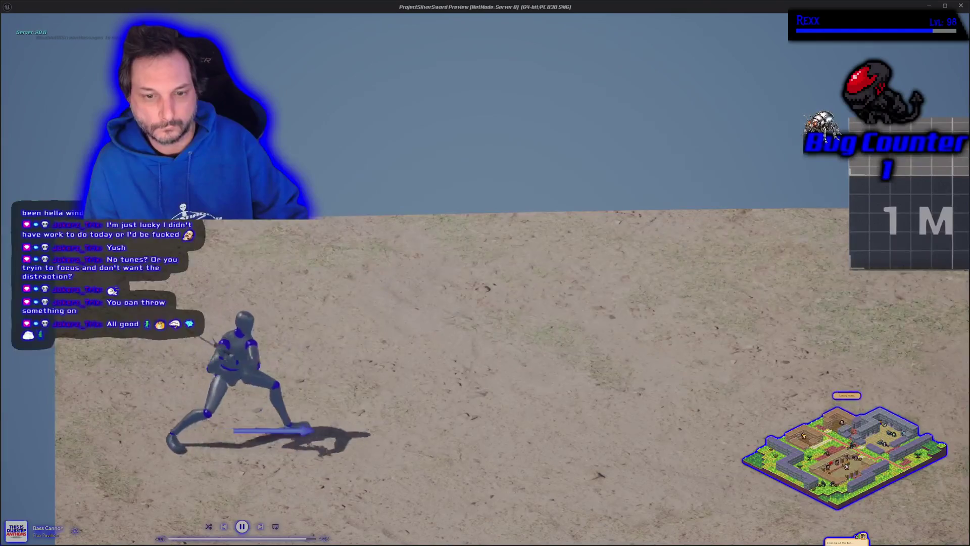
Run the swordsman right toward the mannequin while light-attacking, then stop the play test
key("d")
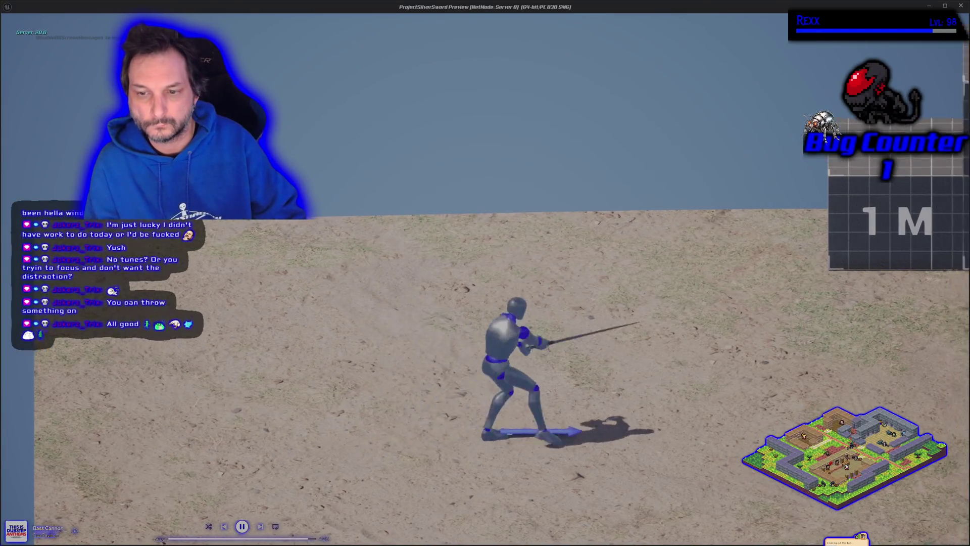
key("d")
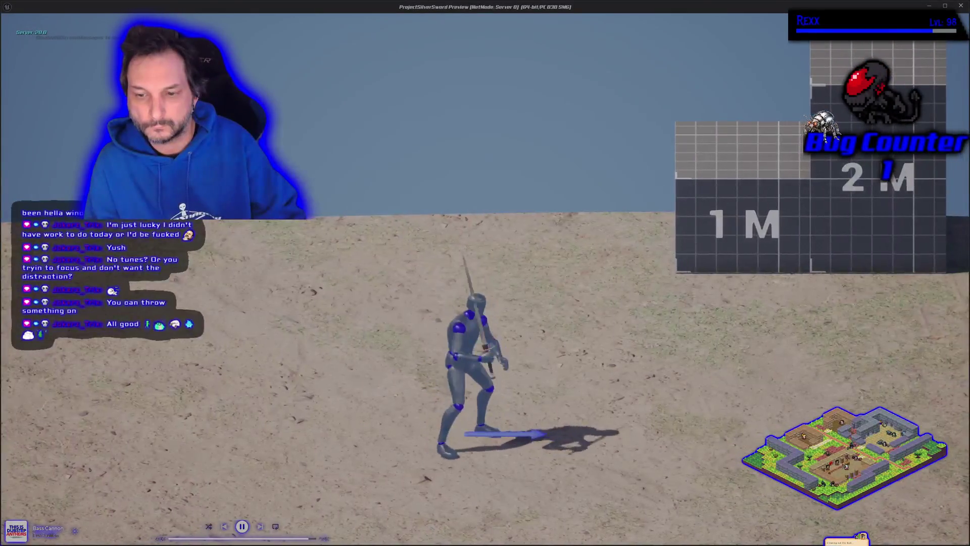
key("d")
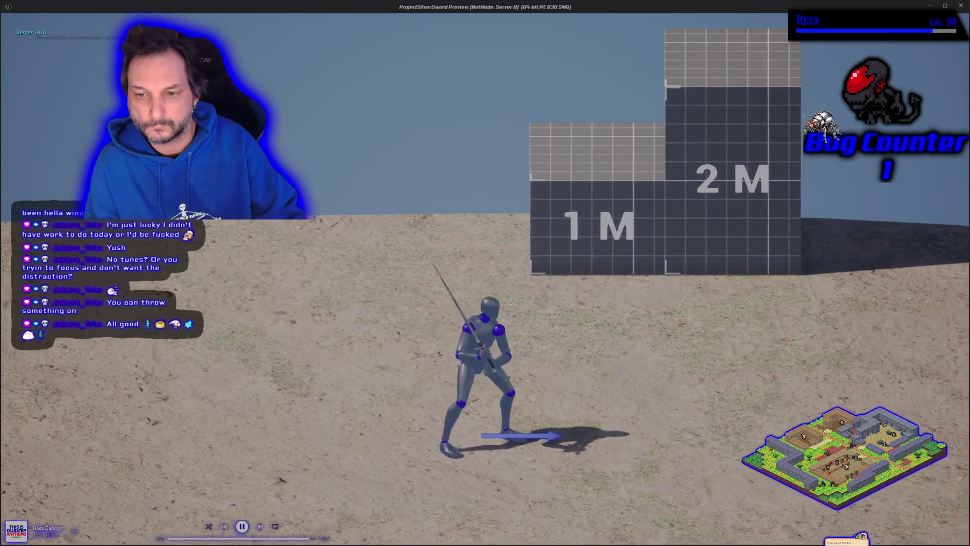
key("d")
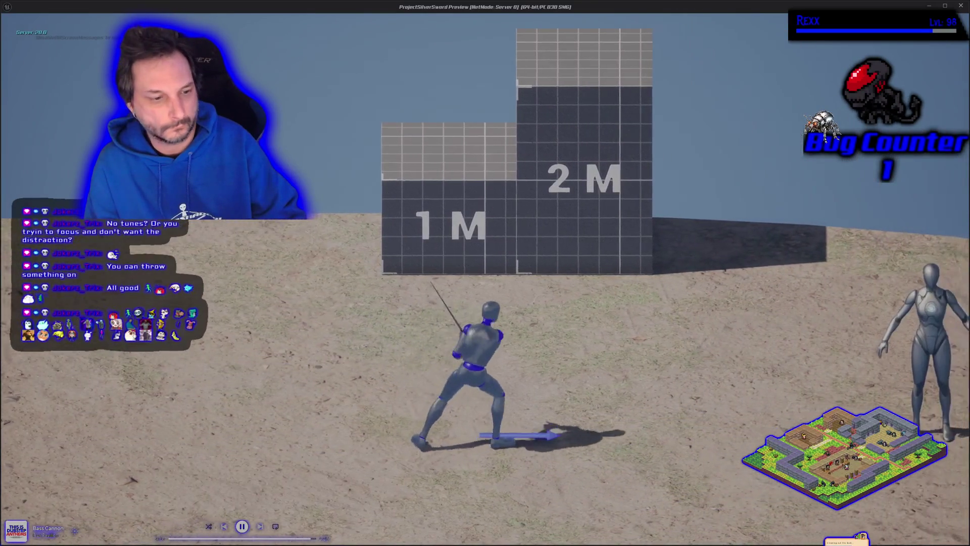
key("d")
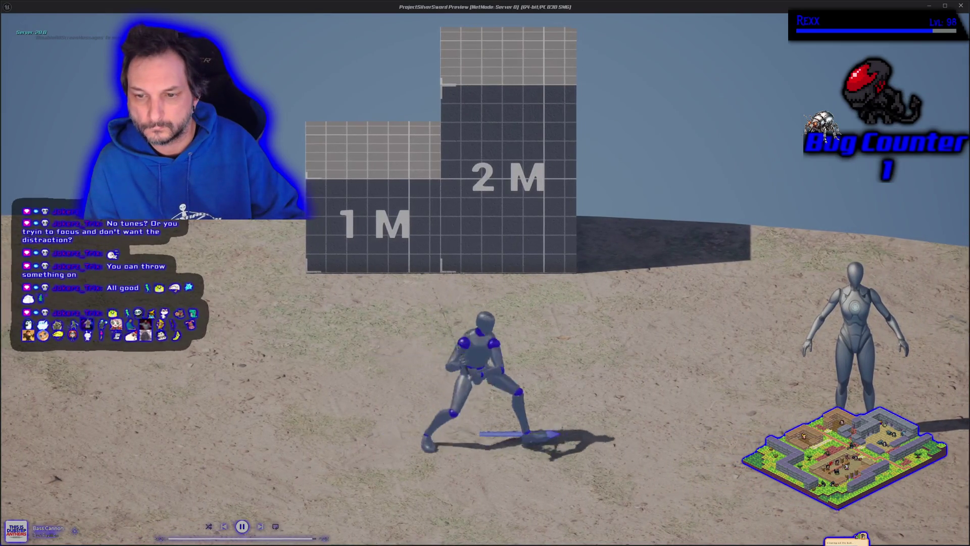
key("d")
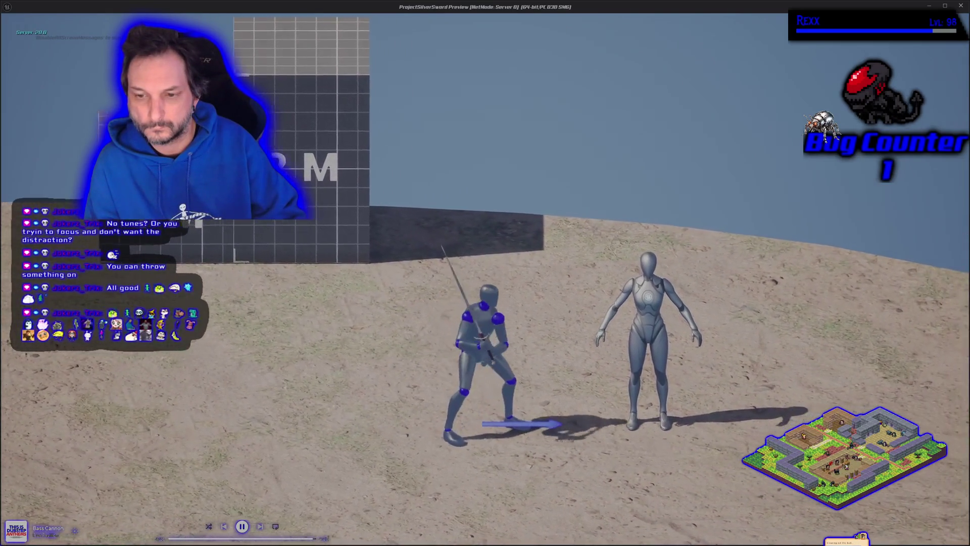
key("Escape")
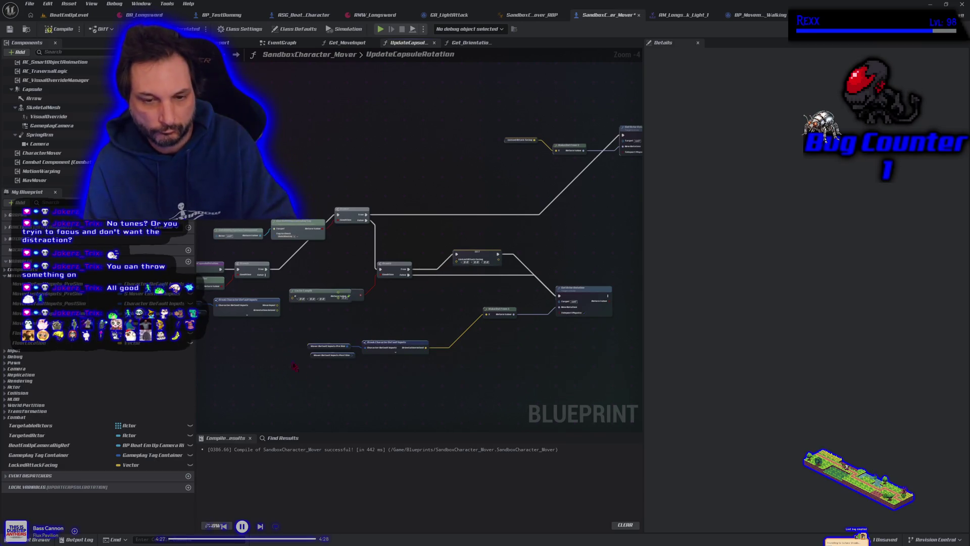
Connect Break Character Default Inputs' Orientation Intent to Vector Length, compile, save, and relaunch the play test
left_click(245, 300)
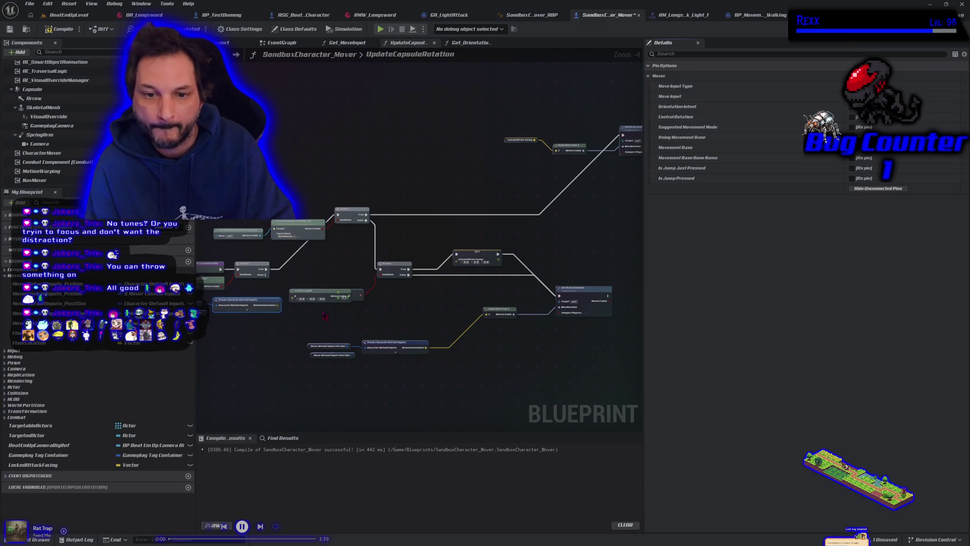
left_click_drag(278, 305, 466, 283)
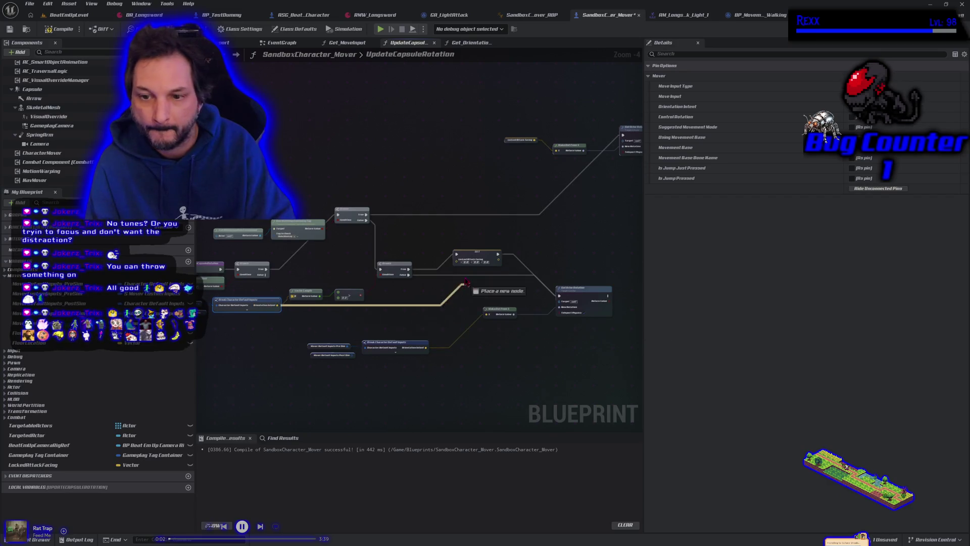
left_click(60, 30)
left_click(8, 29)
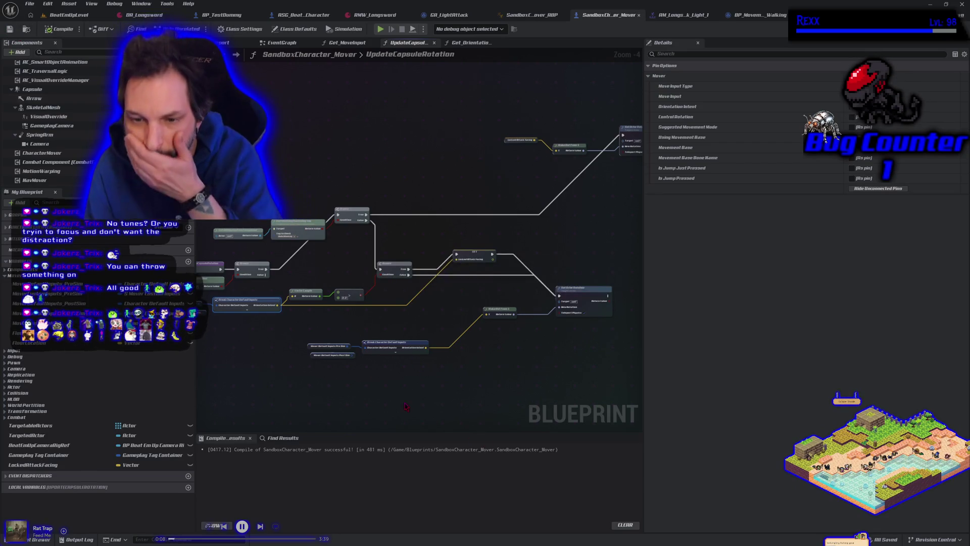
left_click_drag(405, 399, 326, 337)
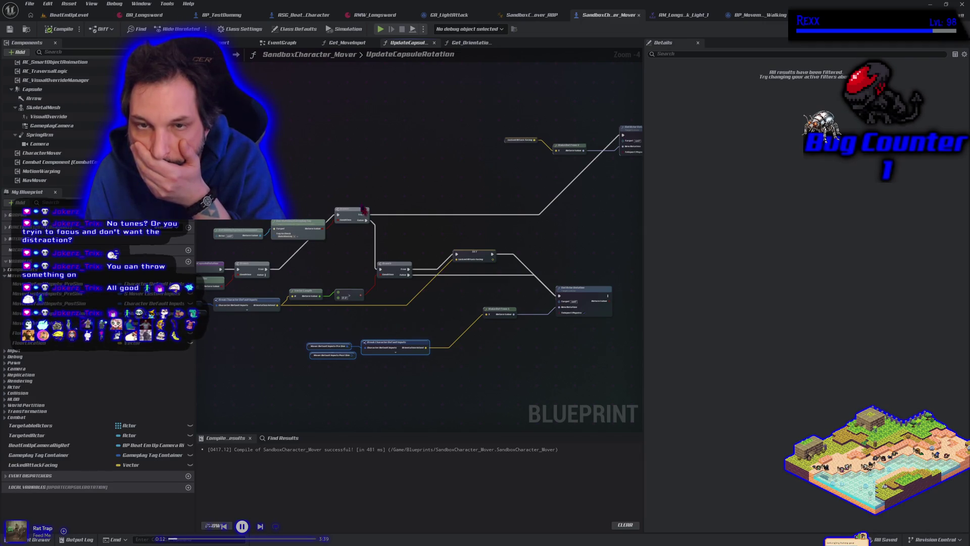
left_click(380, 29)
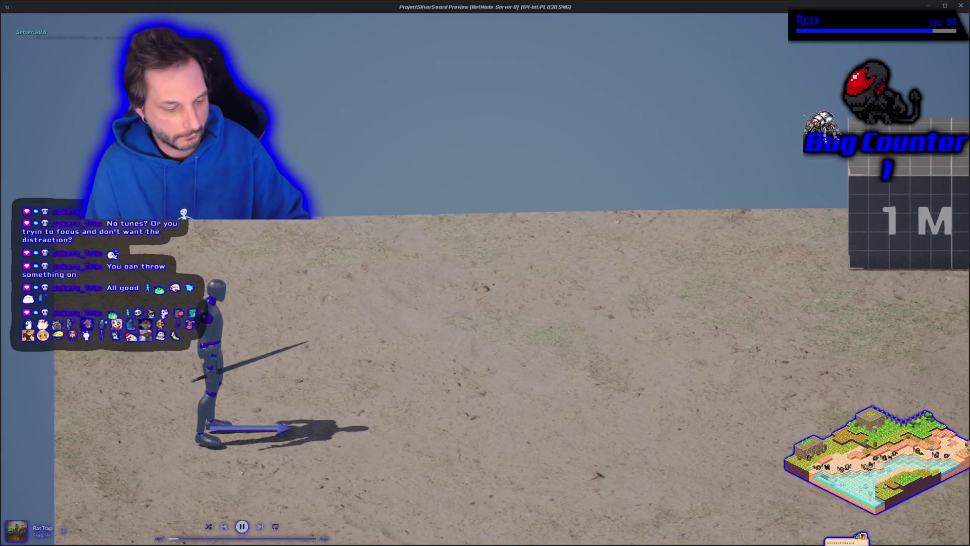
Strafe the swordsman right and left in the game preview to check his facing
key("d")
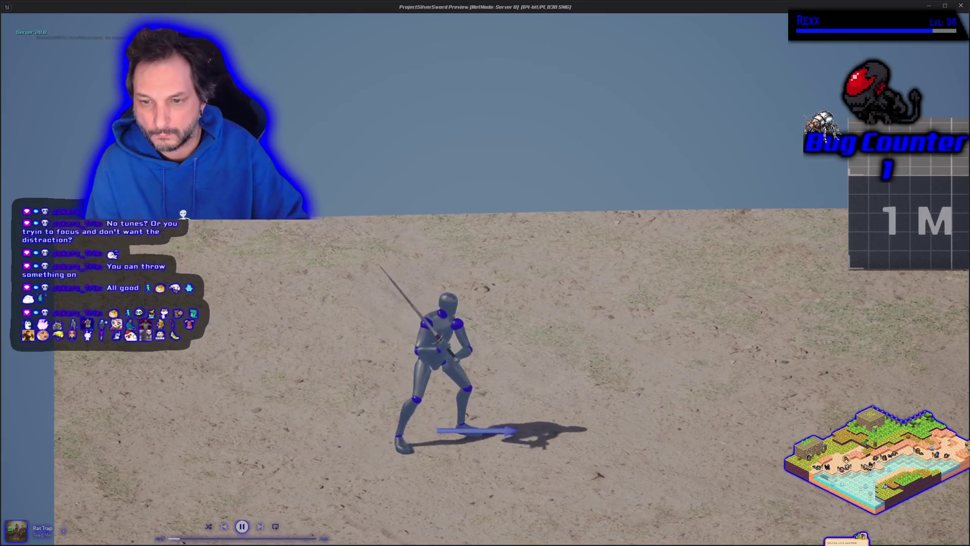
key("d")
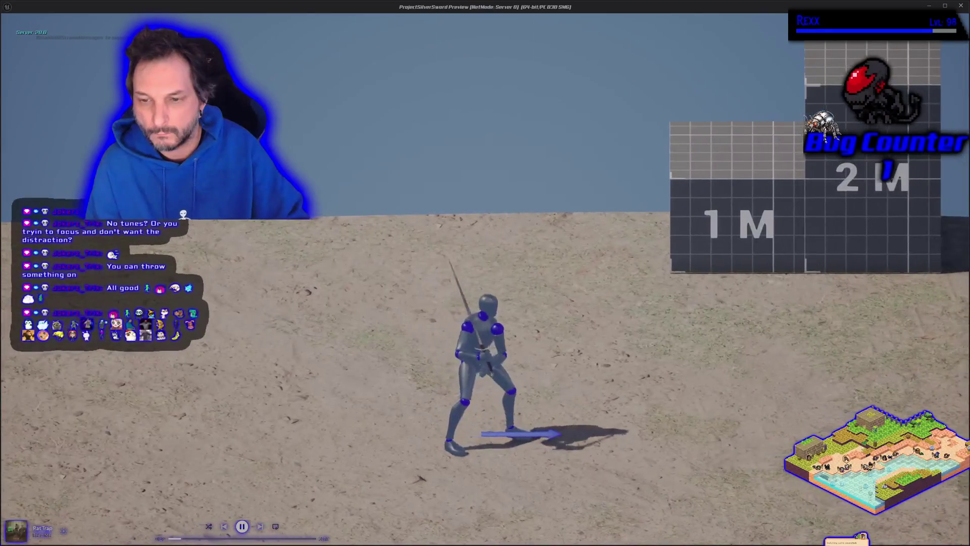
key("d")
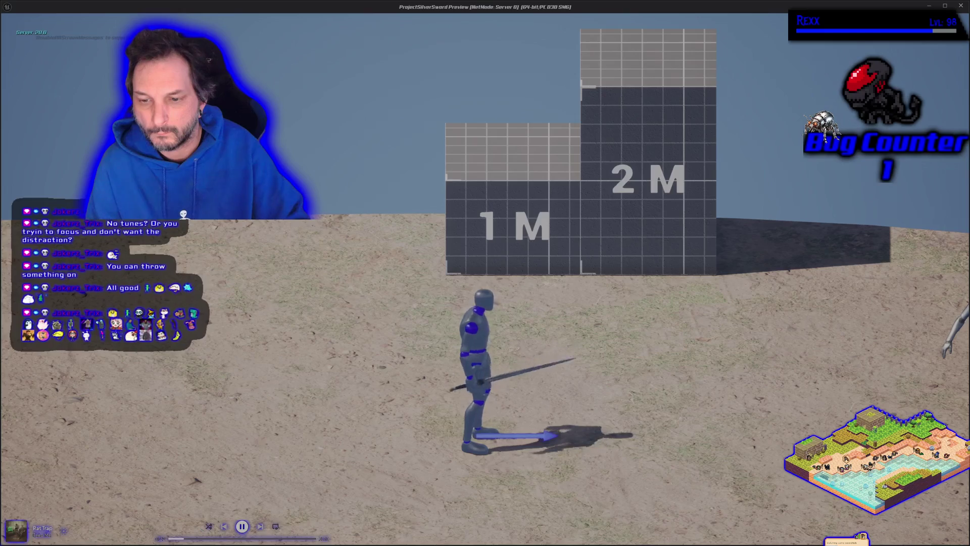
key("d")
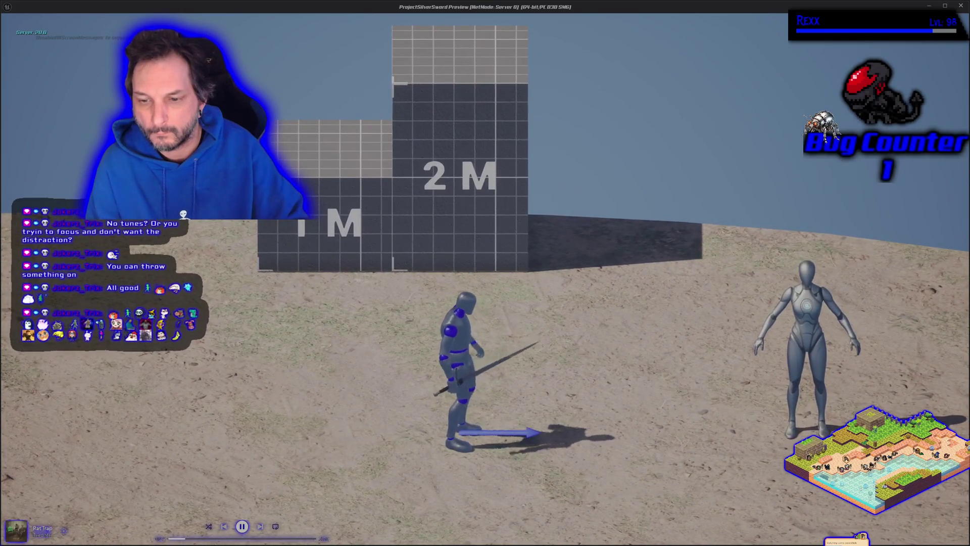
key("a")
key("a")
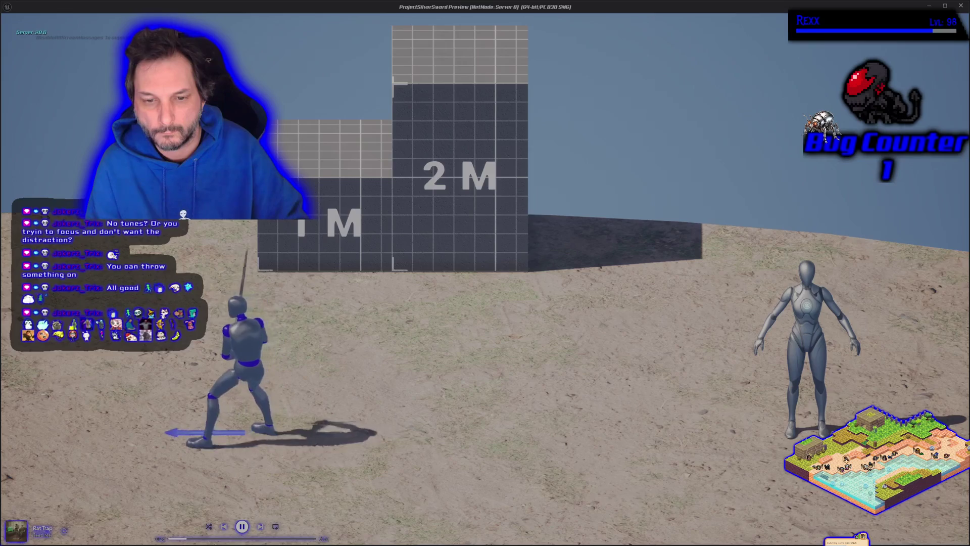
key("d")
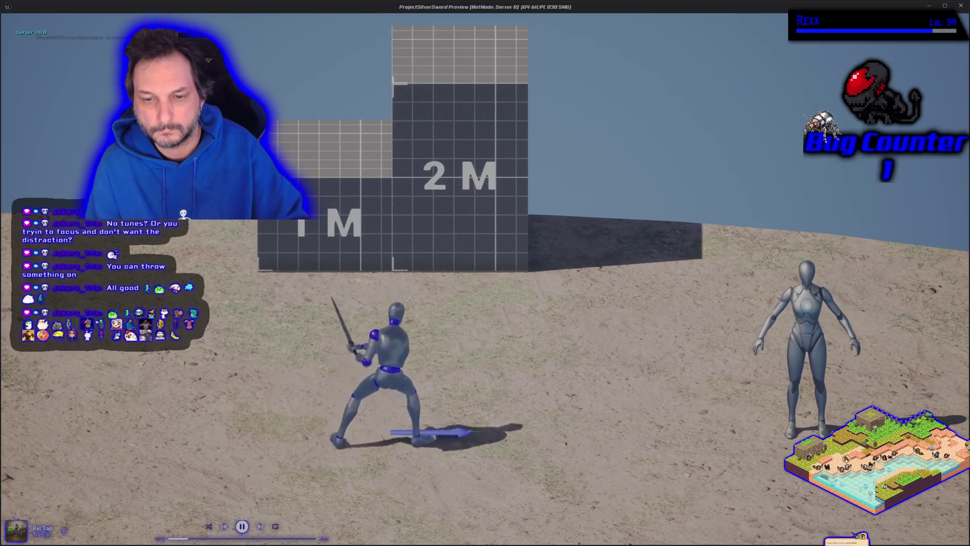
key("a")
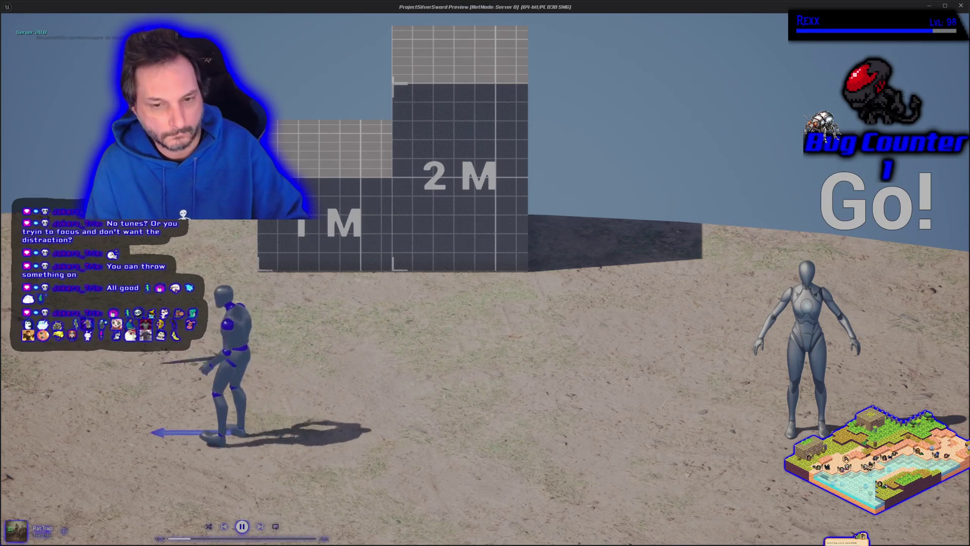
Light-attack while switching direction between left and right, then stop the preview
key("a")
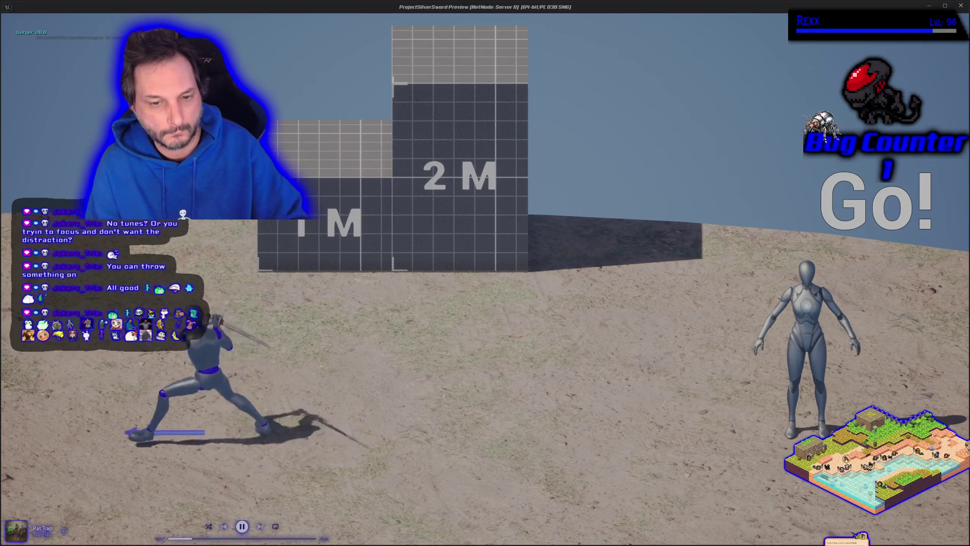
key("d")
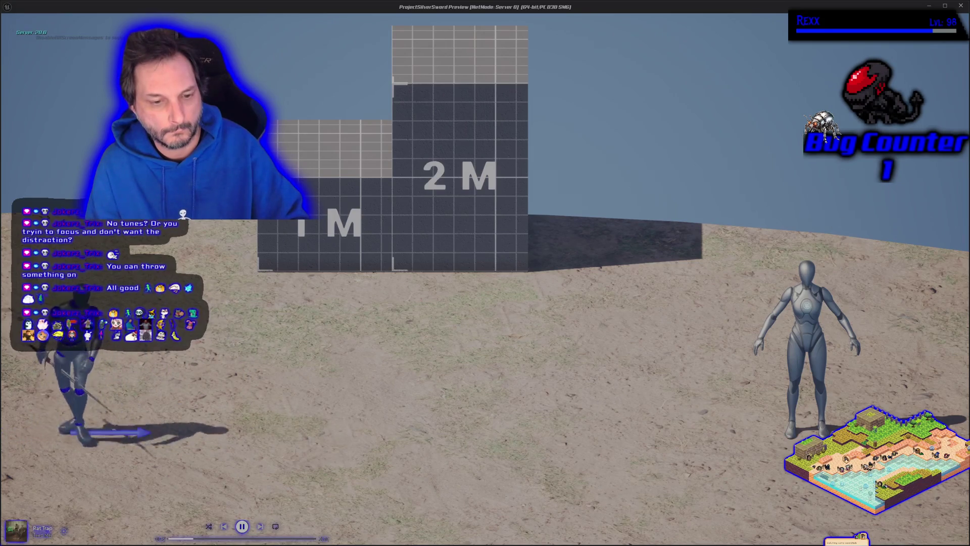
key("d")
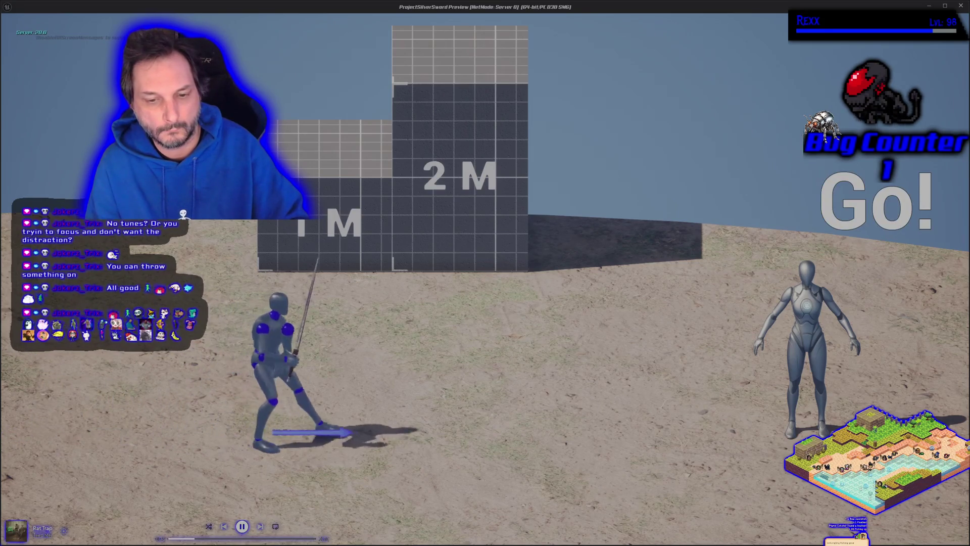
key("a")
key("d")
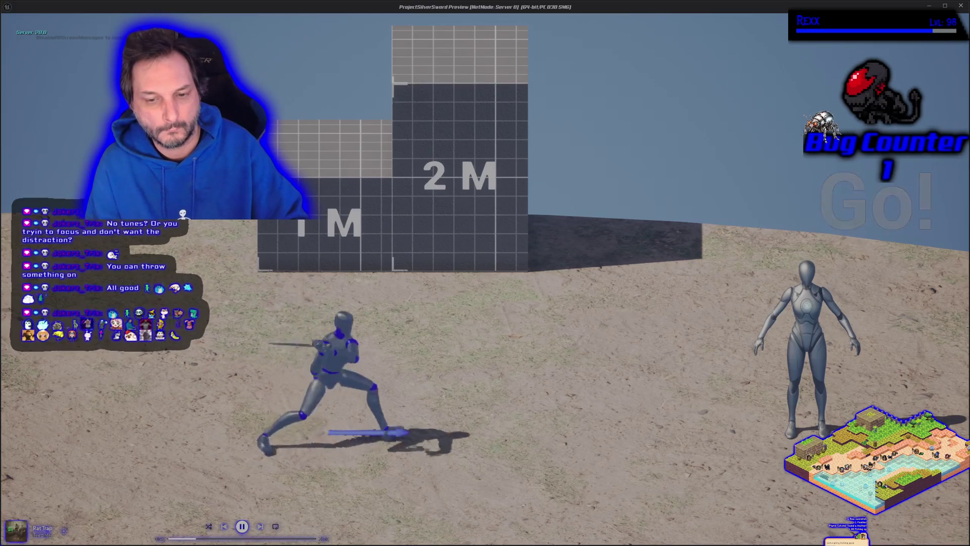
key("d")
key("a")
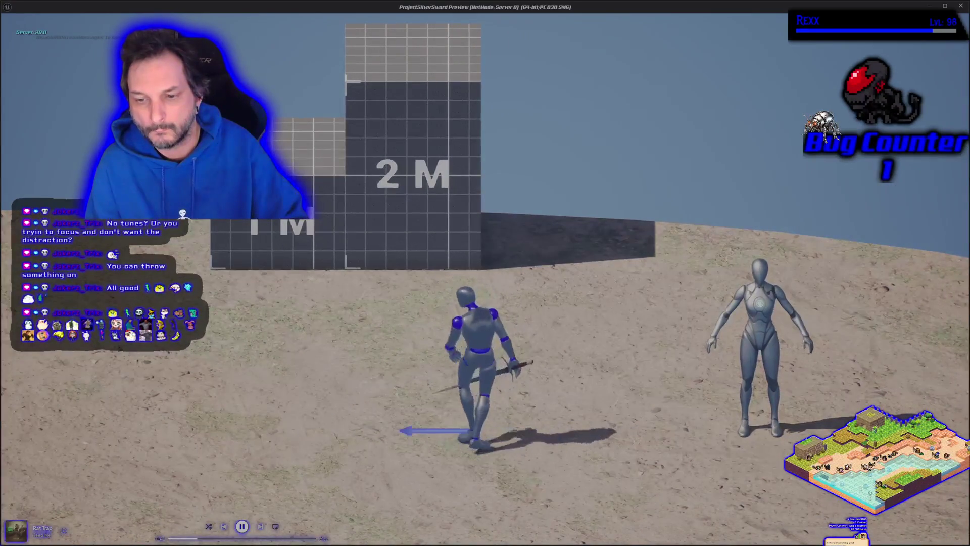
key("a")
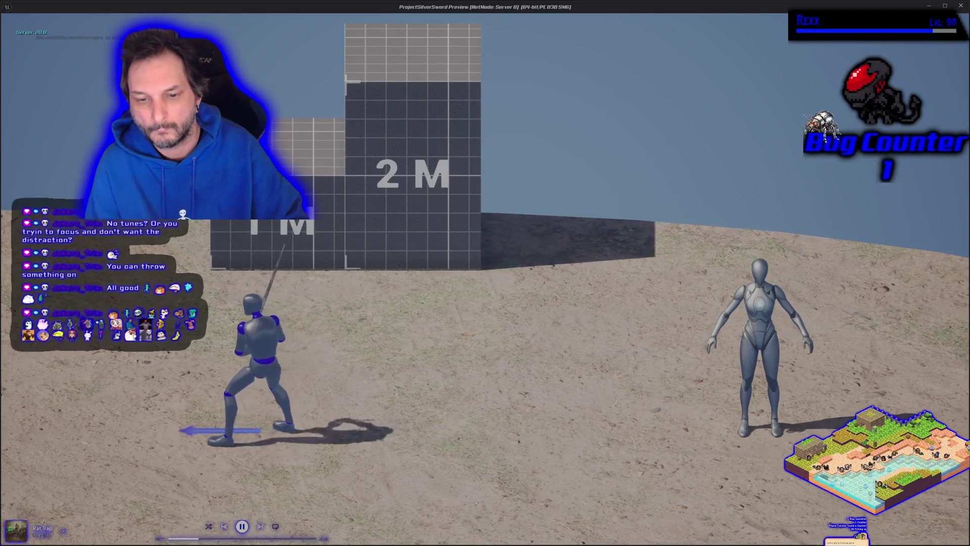
key("d")
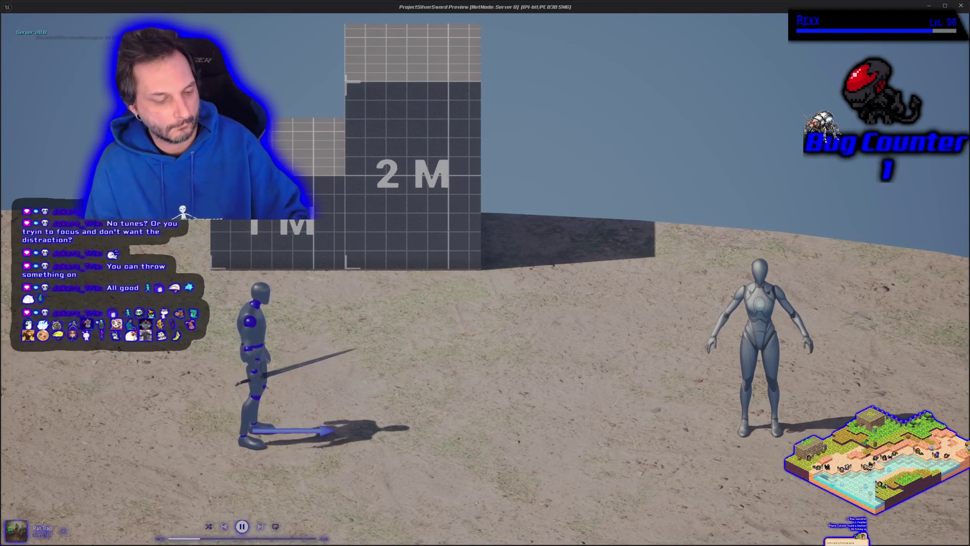
key("Escape")
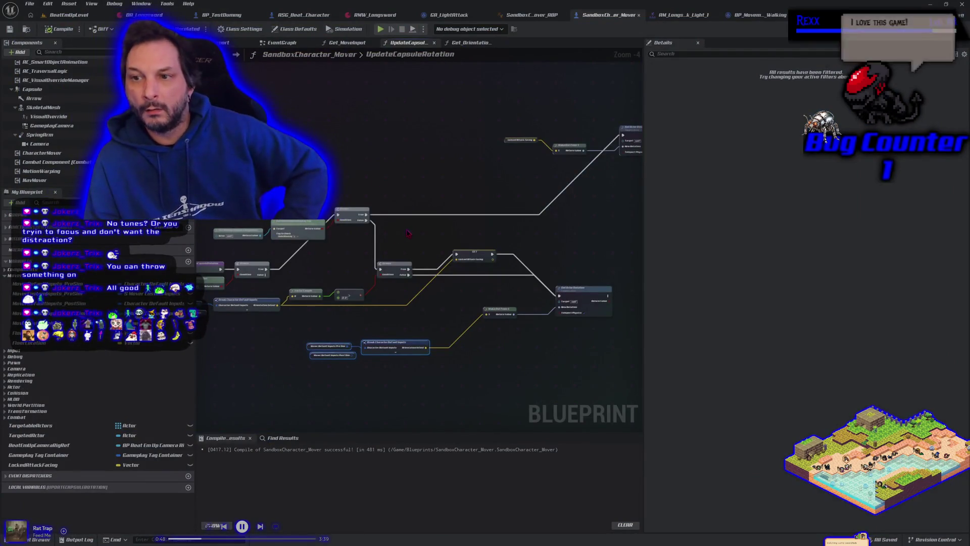
Review the UpdateCapsuleRotation nodes, then bring up the GA_LightAttack event graph
mouse_move(408, 233)
left_mouse_down()
mouse_move(375, 236)
mouse_move(426, 233)
left_mouse_up()
scroll(375, 239, "down", 1)
left_click_drag(427, 364, 369, 350)
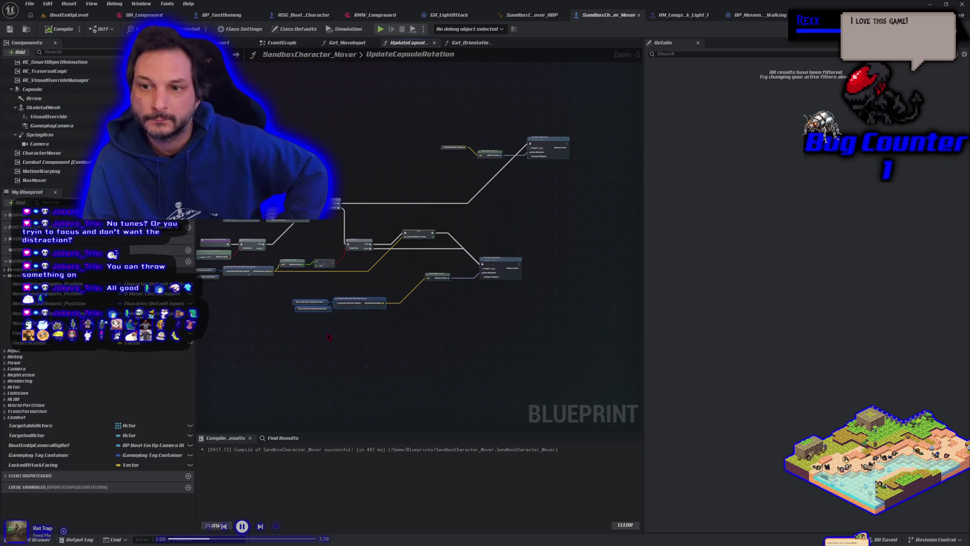
scroll(373, 344, "up", 1)
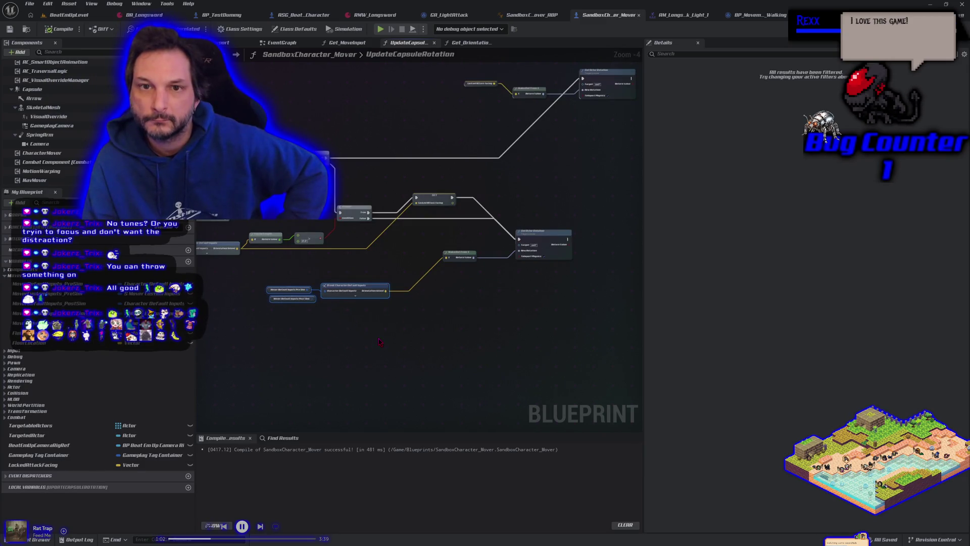
left_click(459, 20)
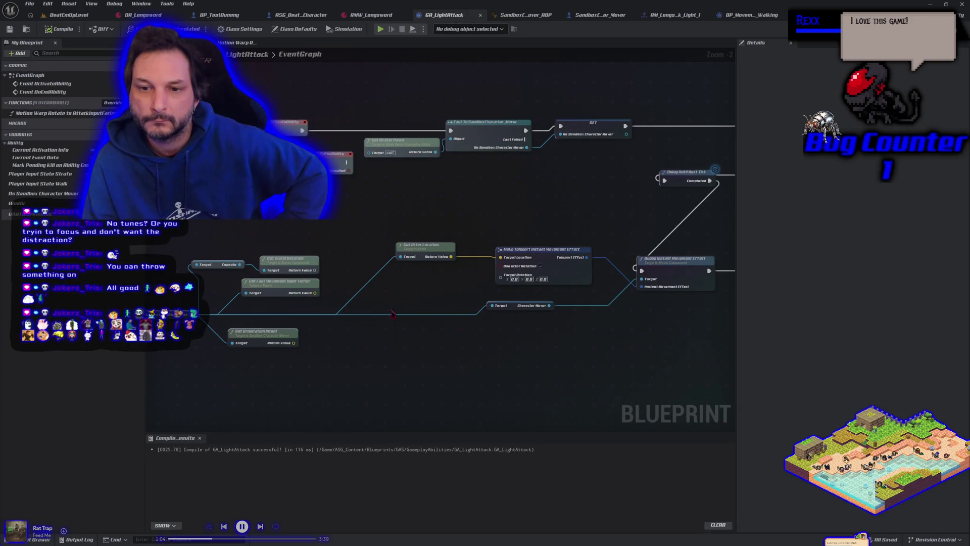
Copy the Make Teleport and Queue Instant Movement Effect nodes, then return to SandboxCharacter_Mover
left_click_drag(397, 349, 349, 345)
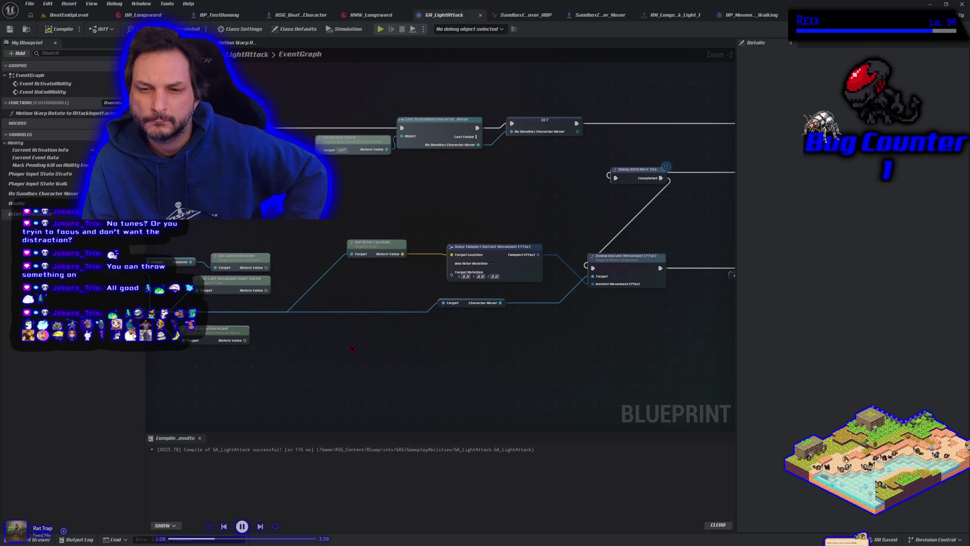
scroll(351, 347, "down", 2)
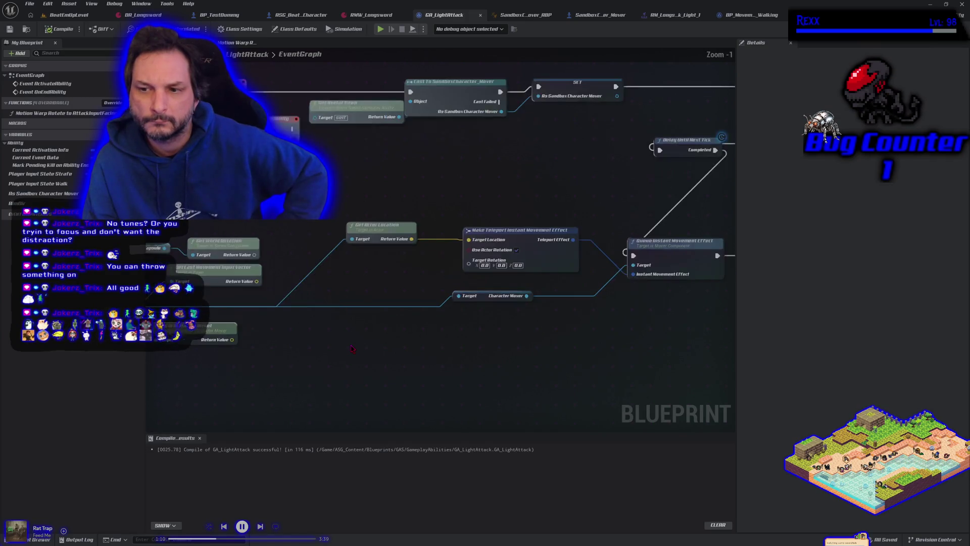
scroll(351, 348, "up", 2)
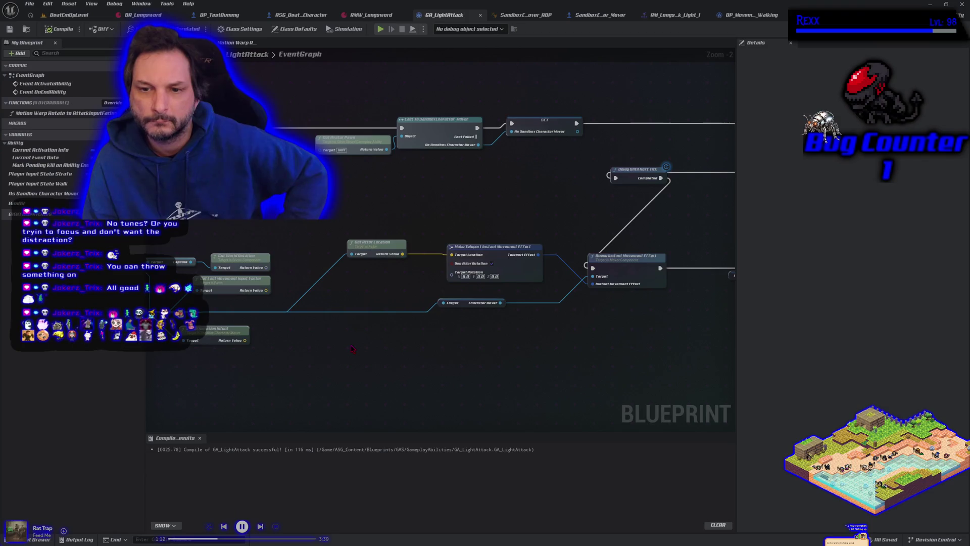
mouse_move(352, 348)
left_mouse_down()
mouse_move(438, 358)
mouse_move(338, 354)
mouse_move(357, 353)
left_mouse_up()
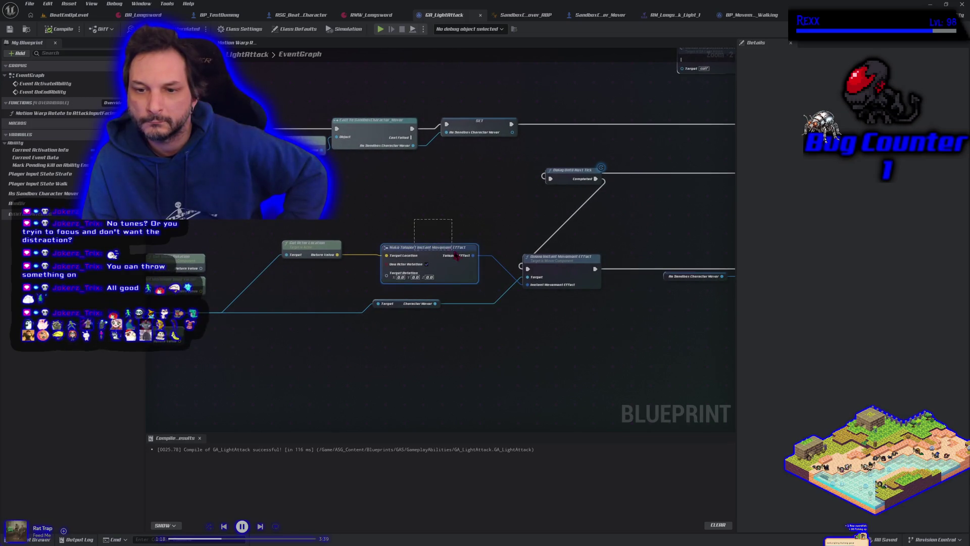
right_click(543, 272)
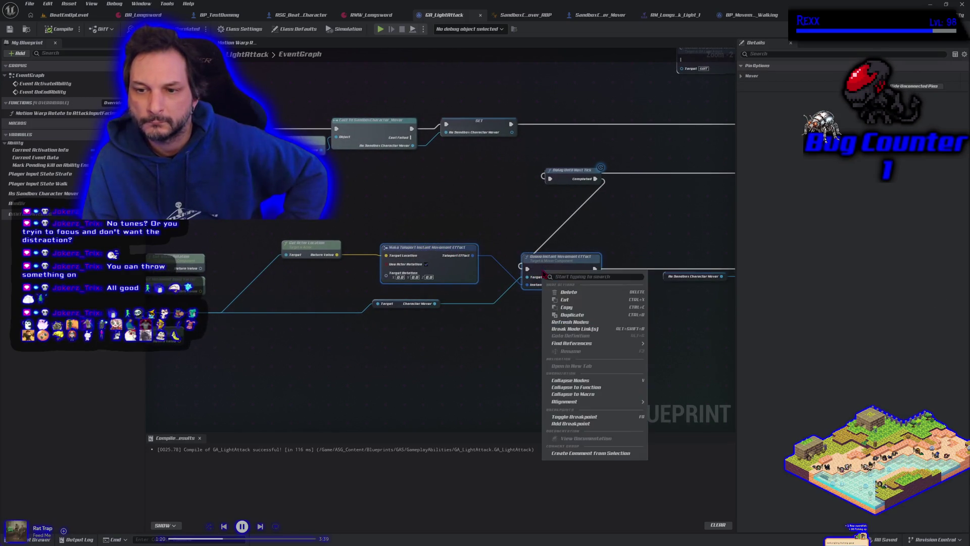
left_click(567, 308)
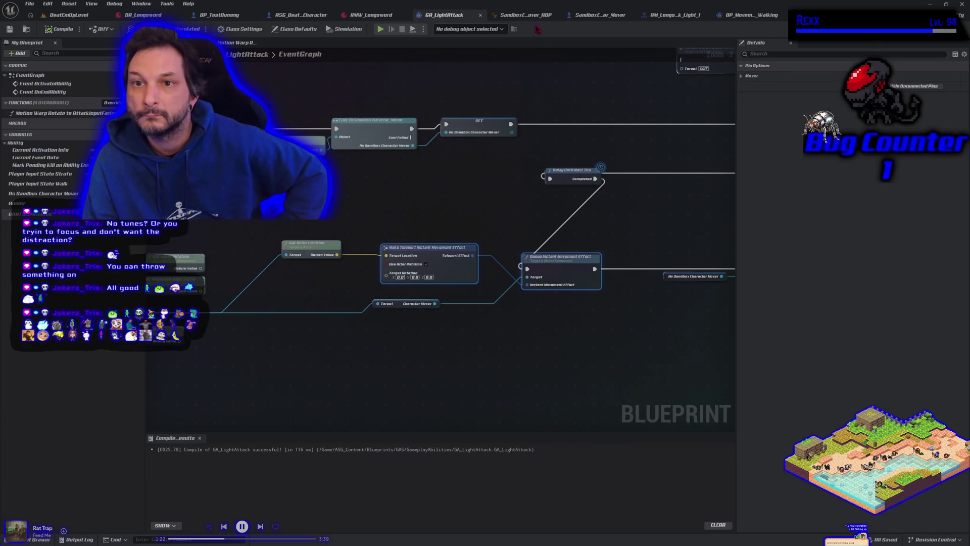
left_click(601, 16)
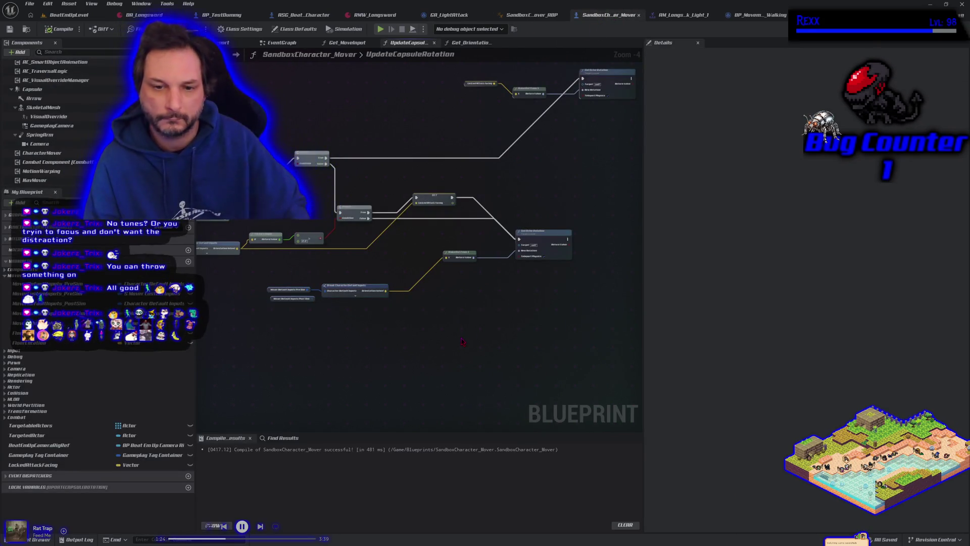
key("ctrl+v")
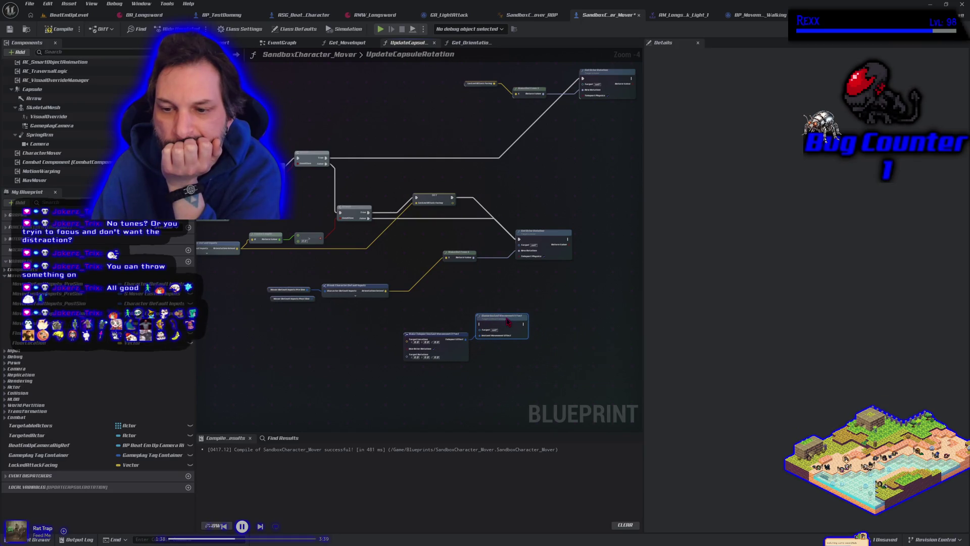
scroll(492, 351, "up", 2)
scroll(455, 352, "down", 1)
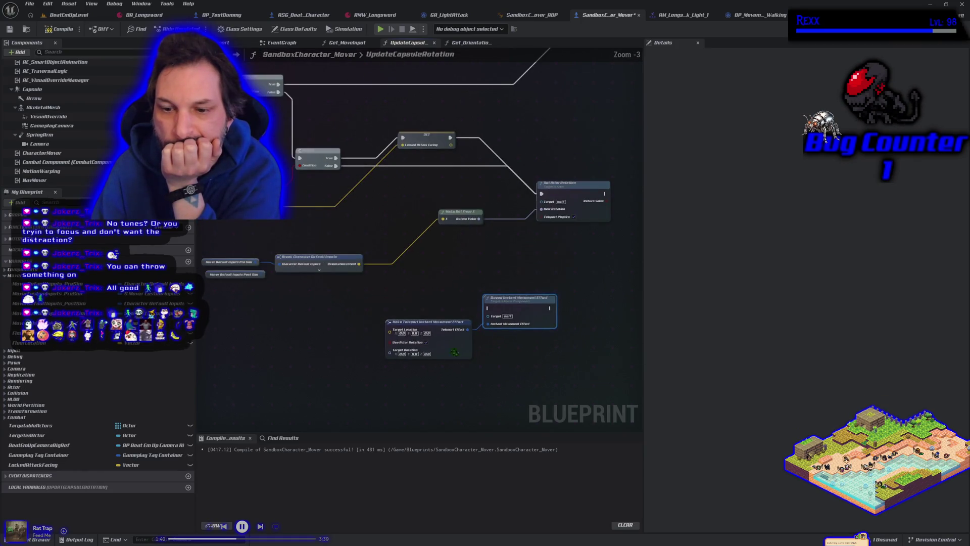
mouse_move(519, 312)
left_mouse_down()
mouse_move(577, 254)
mouse_move(628, 126)
mouse_move(608, 119)
left_mouse_up()
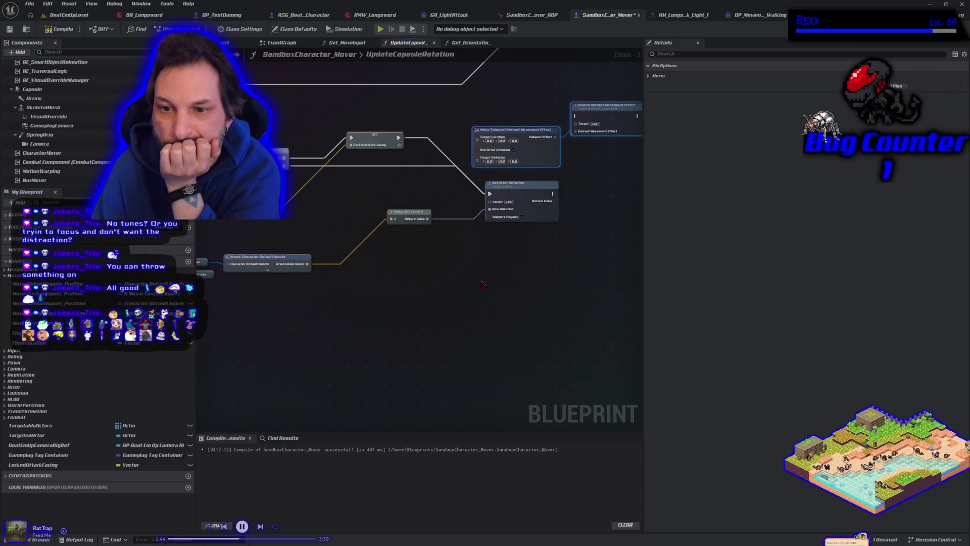
mouse_move(483, 284)
left_mouse_down()
mouse_move(429, 318)
mouse_move(466, 311)
left_mouse_up()
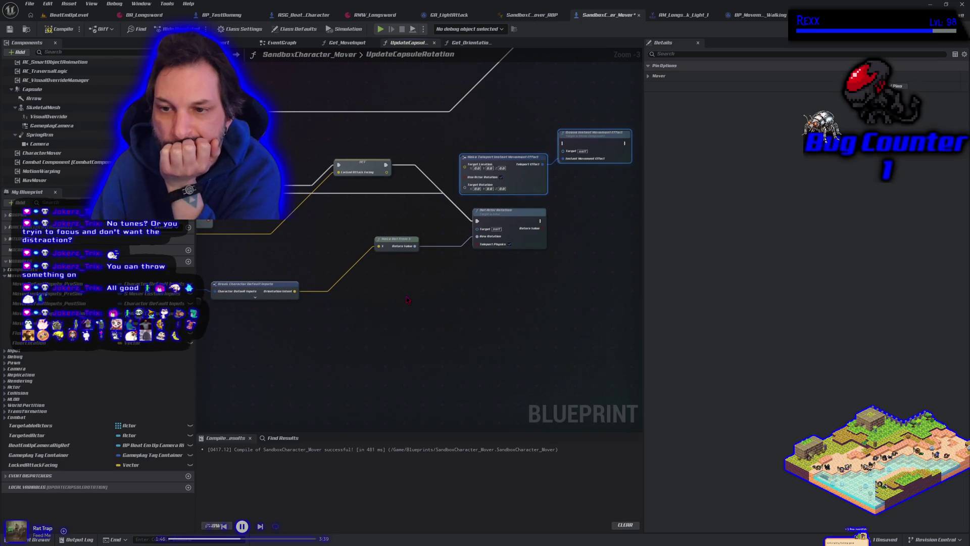
mouse_move(408, 299)
left_mouse_down()
mouse_move(392, 355)
mouse_move(357, 367)
mouse_move(414, 369)
mouse_move(328, 368)
mouse_move(316, 354)
left_mouse_up()
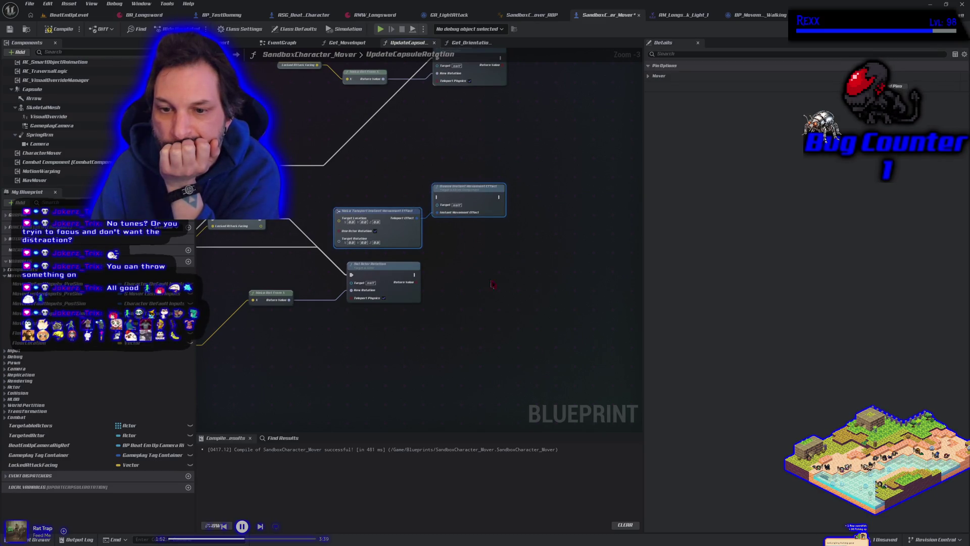
scroll(492, 285, "down", 2)
mouse_move(327, 347)
left_mouse_down()
mouse_move(507, 325)
mouse_move(427, 326)
left_mouse_up()
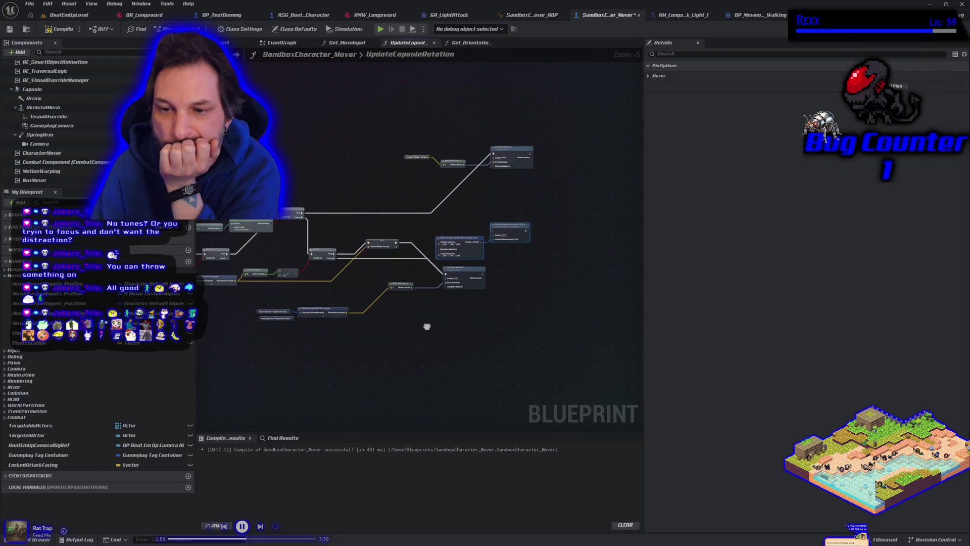
left_click(422, 298)
scroll(379, 363, "up", 3)
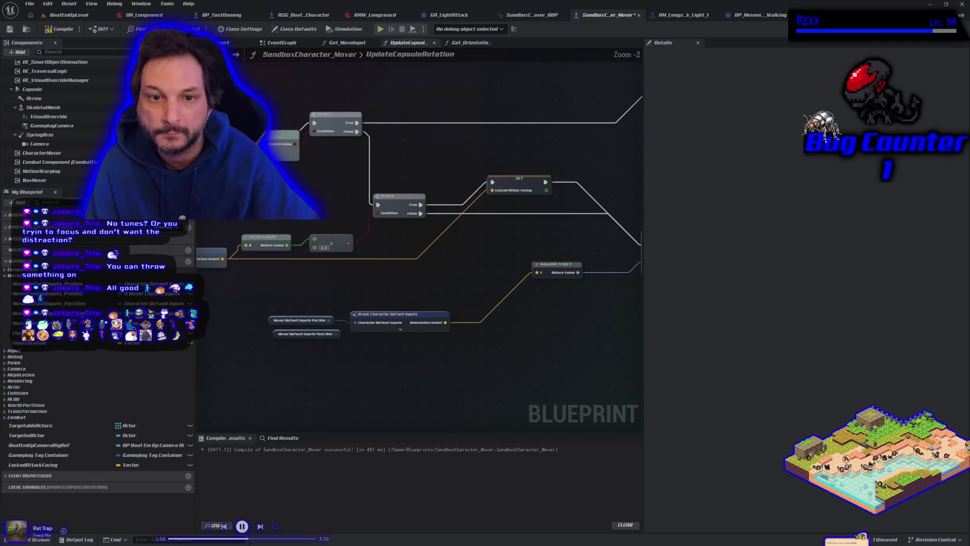
left_click_drag(330, 169, 329, 232)
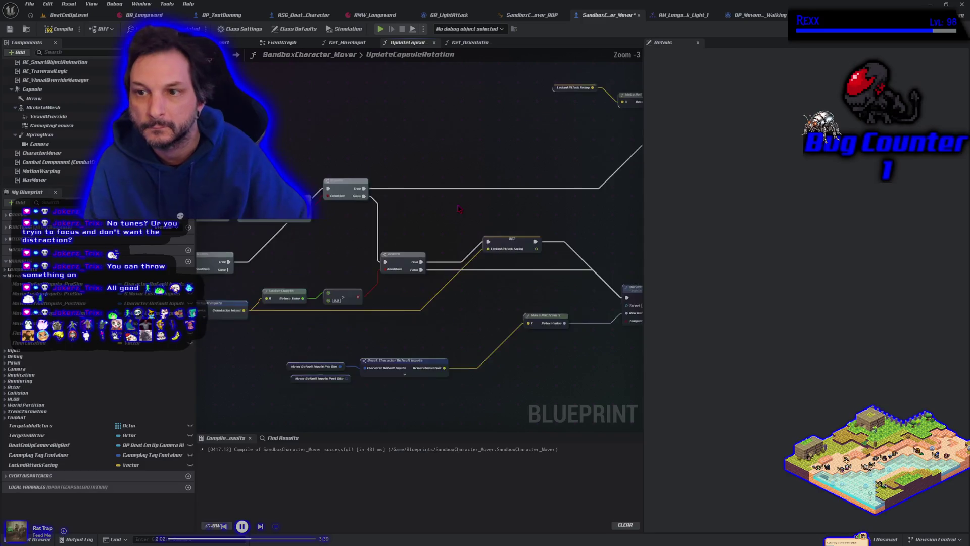
scroll(367, 204, "down", 1)
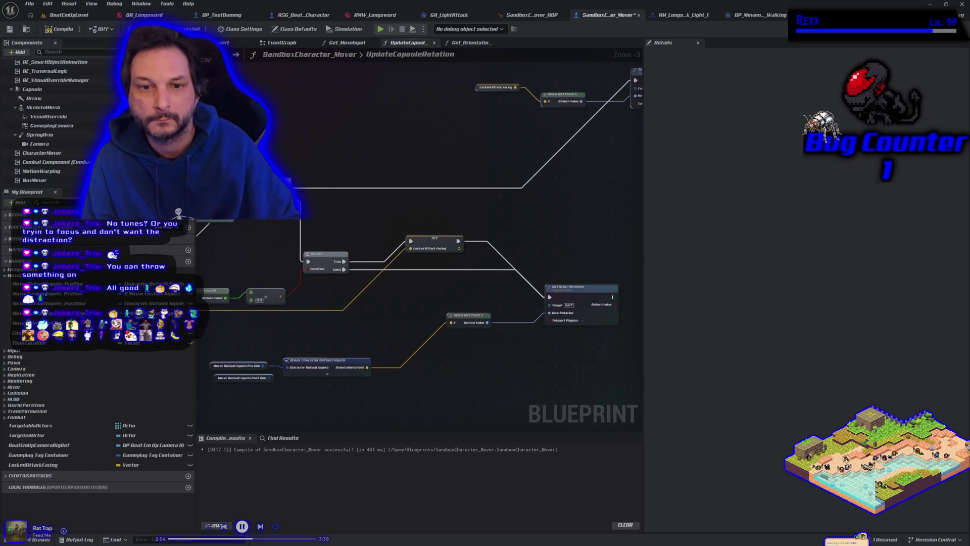
Duplicate the SET Locked Attack Facing node with Ctrl+C / Ctrl+V
mouse_move(275, 128)
left_mouse_down()
mouse_move(306, 130)
mouse_move(290, 137)
mouse_move(313, 190)
mouse_move(395, 228)
mouse_move(411, 246)
mouse_move(386, 194)
left_mouse_up()
key("Escape")
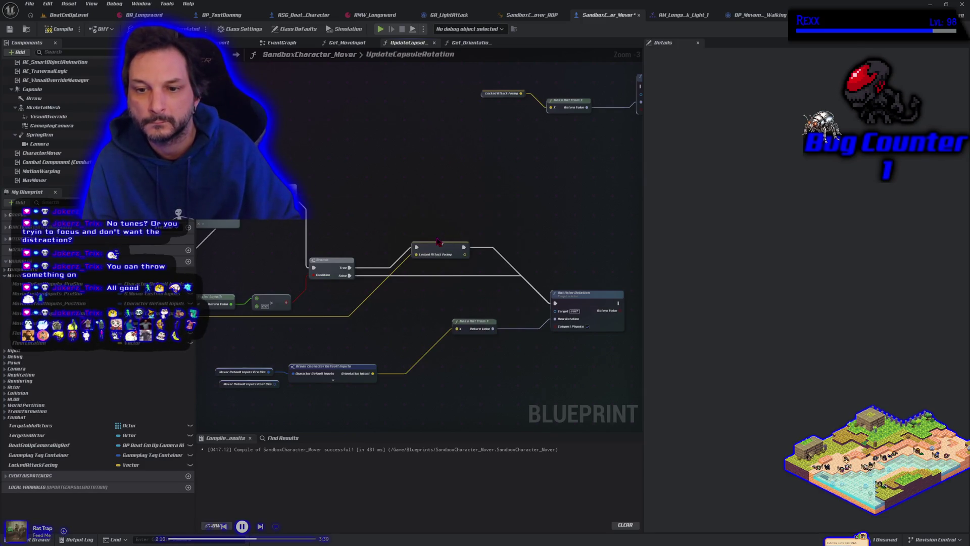
left_click(436, 246)
key("ctrl+c")
key("ctrl+v")
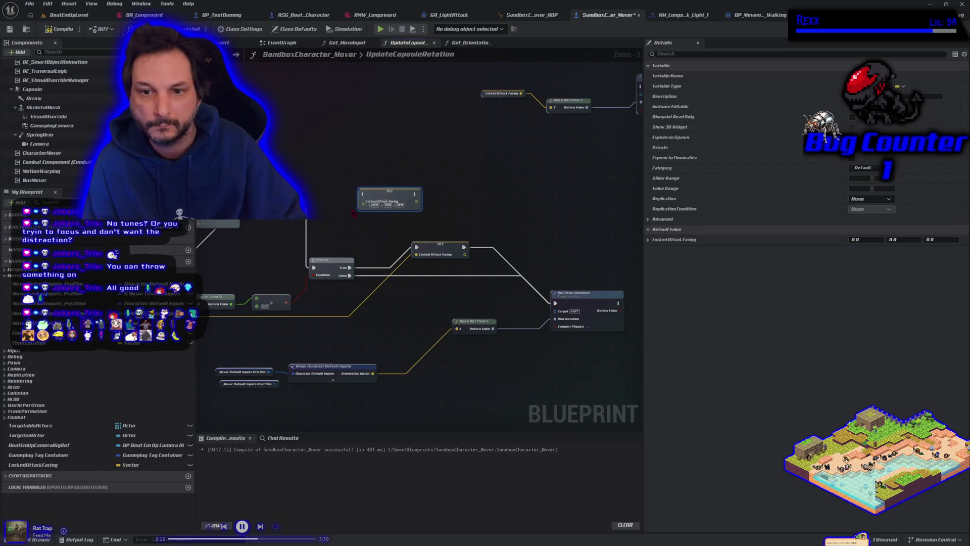
Wire the duplicate's execution input from the branch and its value from Orientation Intent
left_click_drag(300, 194, 364, 195)
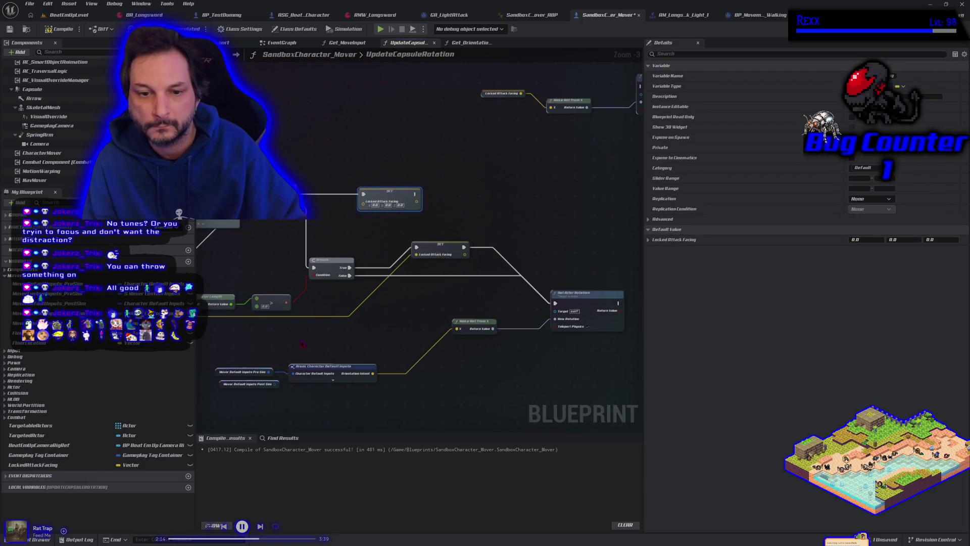
left_click_drag(302, 344, 363, 332)
mouse_move(232, 304)
left_mouse_down()
mouse_move(273, 298)
mouse_move(423, 189)
left_mouse_up()
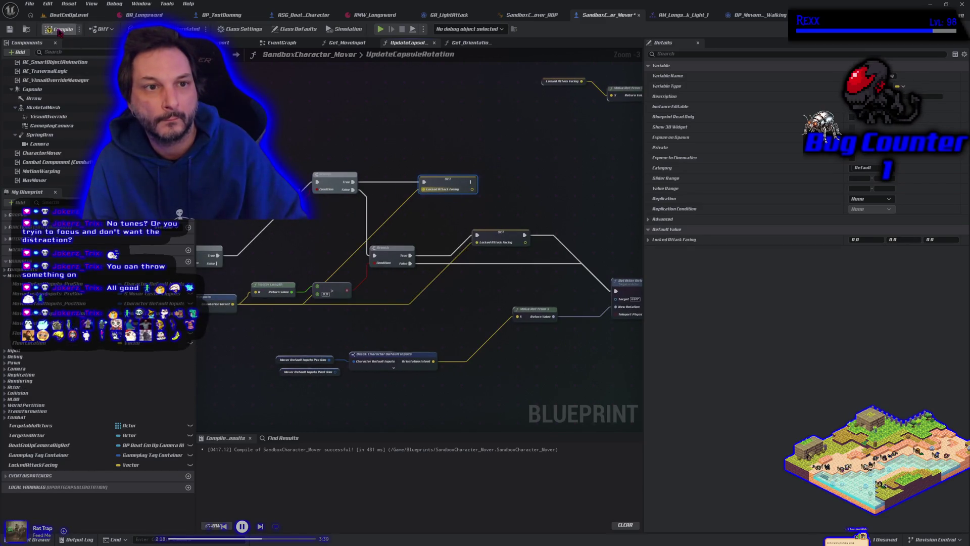
Start Play-In-Editor and run the swordsman right, swinging light attacks near the mannequins
left_click(380, 29)
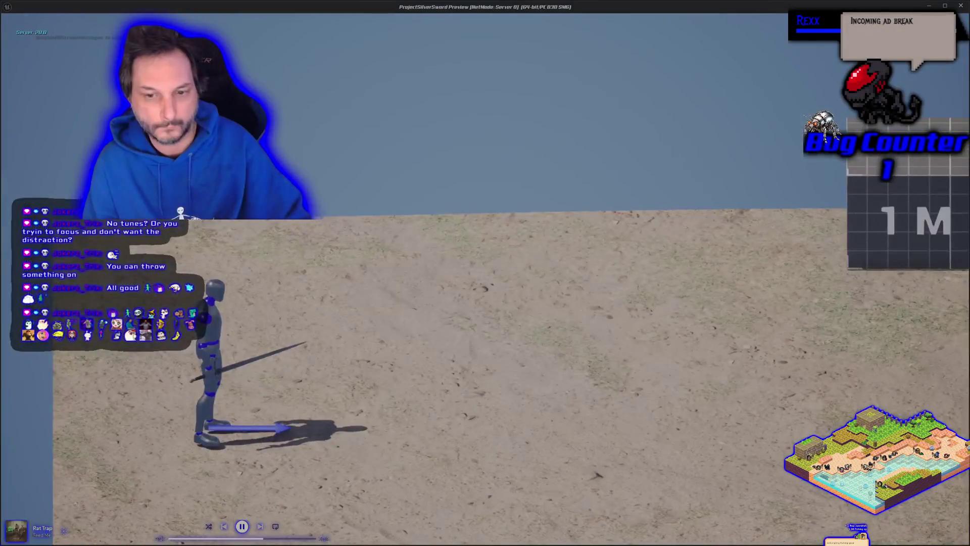
key("d")
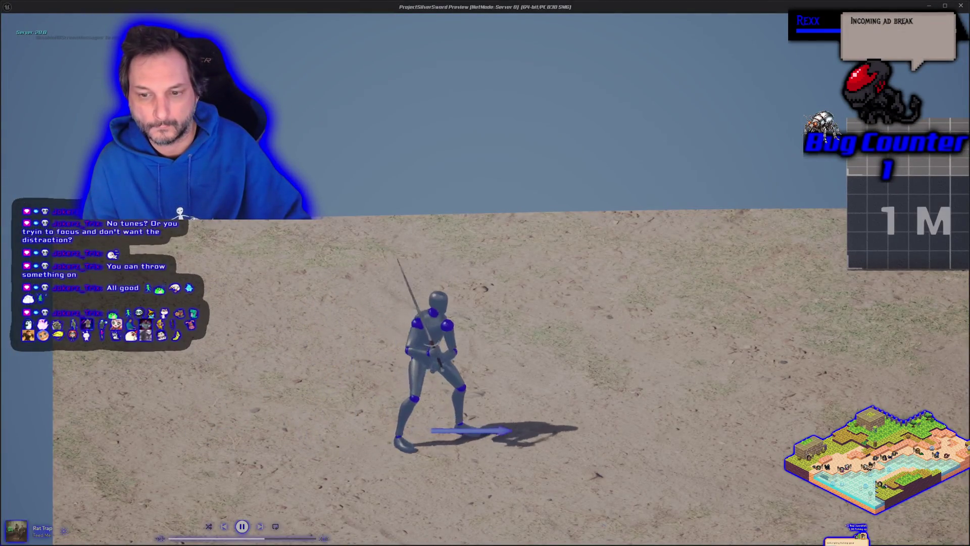
key("d")
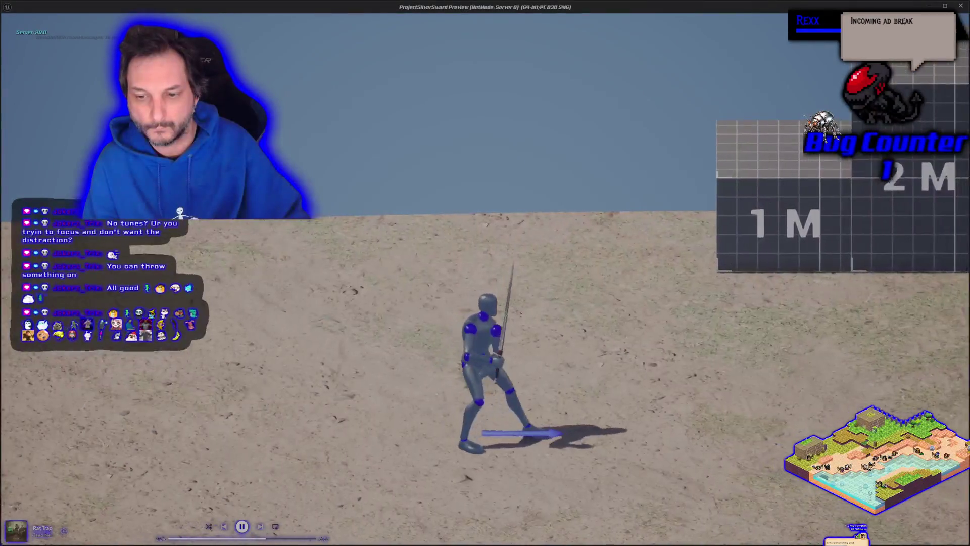
key("d")
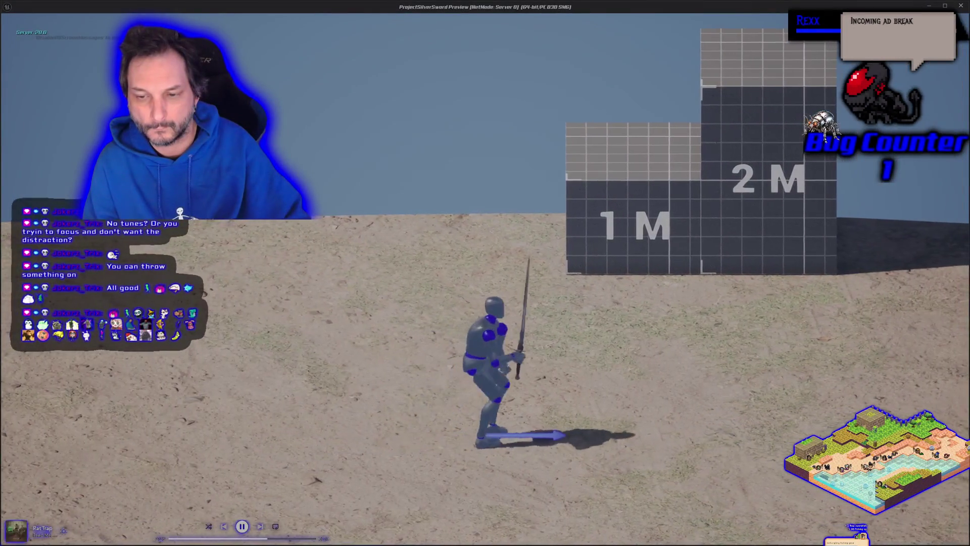
key("d")
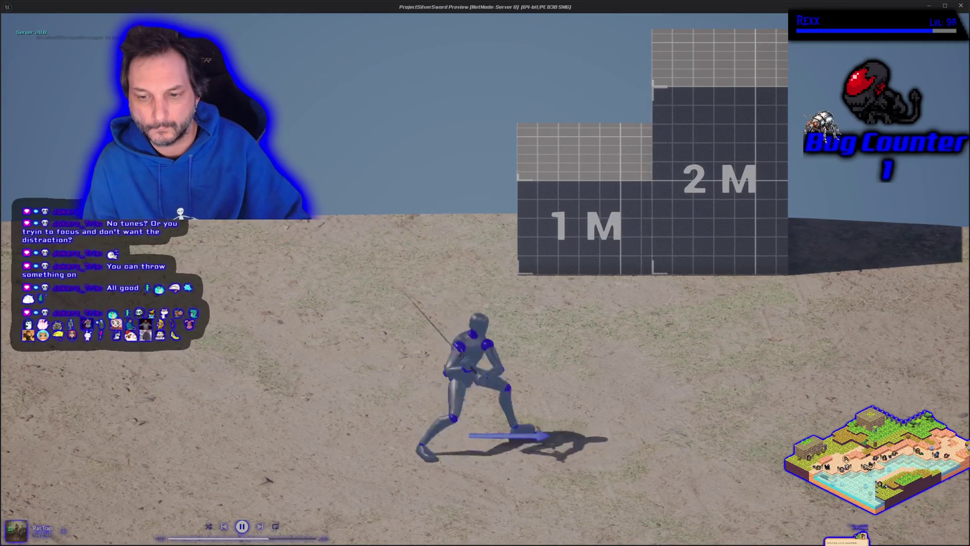
key("d")
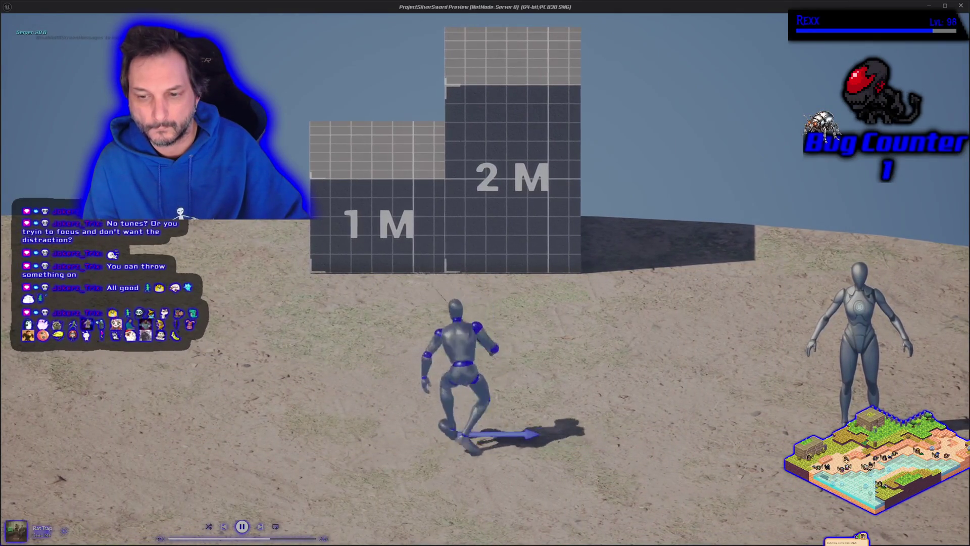
key("d")
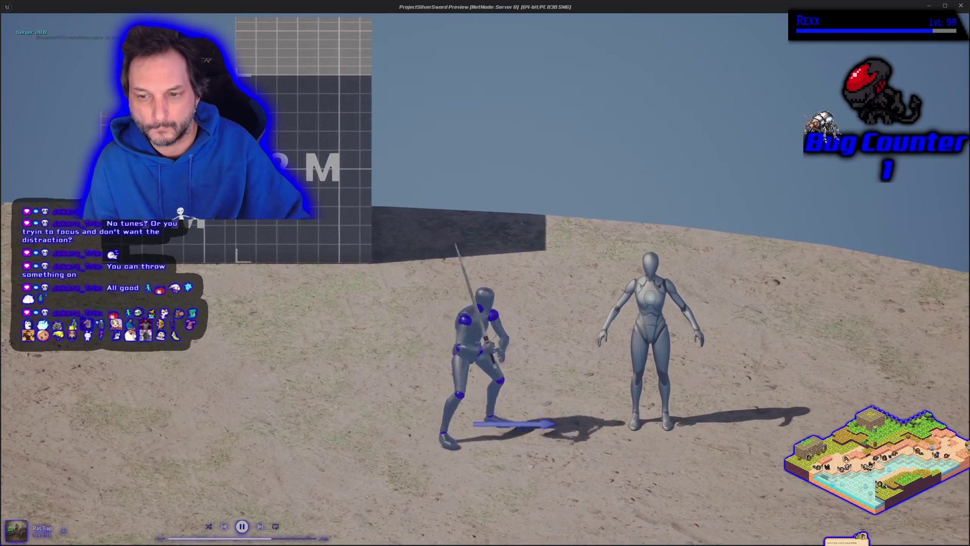
End the play session and frame the rotation nodes, nudging the SET Locked Attack Facing node aside
key("Escape")
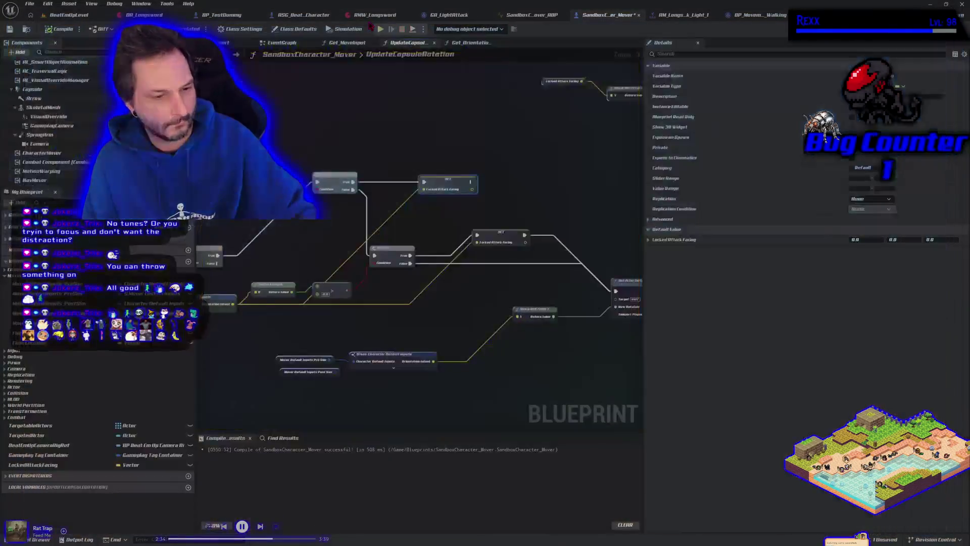
left_click_drag(472, 362, 461, 356)
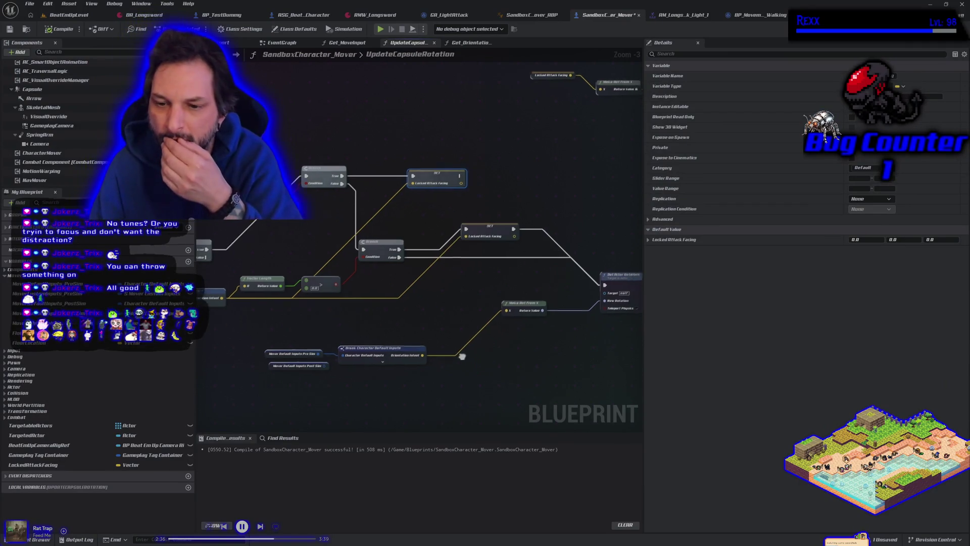
scroll(461, 356, "down", 1)
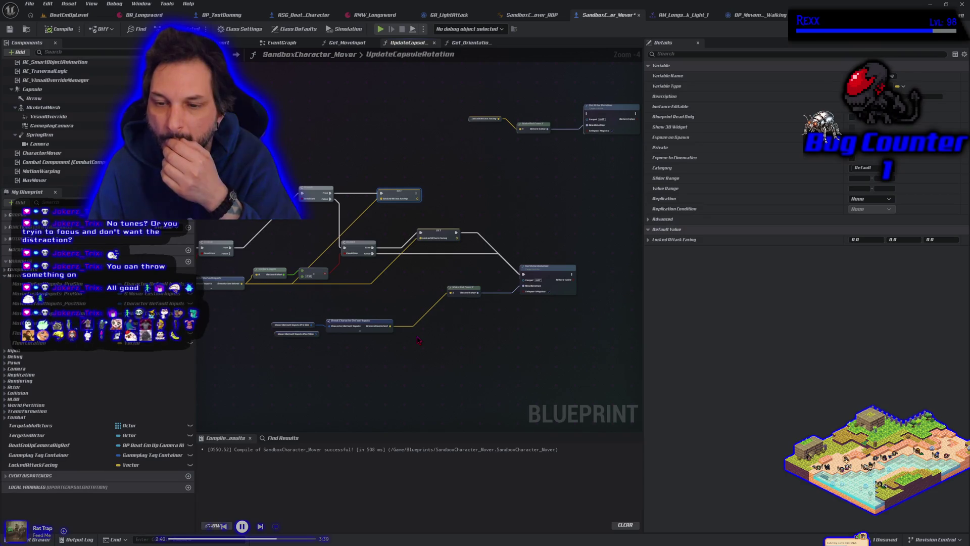
mouse_move(327, 363)
left_mouse_down()
mouse_move(374, 349)
mouse_move(422, 364)
mouse_move(416, 370)
left_mouse_up()
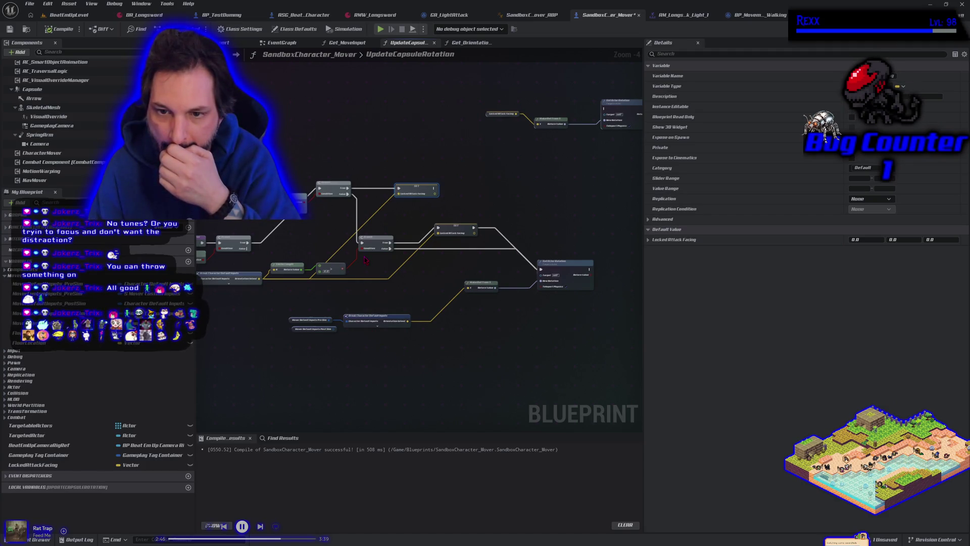
left_click_drag(408, 192, 414, 196)
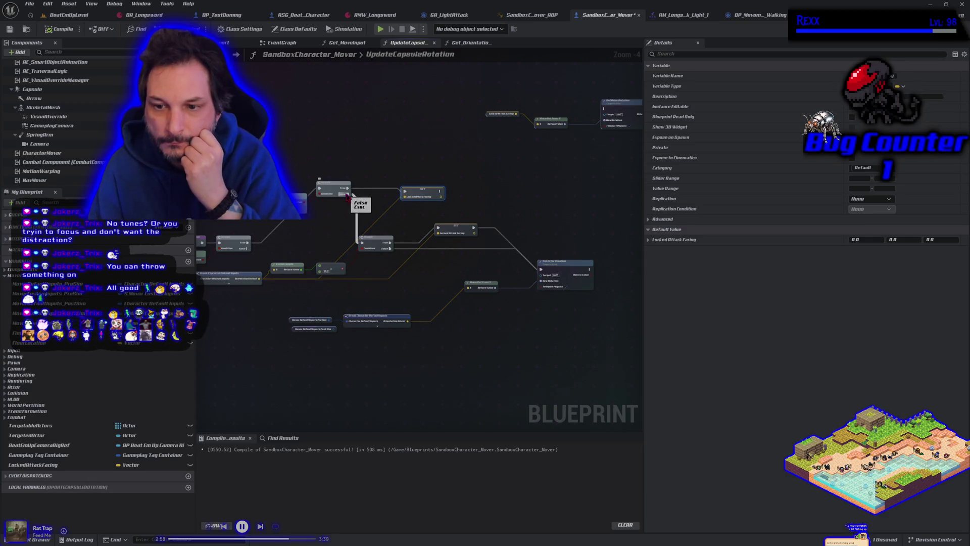
Route upper Branch False to Set Actor Rotation, True into the lower Branch, and break lower False
mouse_move(347, 194)
left_mouse_down()
mouse_move(439, 244)
mouse_move(541, 270)
left_mouse_up()
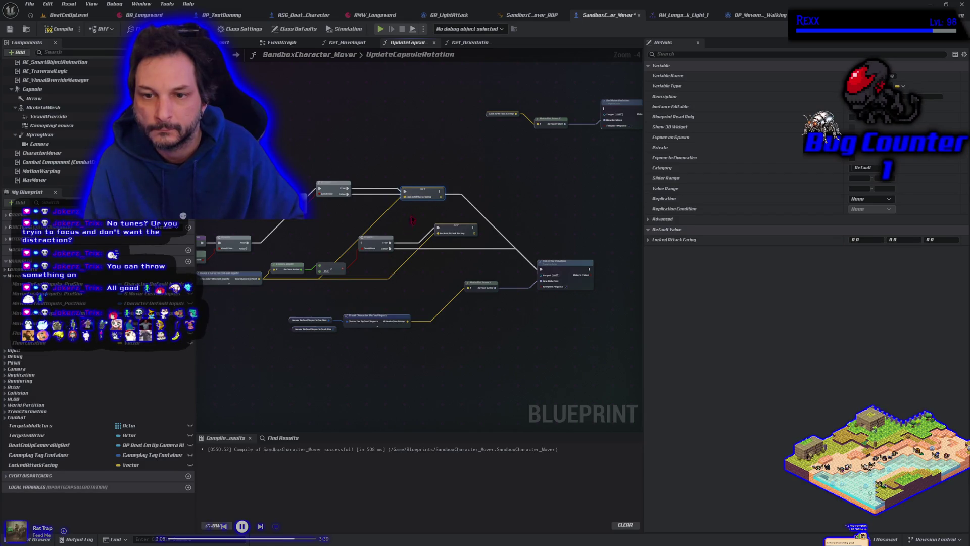
left_click_drag(422, 195, 422, 176)
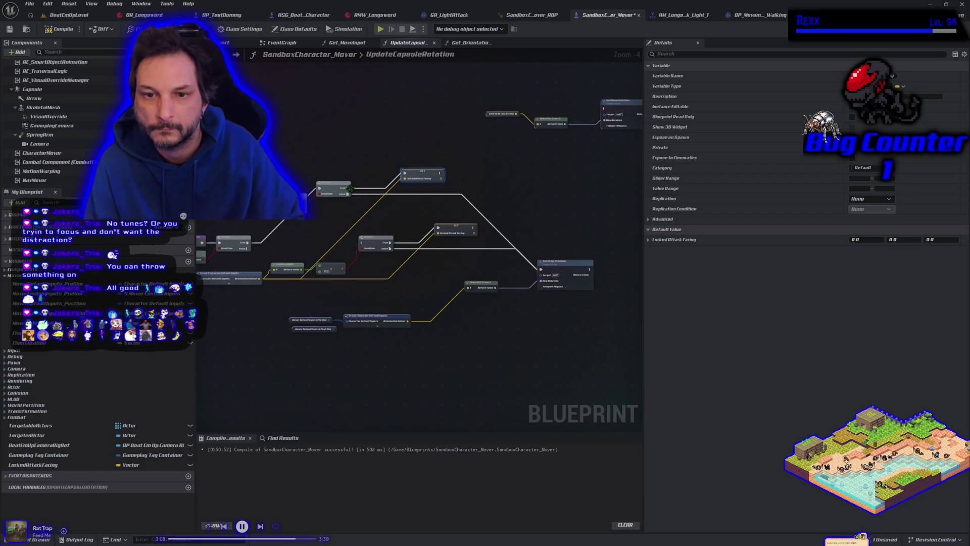
left_click_drag(349, 188, 362, 243)
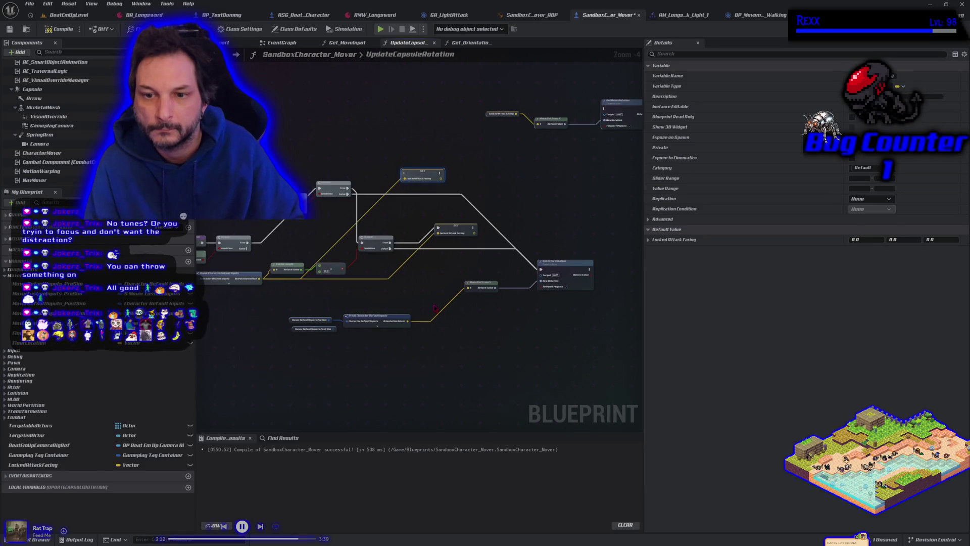
left_click(393, 248, "alt")
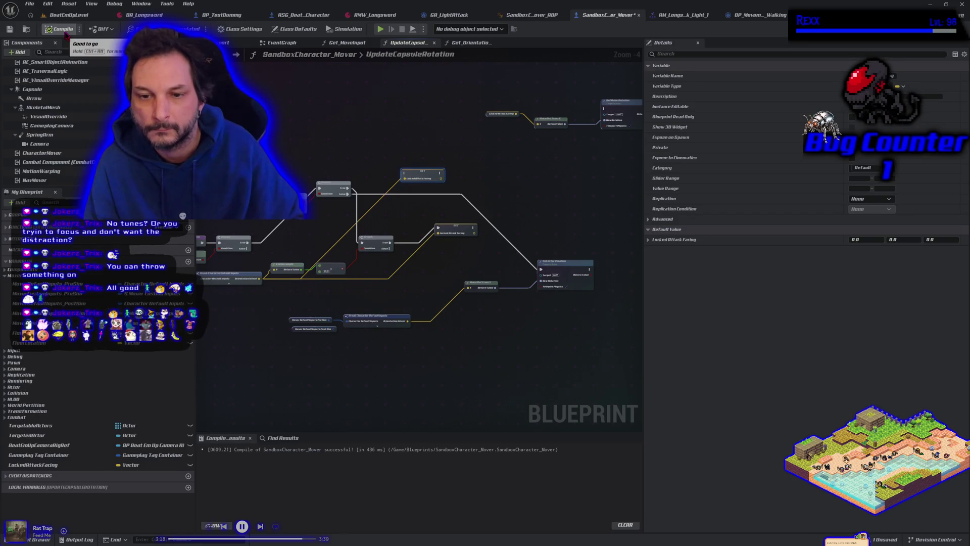
Play-test a light attack to check the character's rotation, then stop the session
left_click(380, 30)
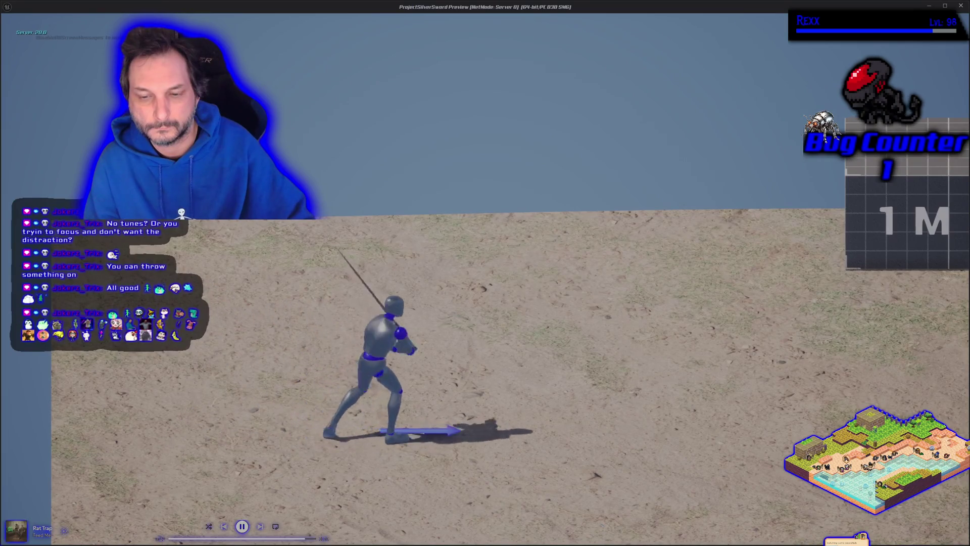
key("d")
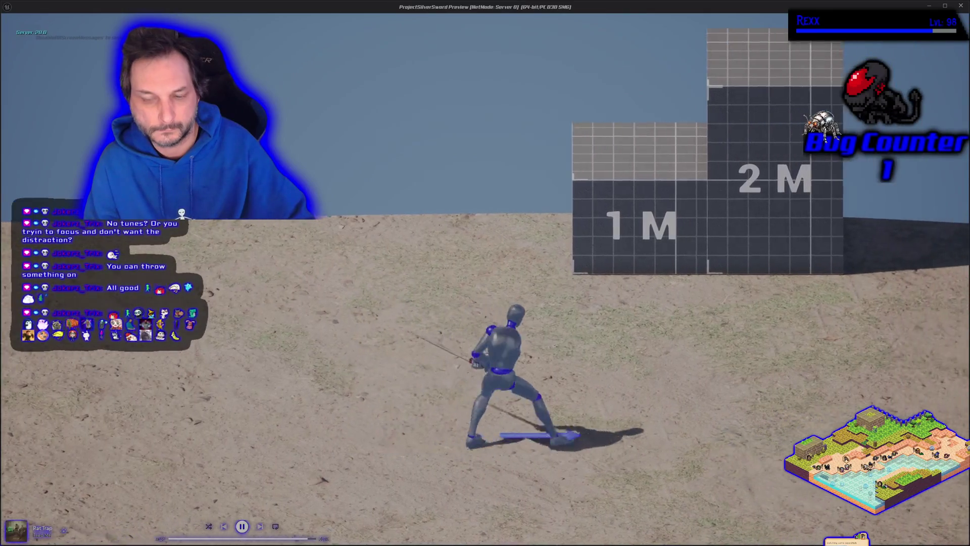
key("Escape")
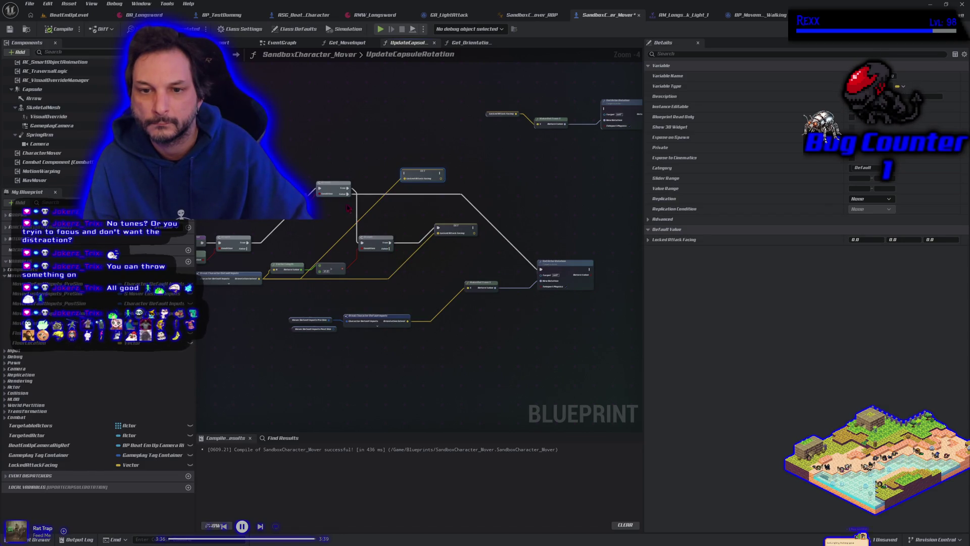
Route the Branch True path into SET LockedAttackFacing, recompile, and retest a light attack
mouse_move(348, 188)
left_mouse_down()
mouse_move(365, 198)
mouse_move(399, 188)
mouse_move(404, 173)
left_mouse_up()
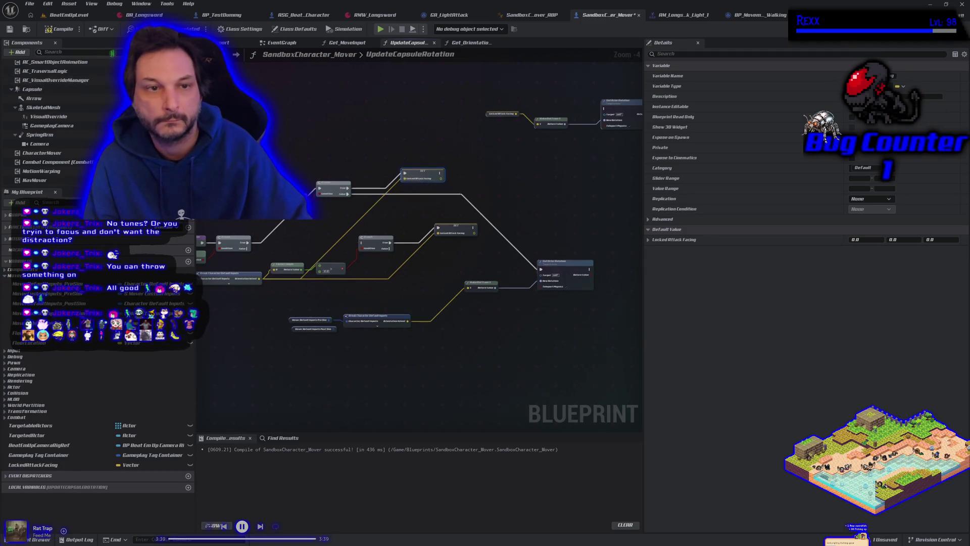
left_click(60, 29)
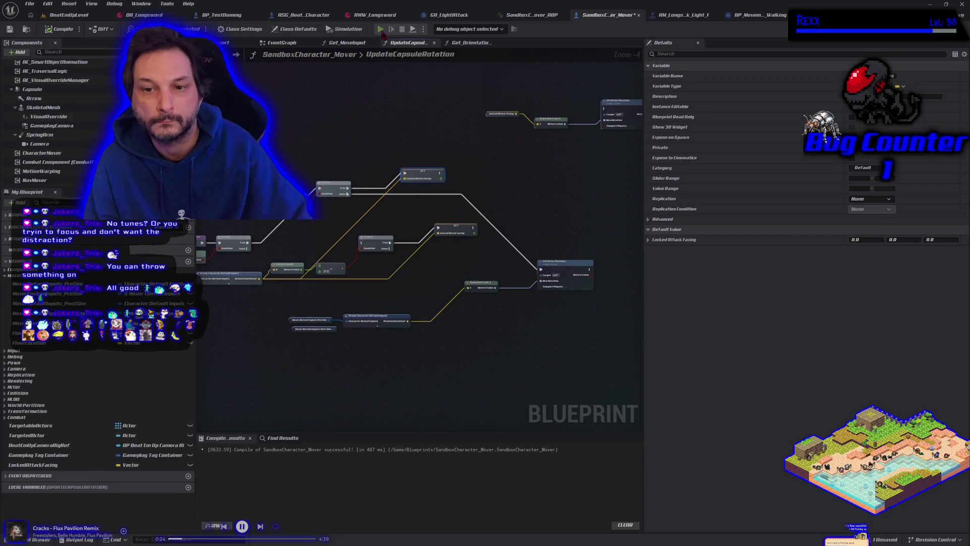
left_click(380, 29)
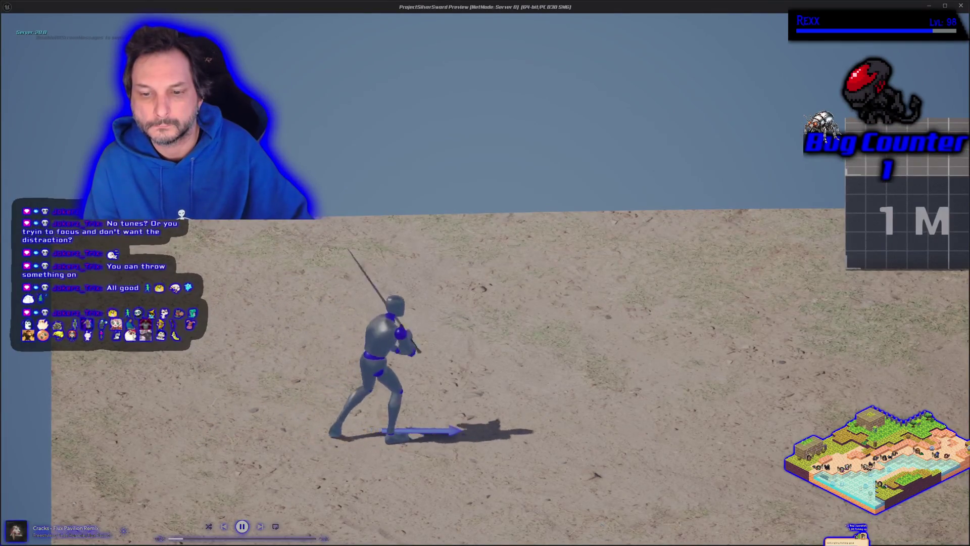
key("d")
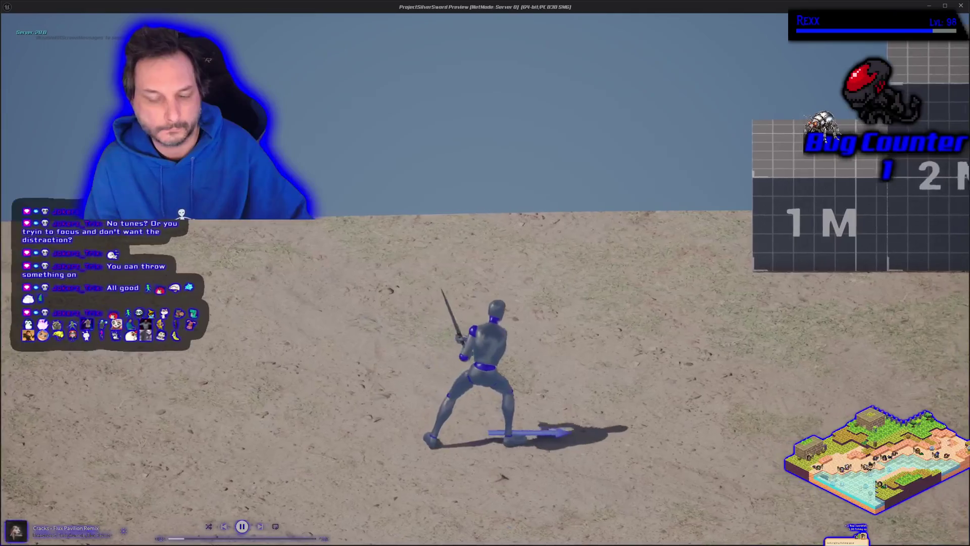
key("Escape")
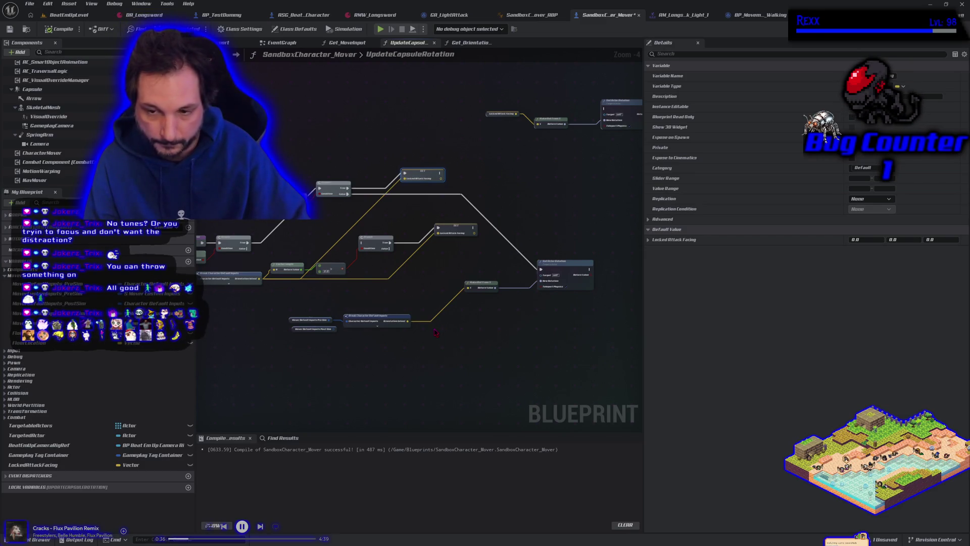
Glance at GA_LightAttack, then delete the upper SET Locked Attack Facing node in UpdateCapsuleRotation
left_click(450, 14)
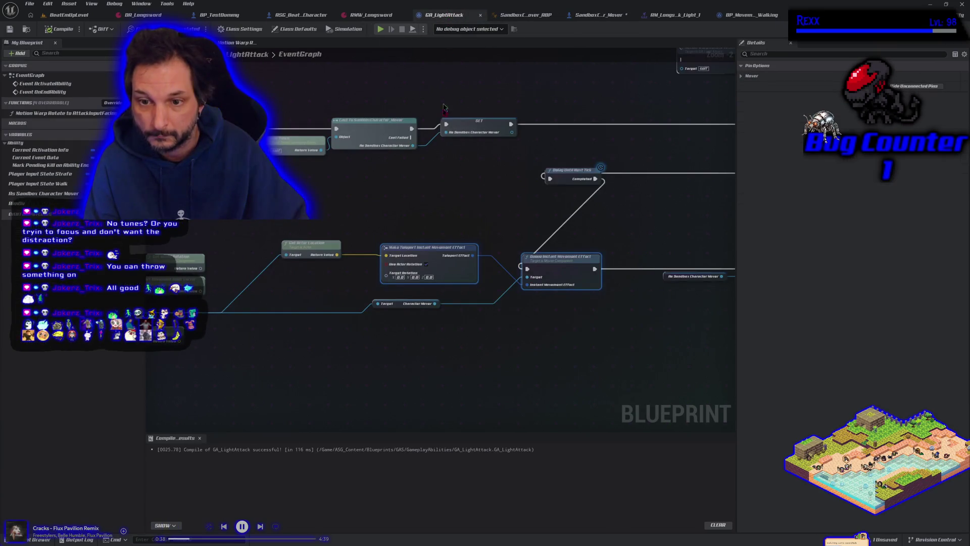
left_click(599, 15)
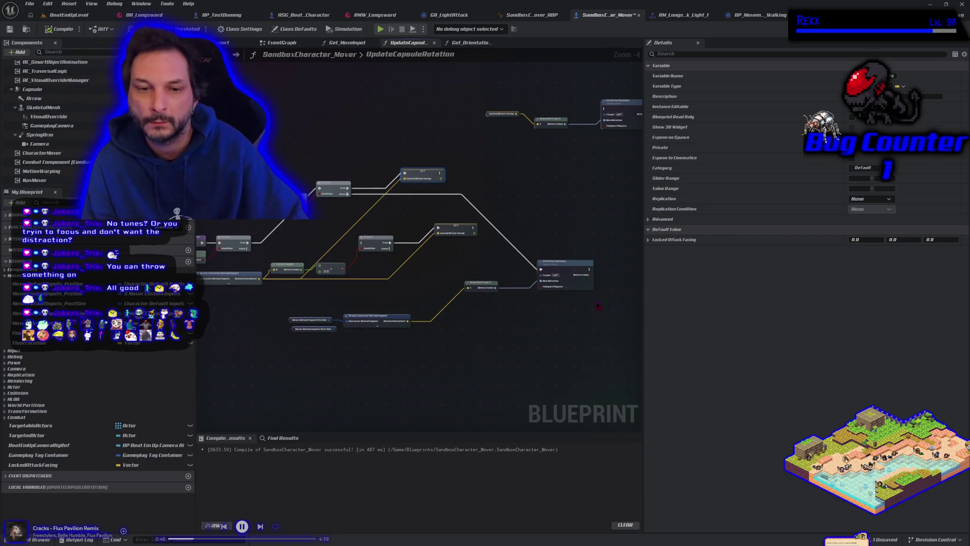
left_click_drag(326, 360, 414, 370)
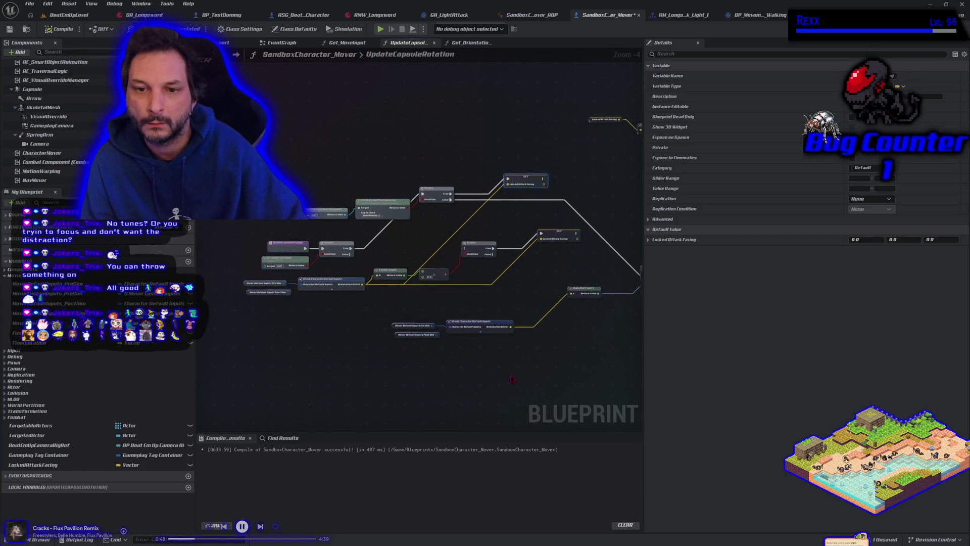
left_click_drag(512, 379, 440, 371)
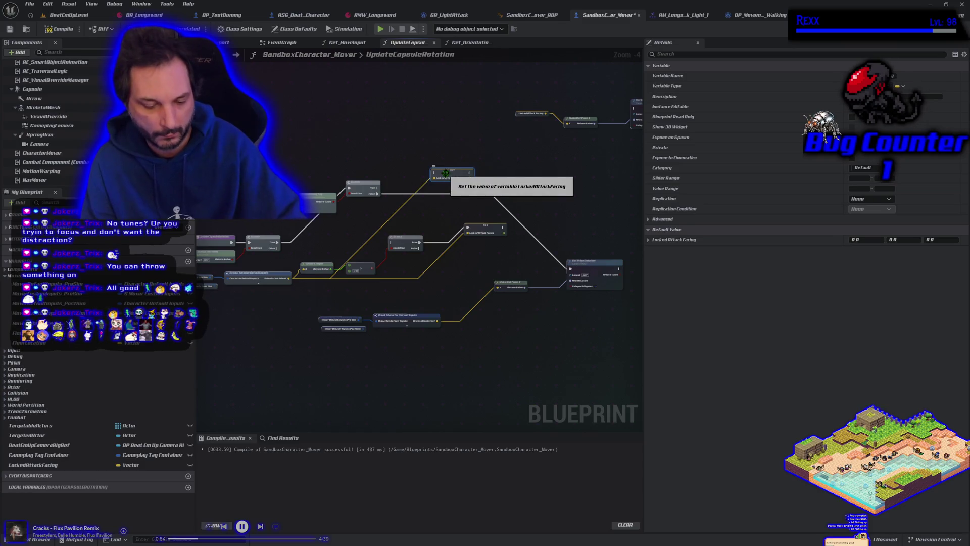
key("Delete")
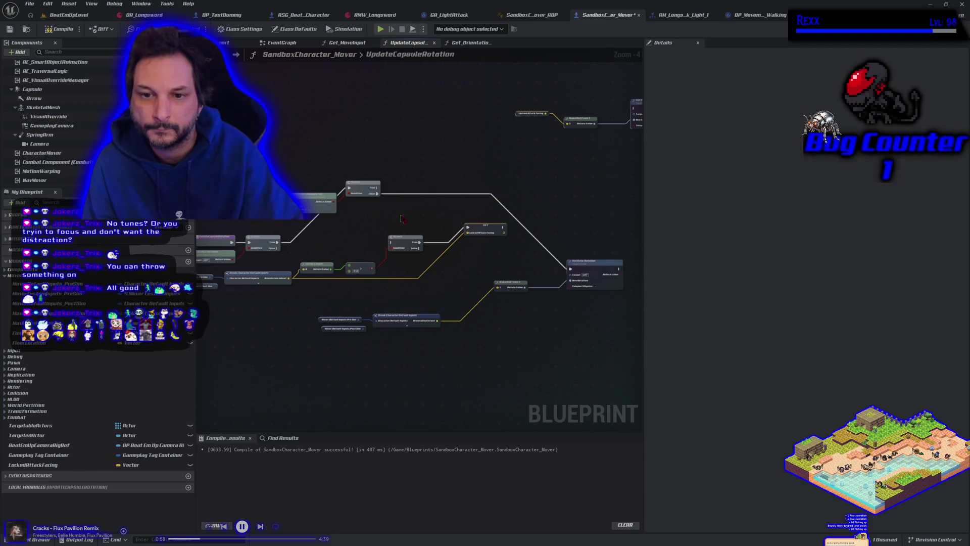
Recentre on the remaining nodes, then compile and save SandboxCharacter_Mover
left_click_drag(401, 218, 356, 220)
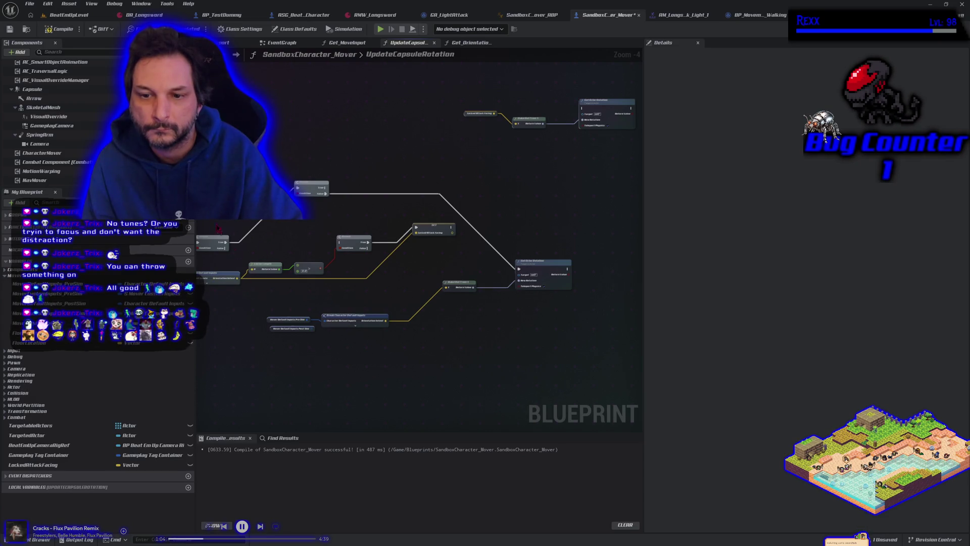
left_click(60, 29)
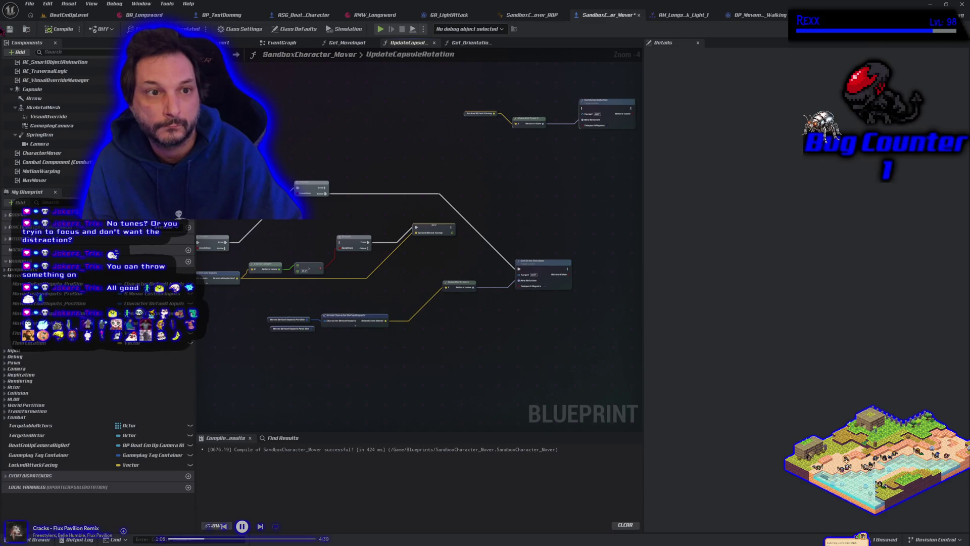
left_click(9, 29)
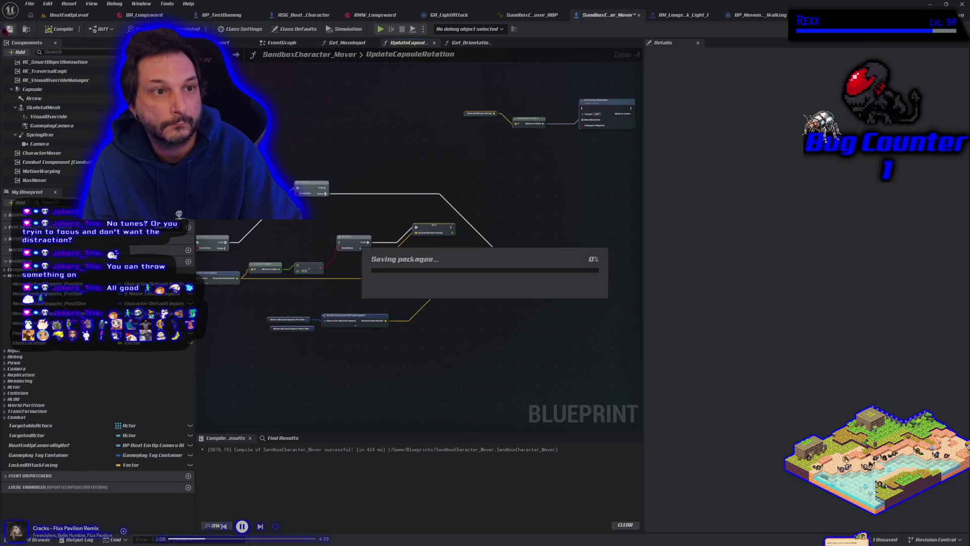
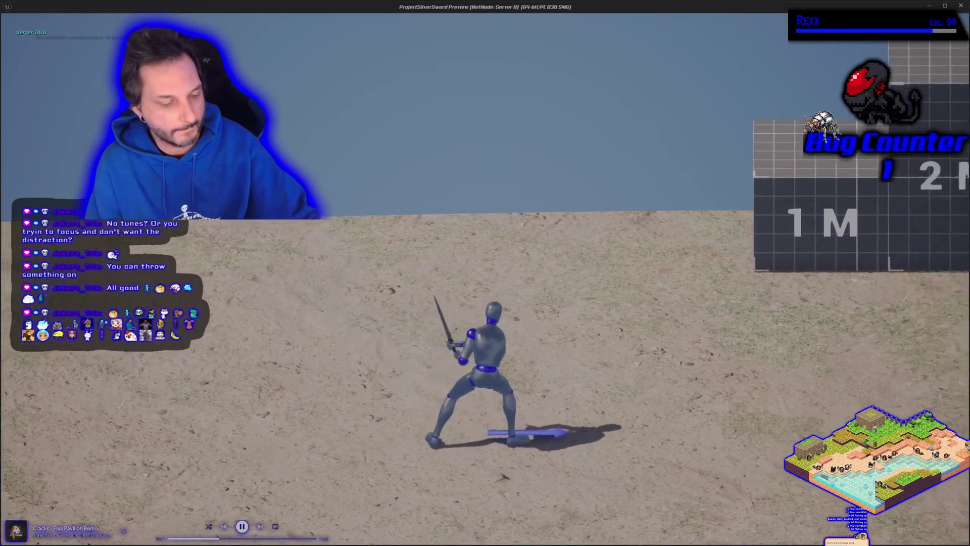
End the play test and switch to the GA_LightAttack ability's event graph
key("Escape")
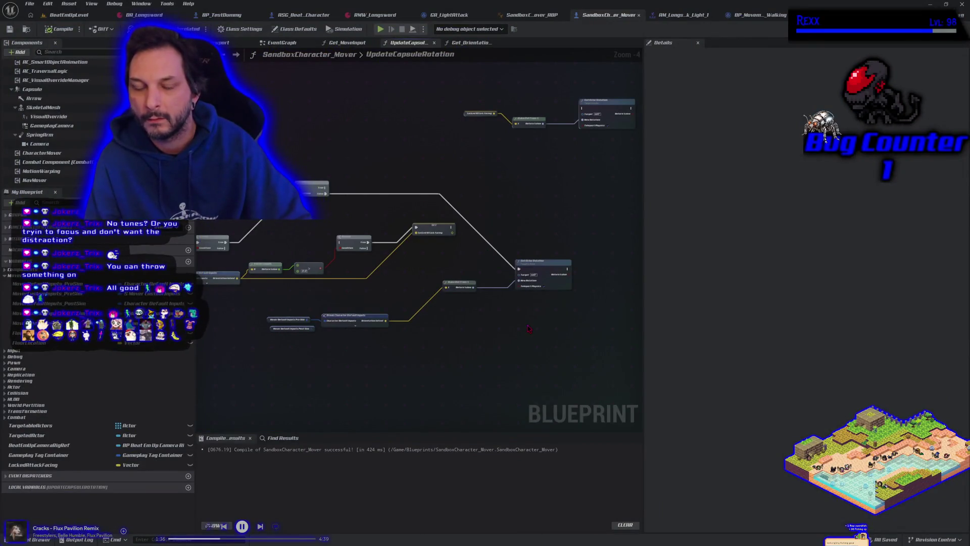
mouse_move(464, 322)
left_mouse_down()
mouse_move(518, 310)
mouse_move(480, 312)
left_mouse_up()
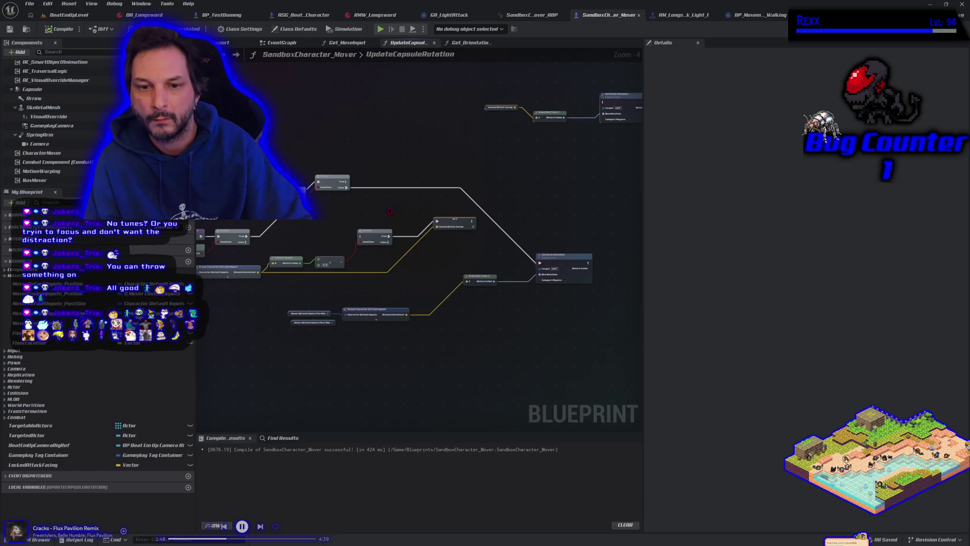
left_click(455, 15)
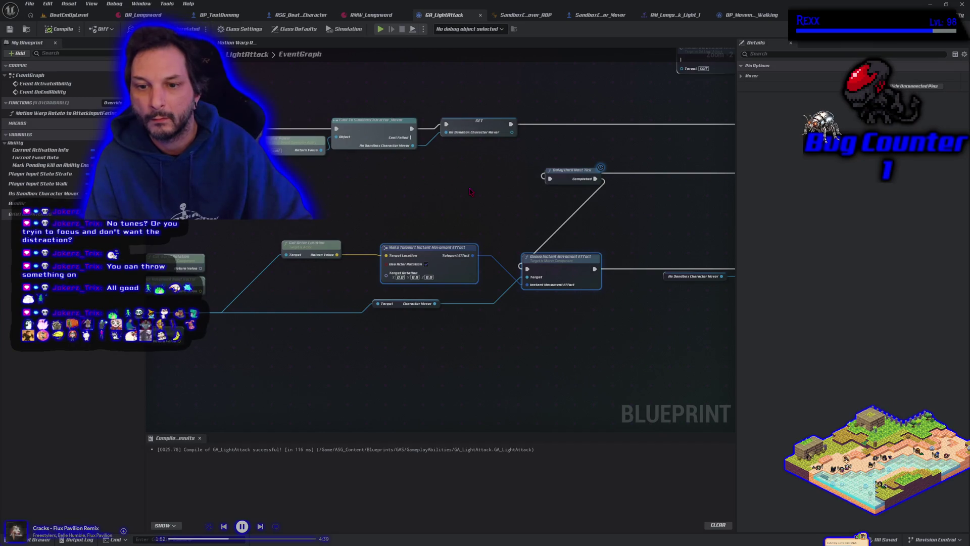
left_click_drag(377, 212, 452, 213)
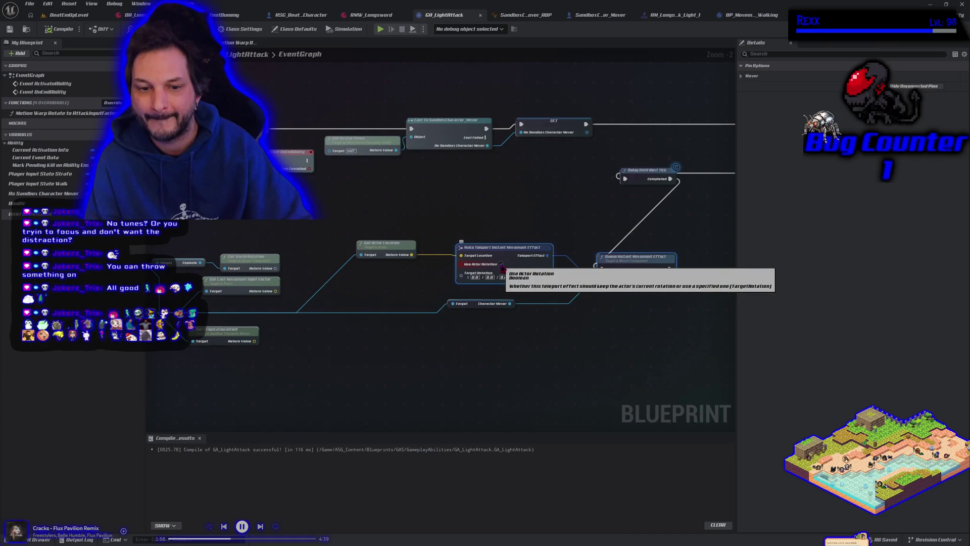
scroll(496, 344, "down", 1)
mouse_move(496, 344)
left_mouse_down()
mouse_move(396, 340)
mouse_move(438, 335)
left_mouse_up()
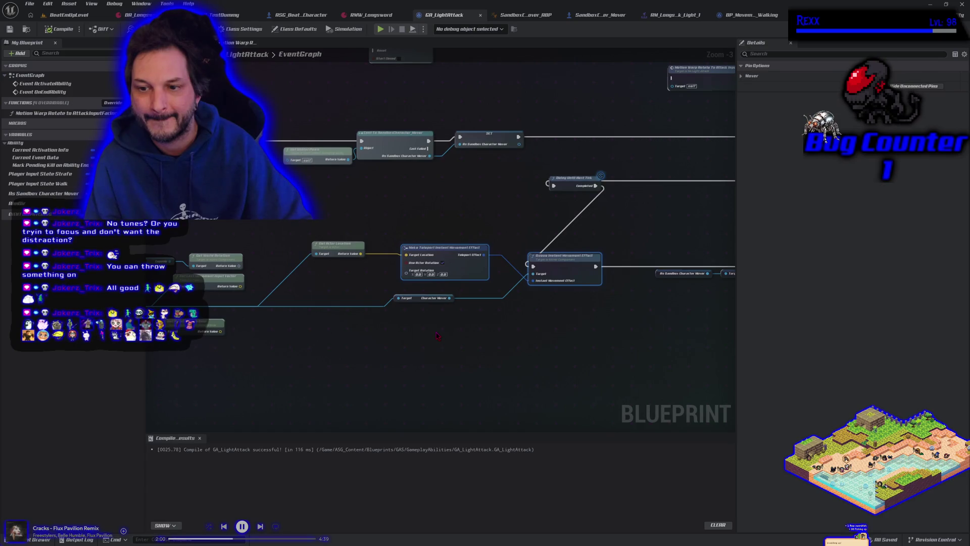
mouse_move(603, 342)
left_mouse_down()
mouse_move(362, 329)
mouse_move(526, 322)
left_mouse_up()
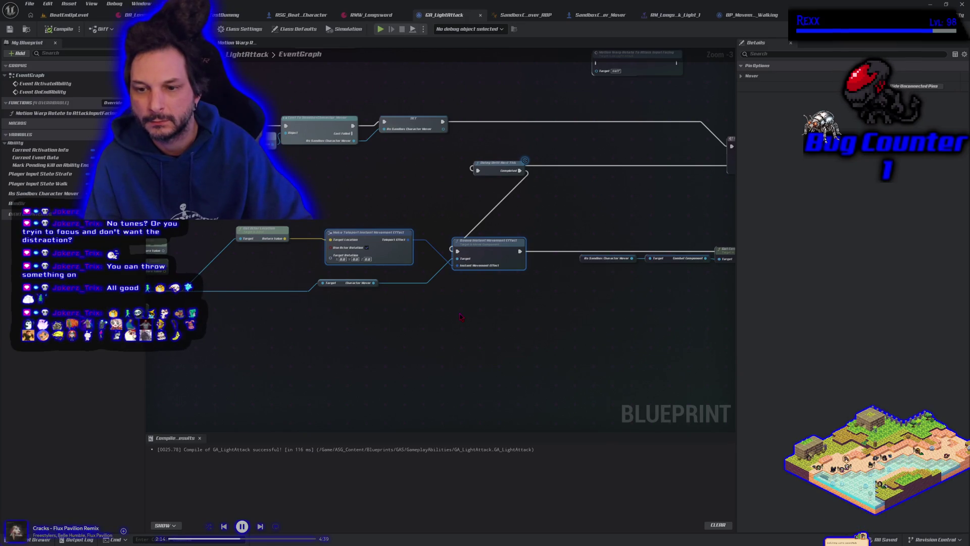
Replace the next-tick wait with a Delay node, compile GA_LightAttack, and start a play test
right_click(442, 199)
type("d")
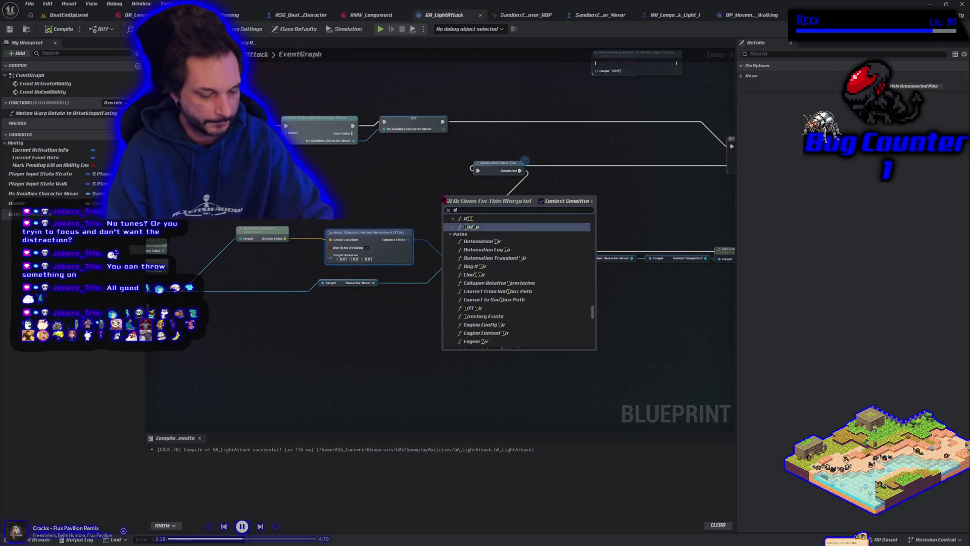
type("elay")
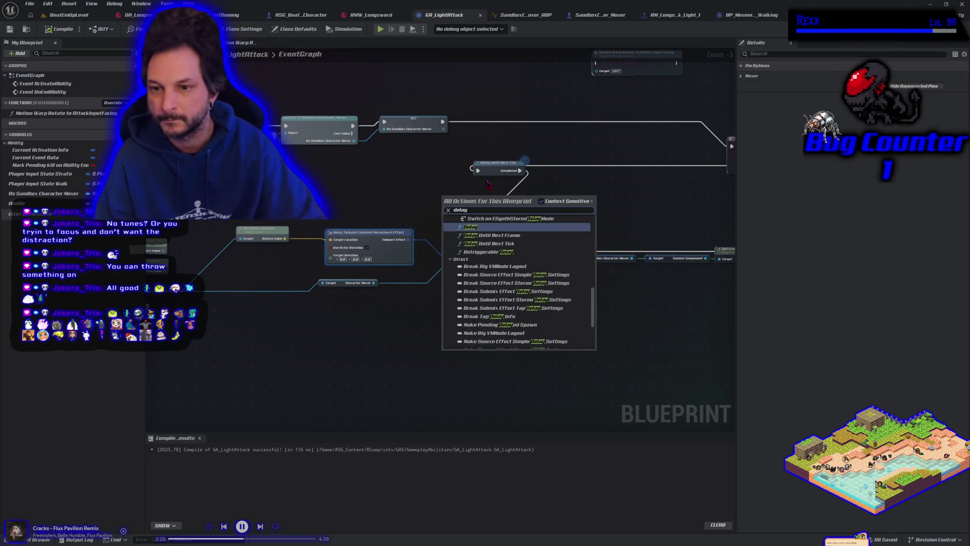
left_click(498, 228)
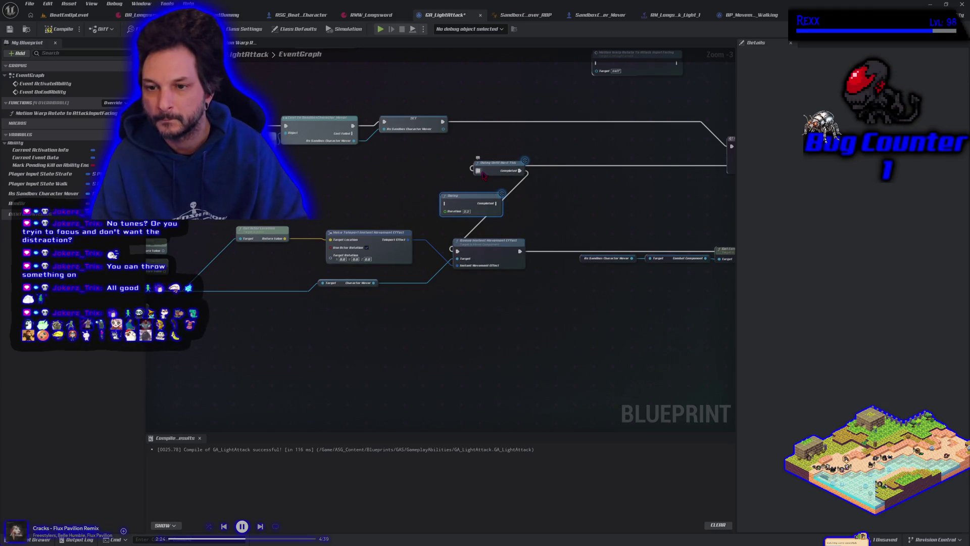
left_click_drag(478, 170, 446, 203)
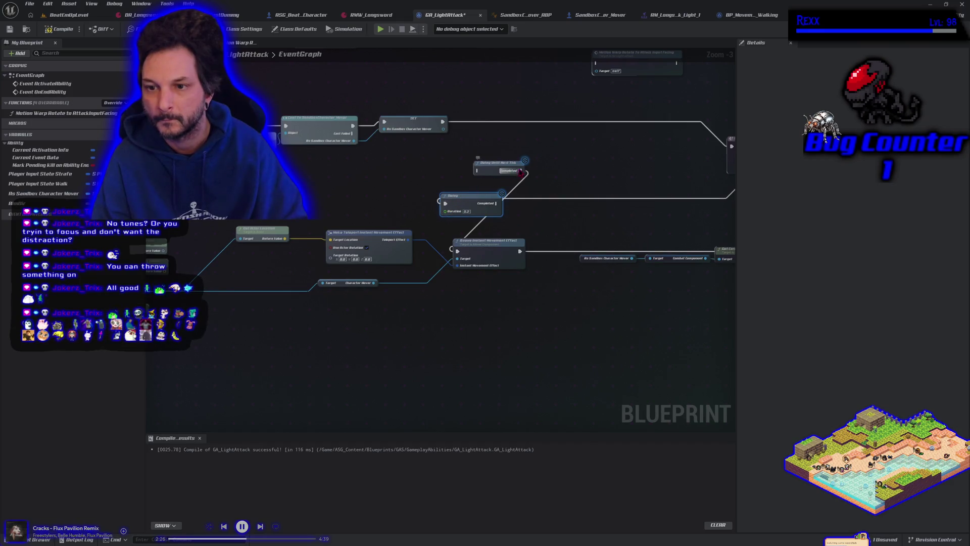
left_click_drag(520, 172, 498, 205)
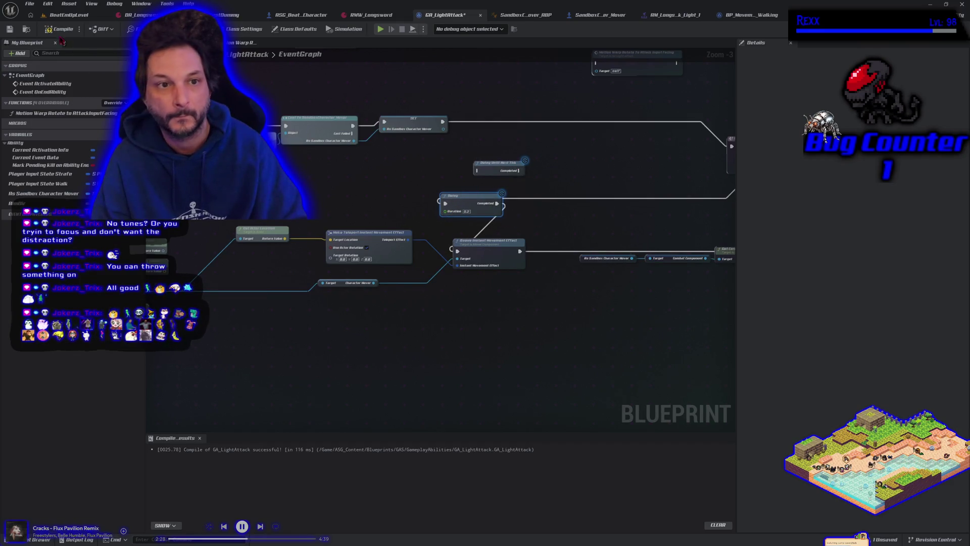
left_click(58, 33)
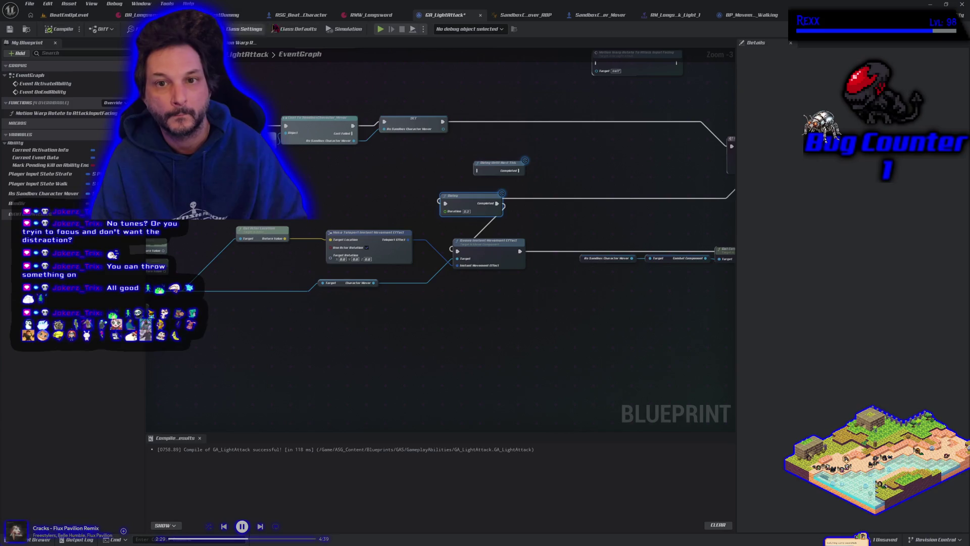
left_click(379, 30)
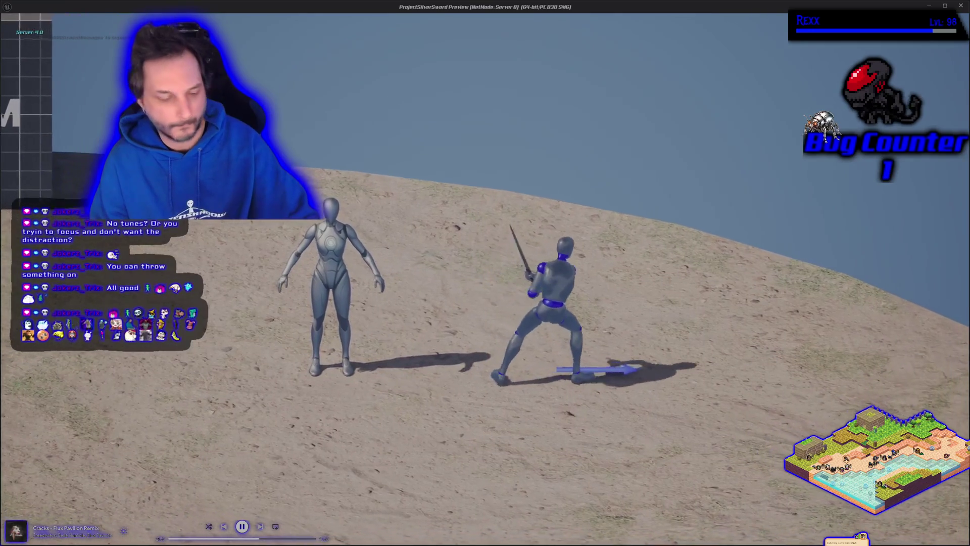
Stop playing and bring up SandboxCharacter_Mover's UpdateCapsuleRotation function graph
key("Escape")
scroll(374, 316, "down", 1)
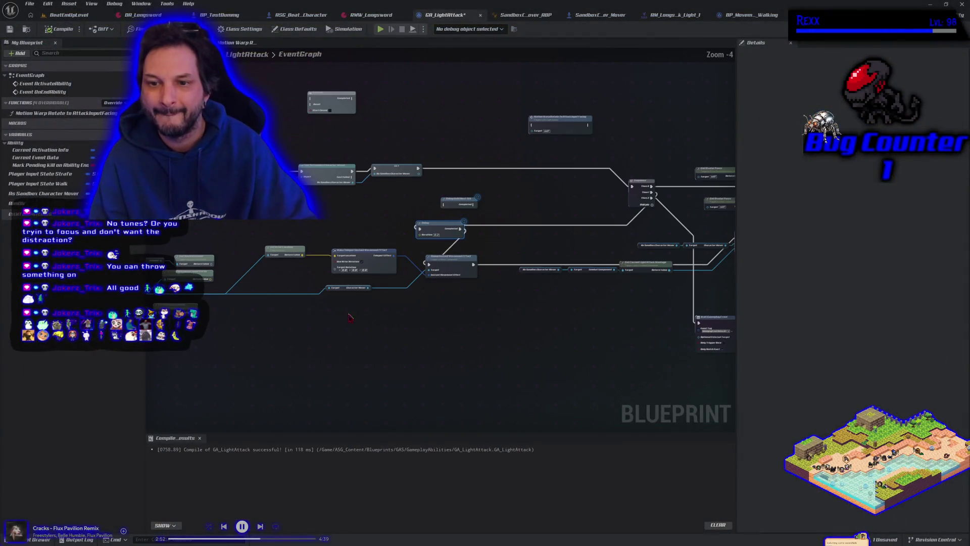
left_click_drag(353, 320, 431, 320)
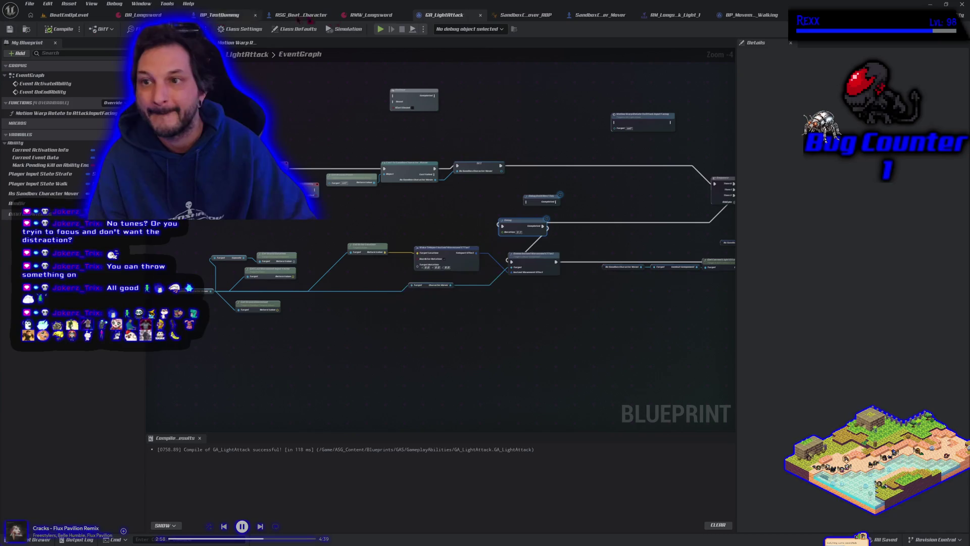
left_click(578, 17)
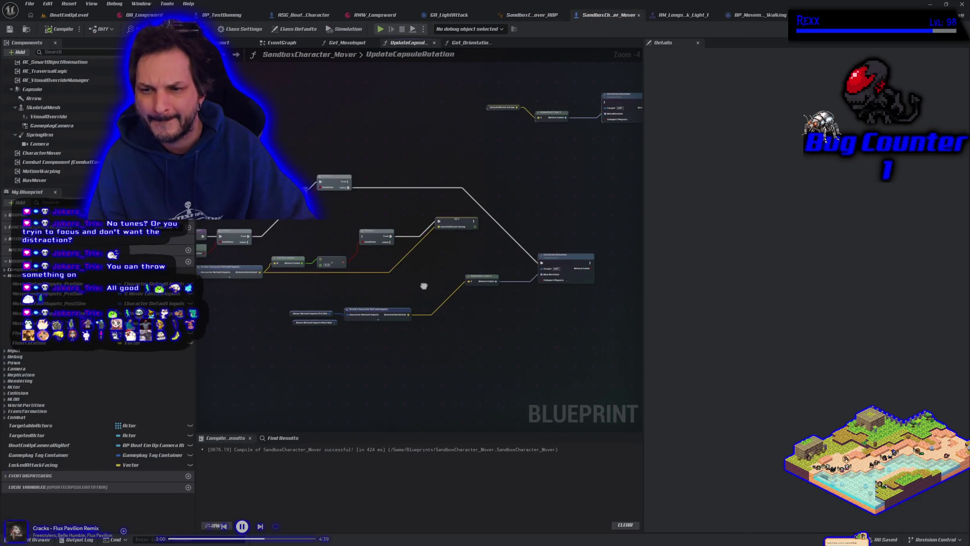
Route the Branch True/False outputs and the SET node's exec into Set Actor Rotation, then compile
left_click_drag(423, 283, 453, 279)
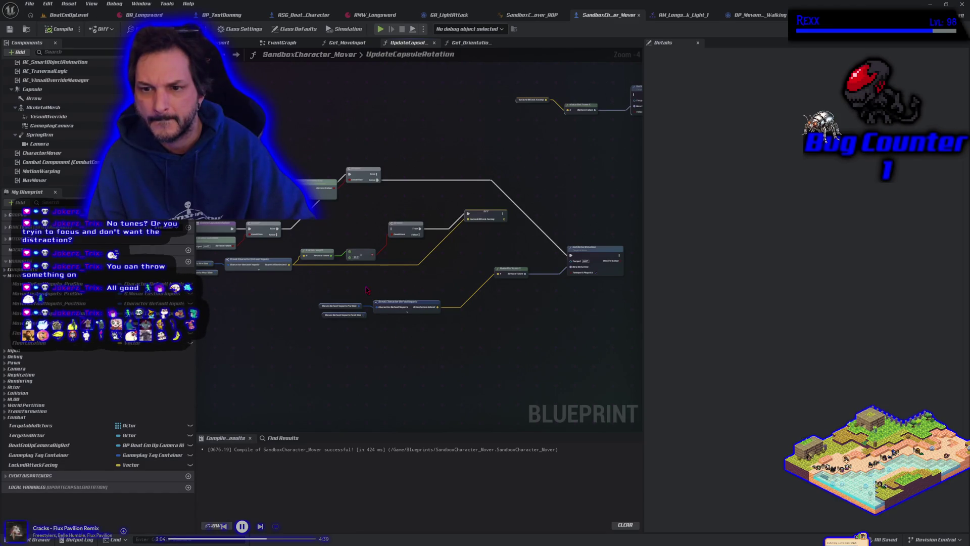
mouse_move(367, 290)
left_mouse_down()
mouse_move(397, 295)
mouse_move(362, 293)
left_mouse_up()
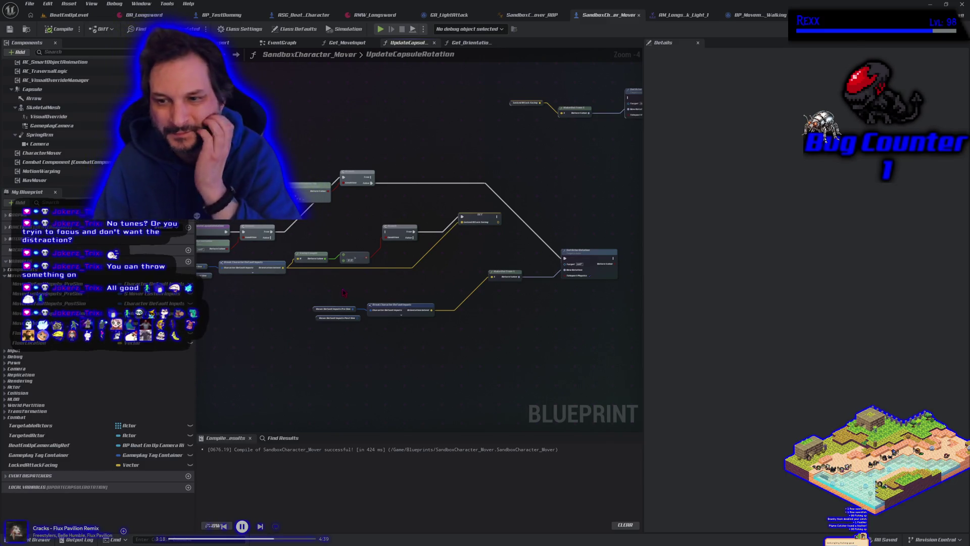
mouse_move(328, 317)
left_mouse_down()
mouse_move(286, 316)
mouse_move(379, 310)
mouse_move(282, 311)
left_mouse_up()
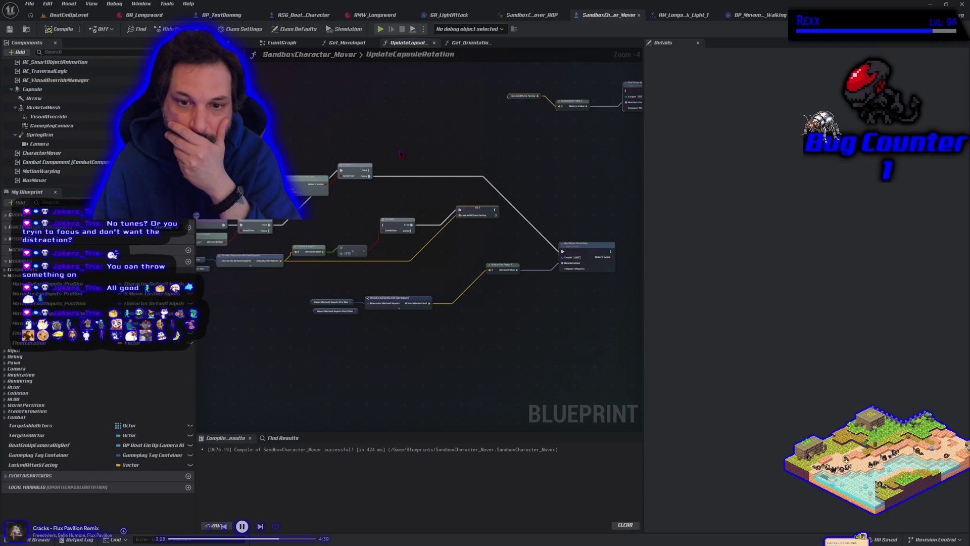
mouse_move(337, 218)
left_mouse_down()
mouse_move(372, 225)
mouse_move(302, 221)
left_mouse_up()
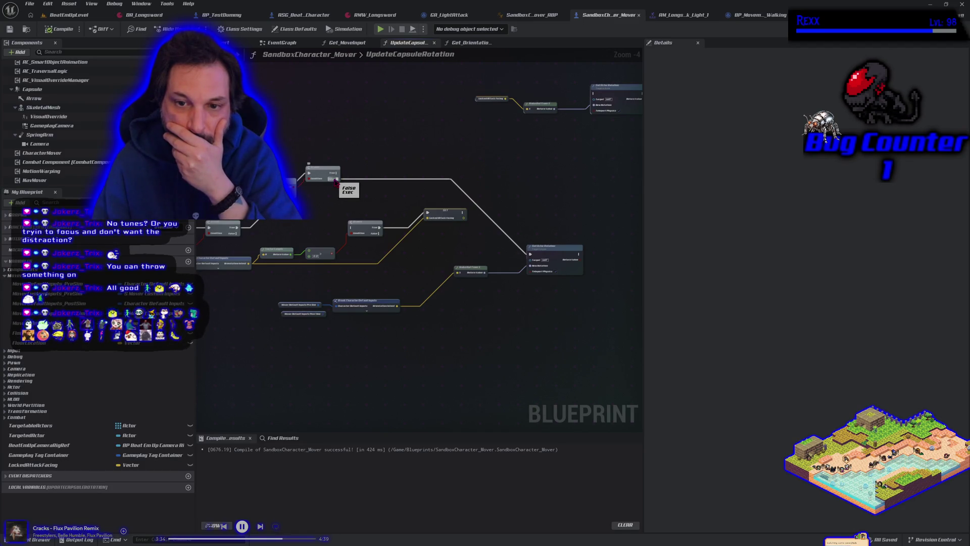
left_click_drag(336, 181, 350, 228)
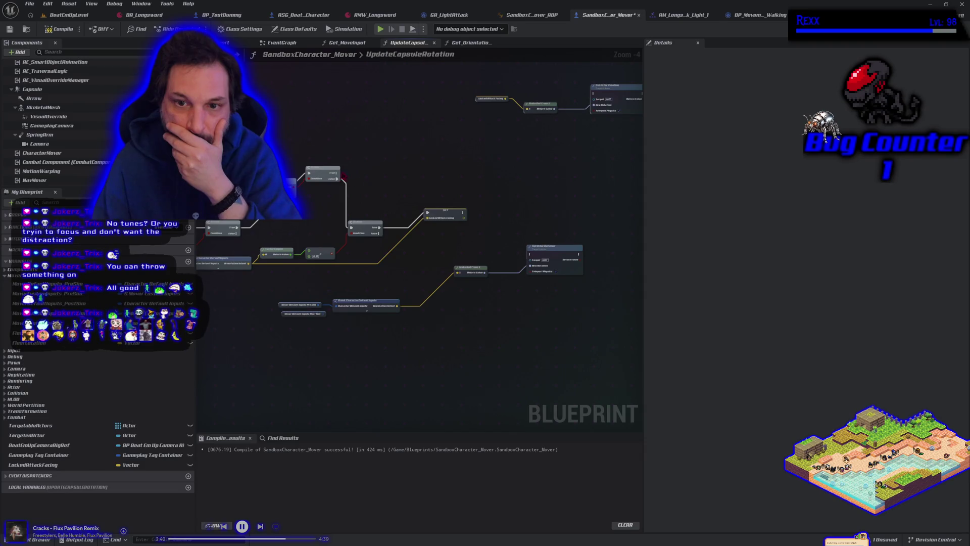
mouse_move(337, 173)
left_mouse_down()
mouse_move(559, 121)
mouse_move(593, 94)
left_mouse_up()
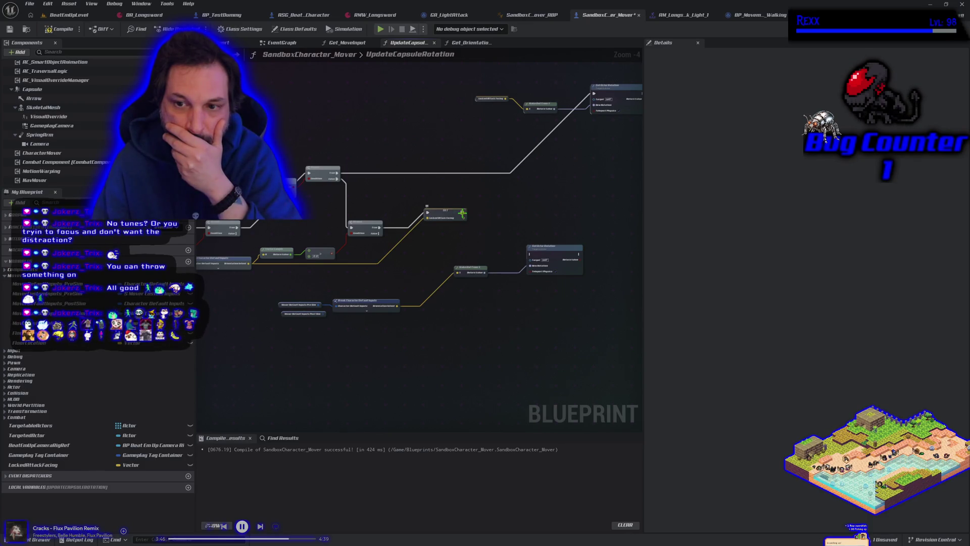
left_click_drag(462, 213, 533, 258)
left_click_drag(378, 234, 531, 256)
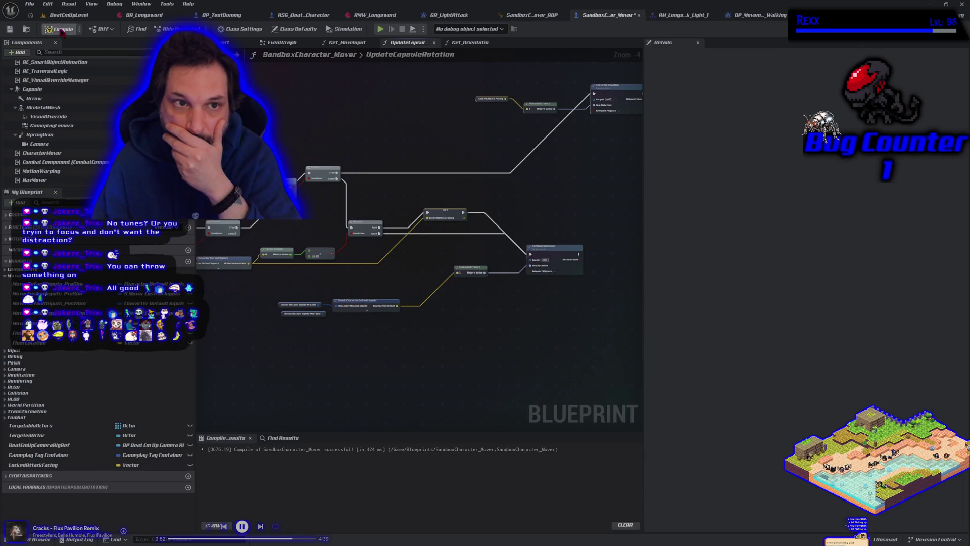
left_click(27, 30)
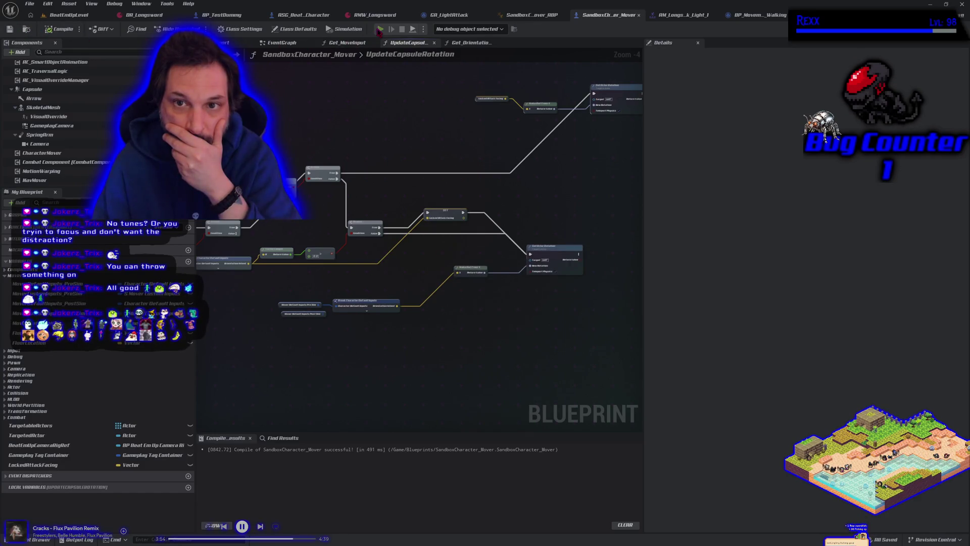
left_click(380, 29)
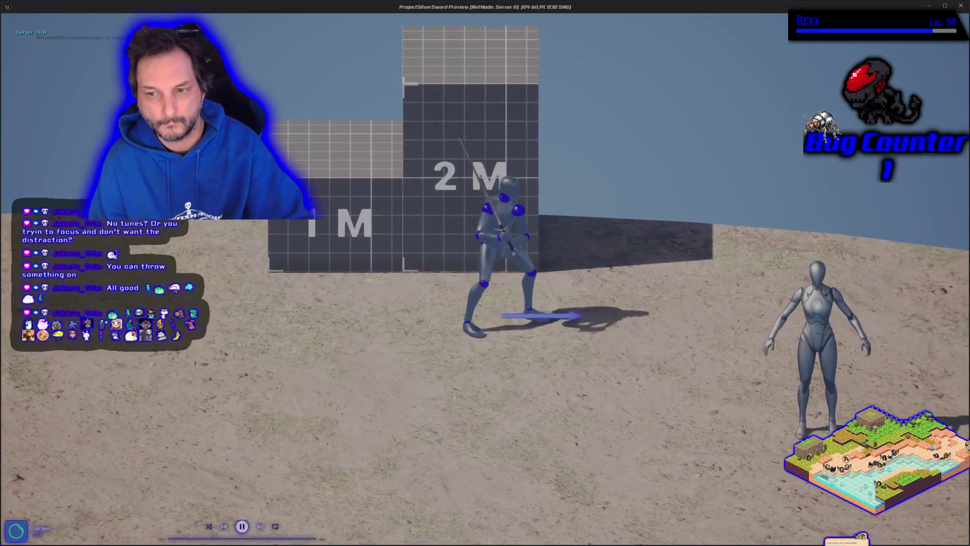
End the play test and return to the GA_LightAttack event graph
key("Escape")
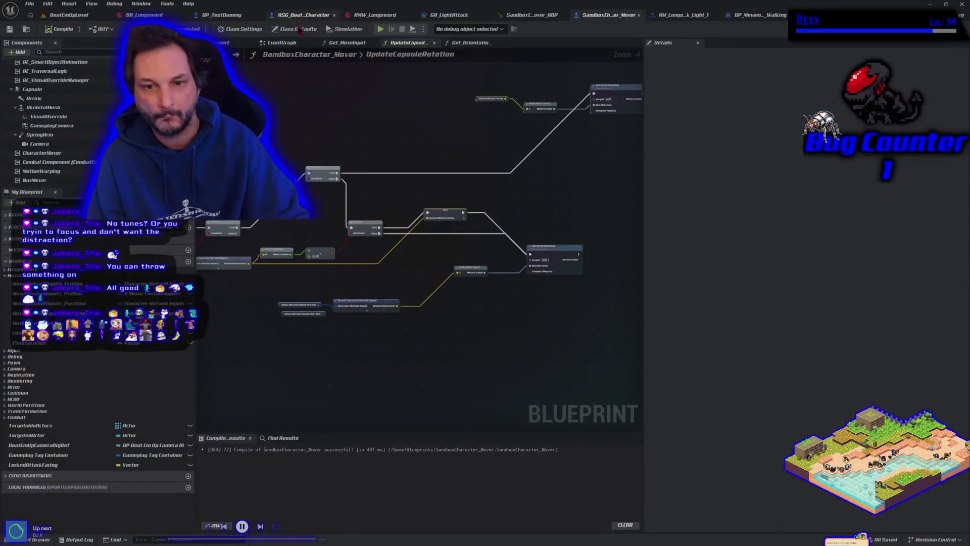
left_click(447, 15)
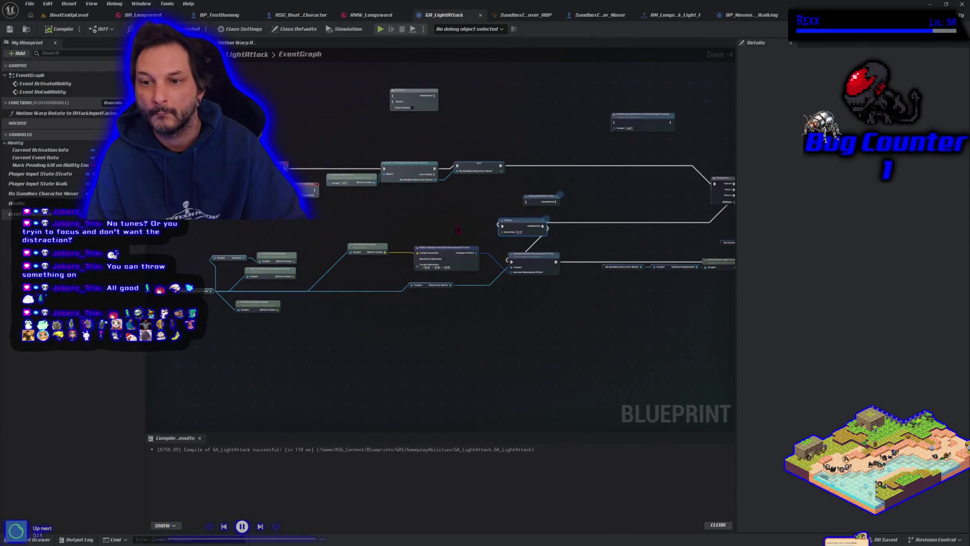
left_click_drag(576, 250, 490, 234)
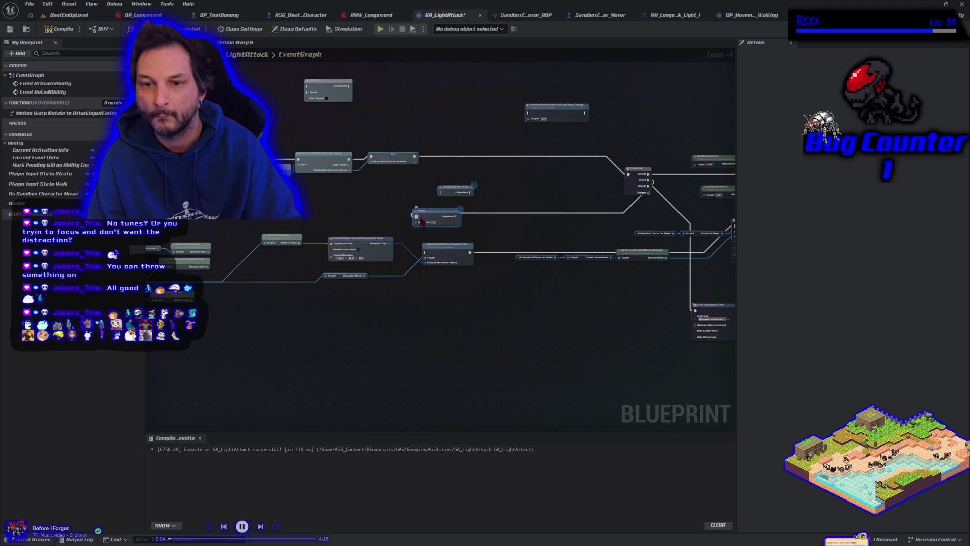
Rewire the Delay to the Sequence's Then 1 output and save GA_LightAttack
left_click_drag(422, 220, 419, 248)
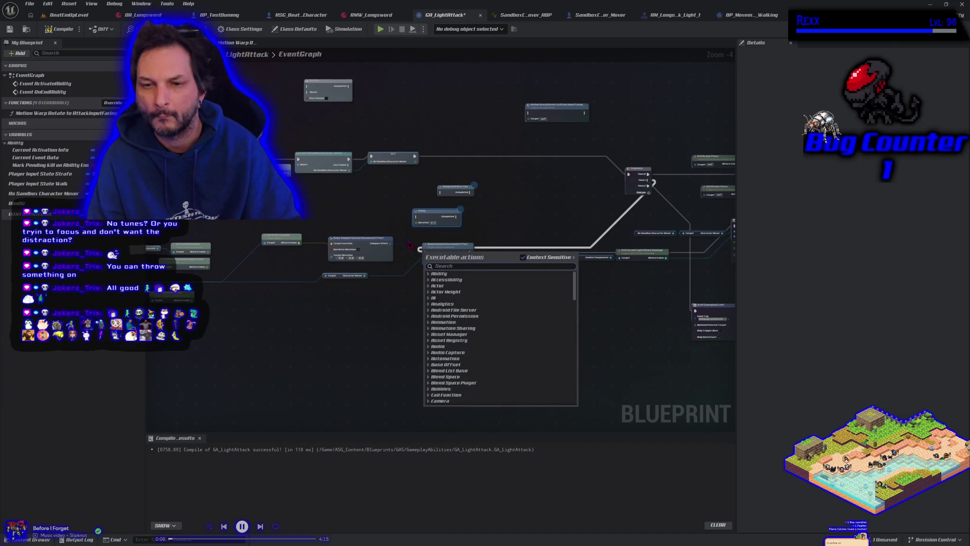
key("Escape")
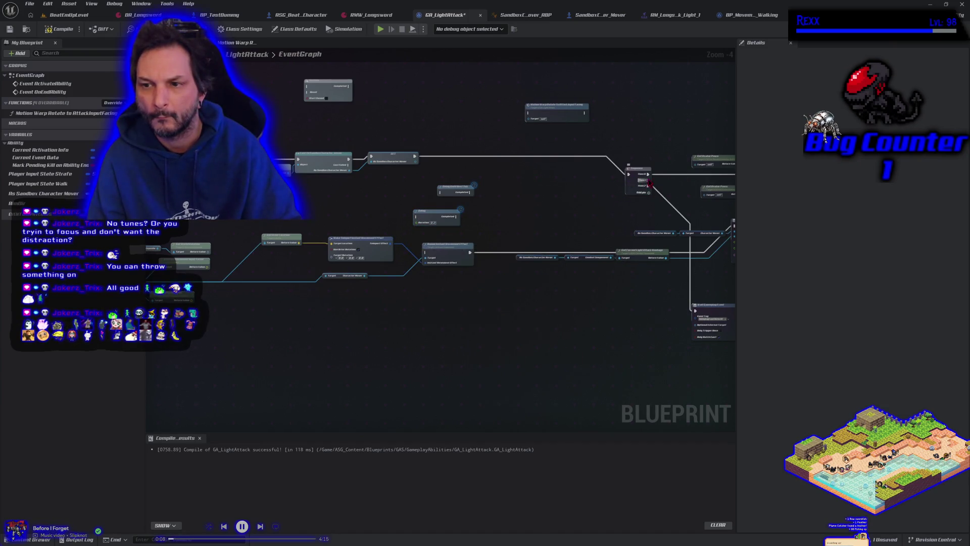
mouse_move(648, 180)
left_mouse_down()
mouse_move(619, 204)
mouse_move(441, 257)
mouse_move(426, 252)
left_mouse_up()
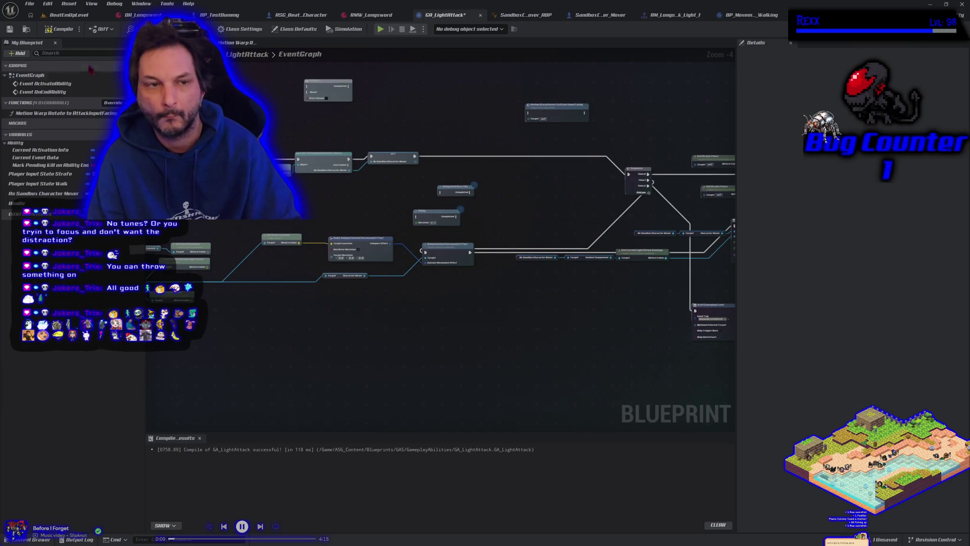
left_click(10, 29)
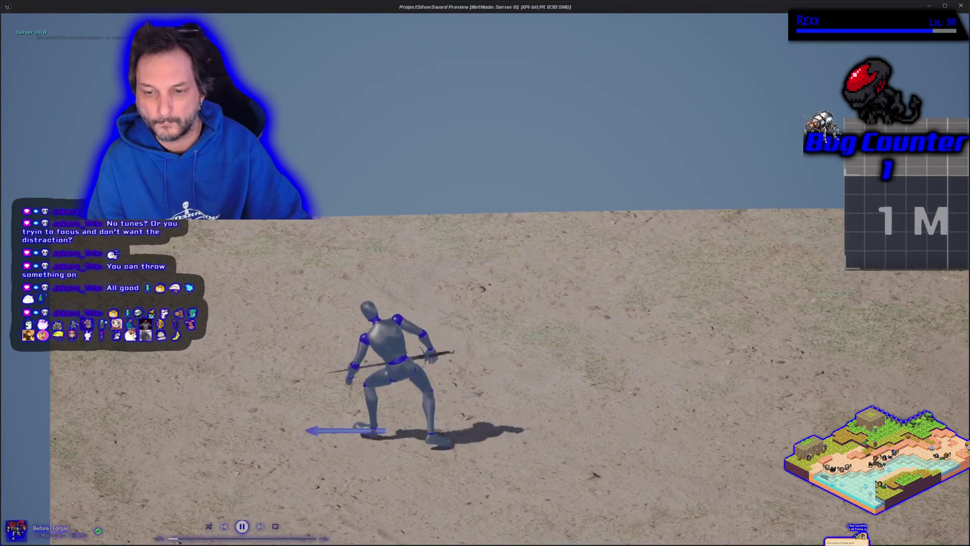
Run the character left and right, stop the play test, and return to UpdateCapsuleRotation
key("a")
key("d")
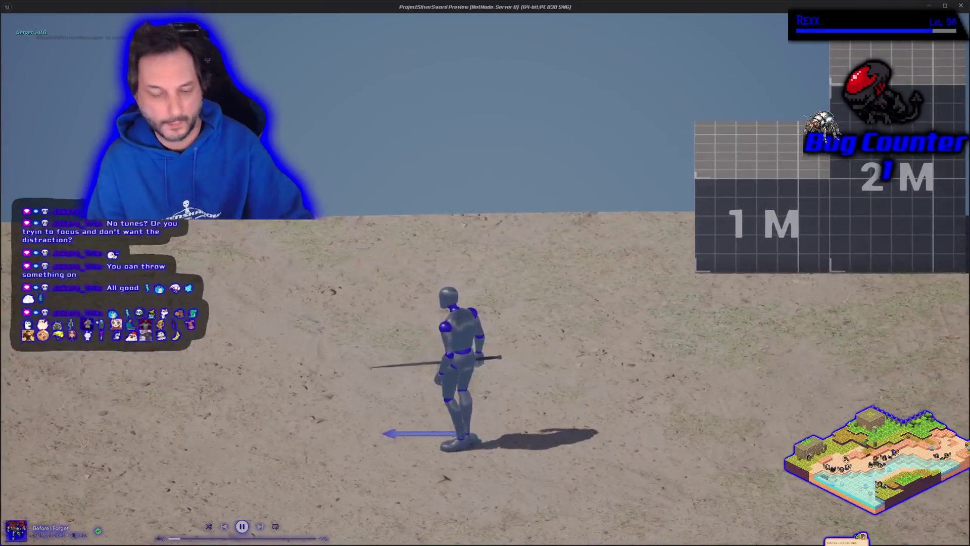
key("Escape")
scroll(419, 233, "down", 4)
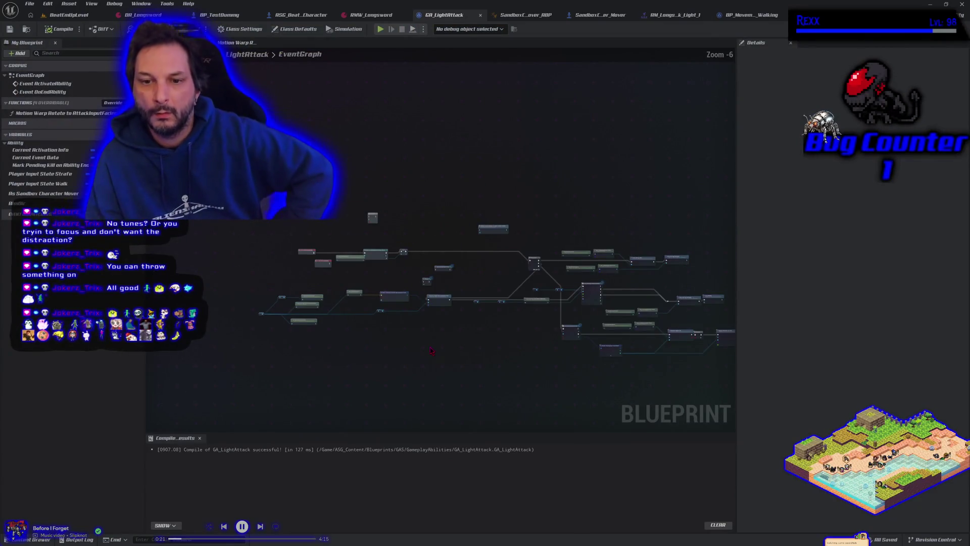
scroll(431, 350, "up", 4)
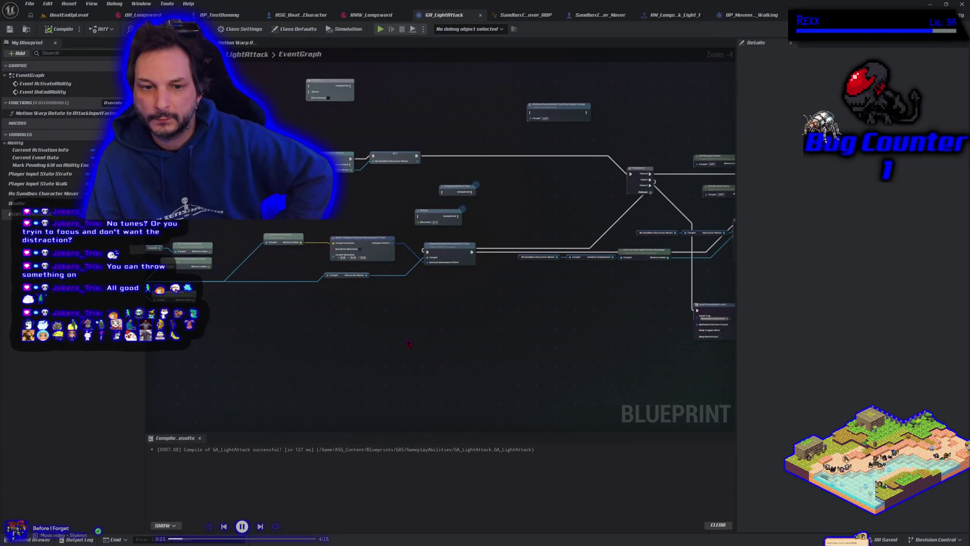
scroll(382, 310, "down", 2)
scroll(385, 309, "up", 2)
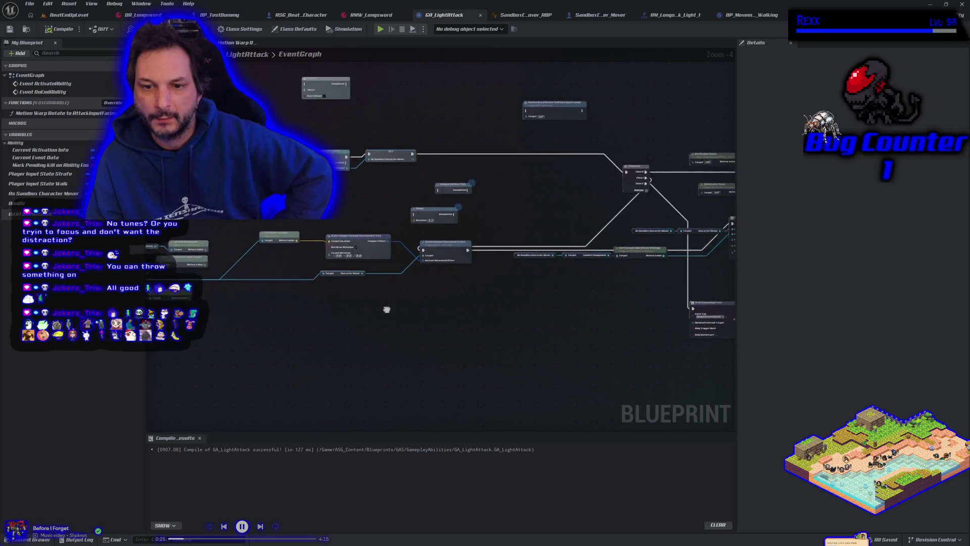
left_click(607, 15)
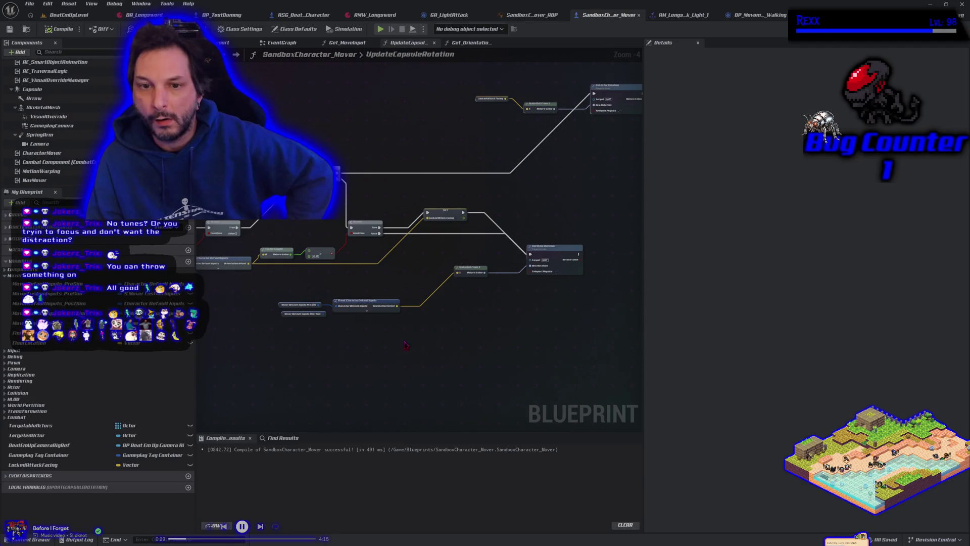
Delete the Has Matching Gameplay Tag node and its component getter, then recompile the mover
scroll(400, 347, "up", 2)
scroll(532, 373, "down", 2)
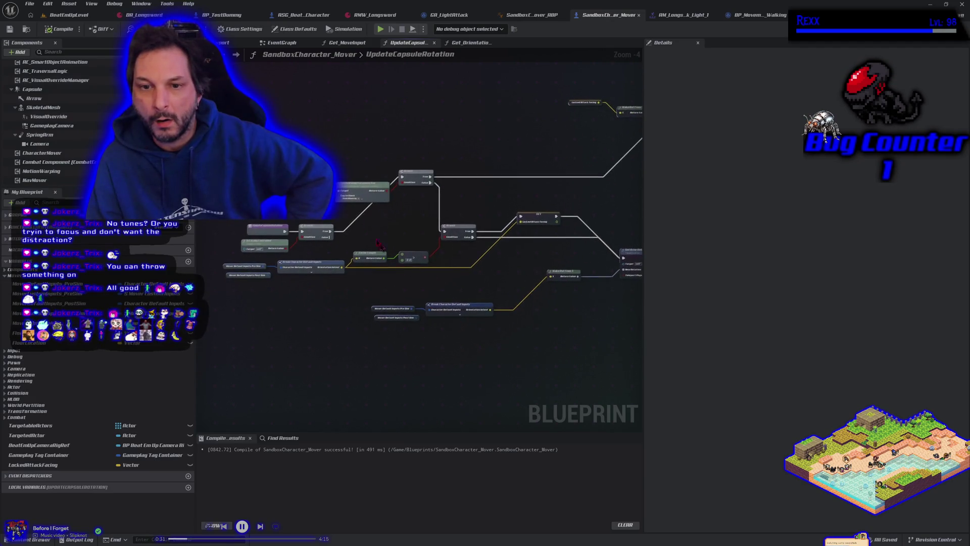
left_click_drag(356, 197, 332, 177)
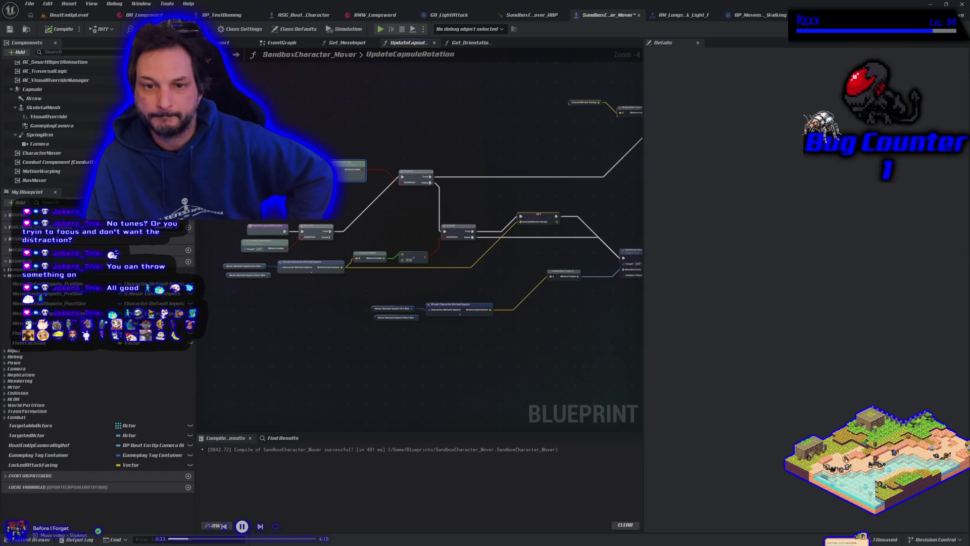
scroll(359, 236, "up", 4)
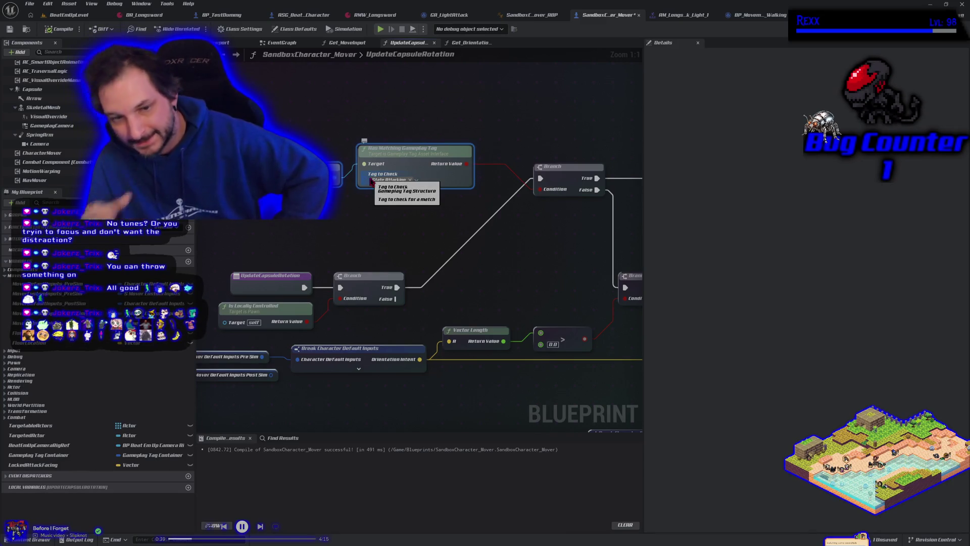
left_click(418, 205)
left_click(412, 183)
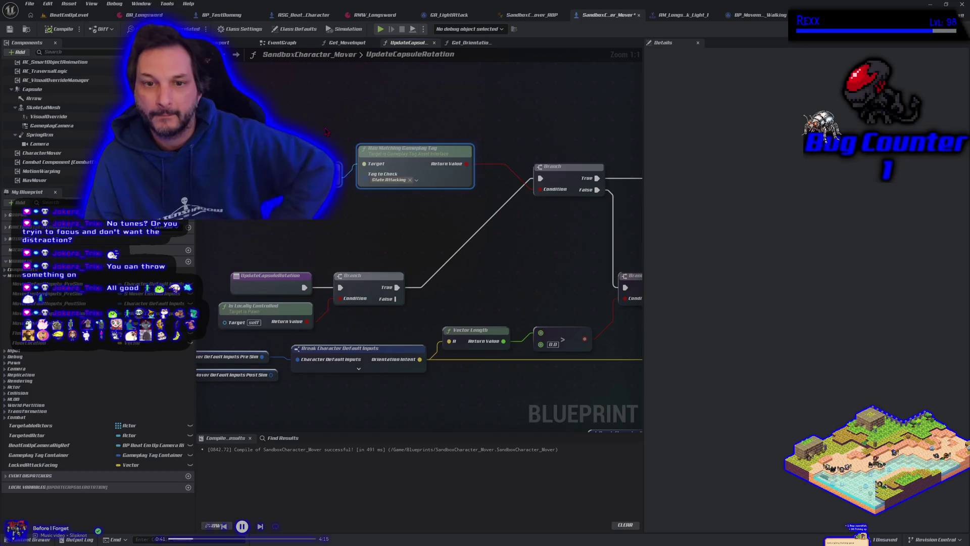
key("Delete")
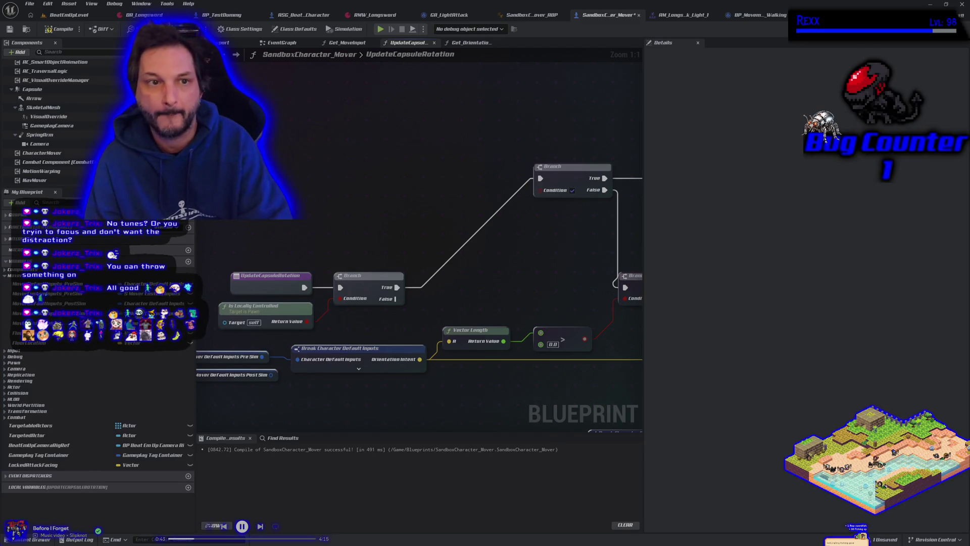
left_click(52, 32)
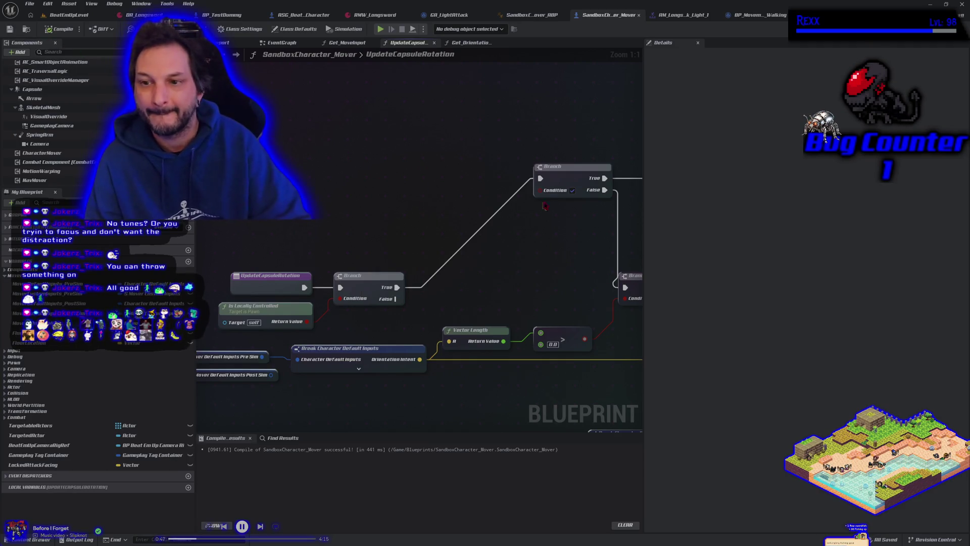
Promote the upper Branch's Condition to a Boolean named IsAttacking, then compile and save
left_click_drag(539, 190, 451, 201)
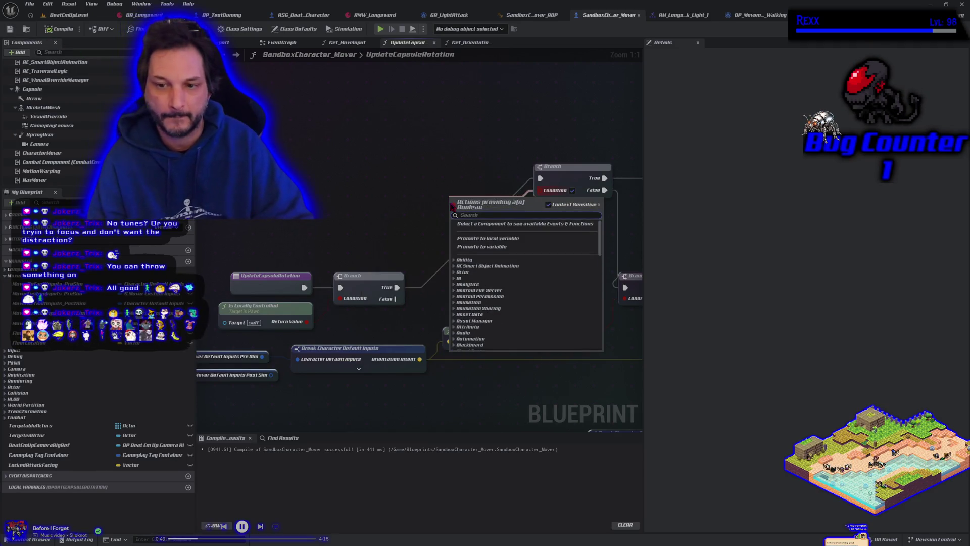
left_click(475, 246)
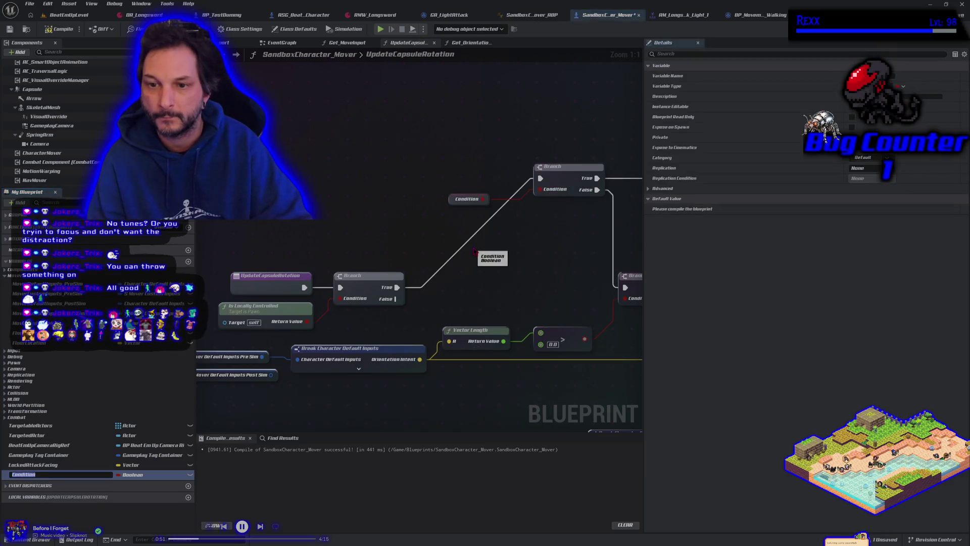
type("Attacking")
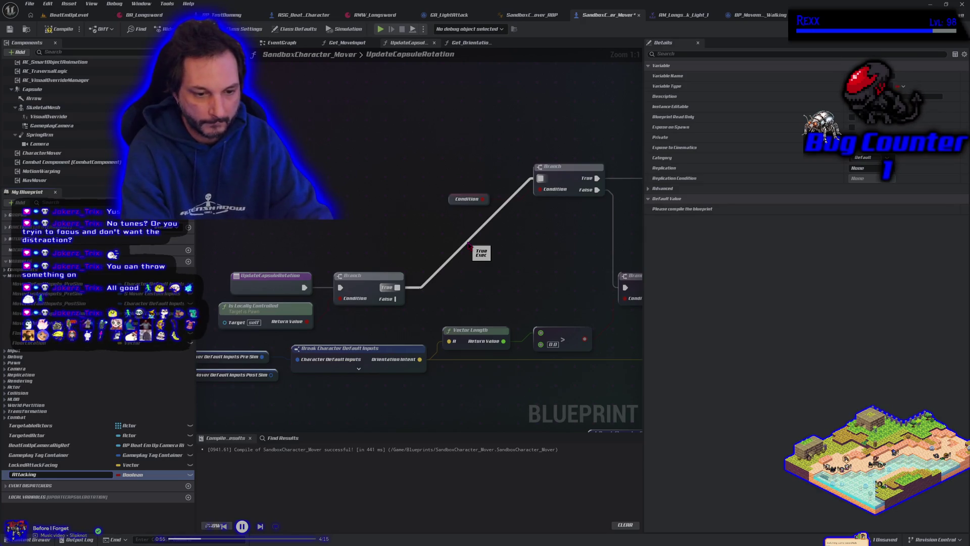
key("Home")
type("Is")
key("Return")
left_click(58, 29)
left_click(10, 30)
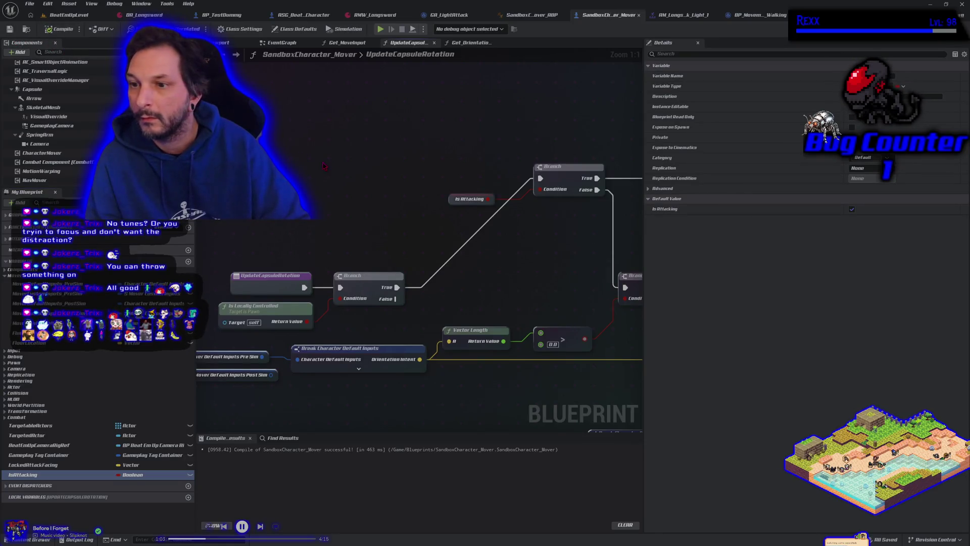
Set IsAttacking's default to false, recompile and save, then start undoing the change
left_click(852, 208)
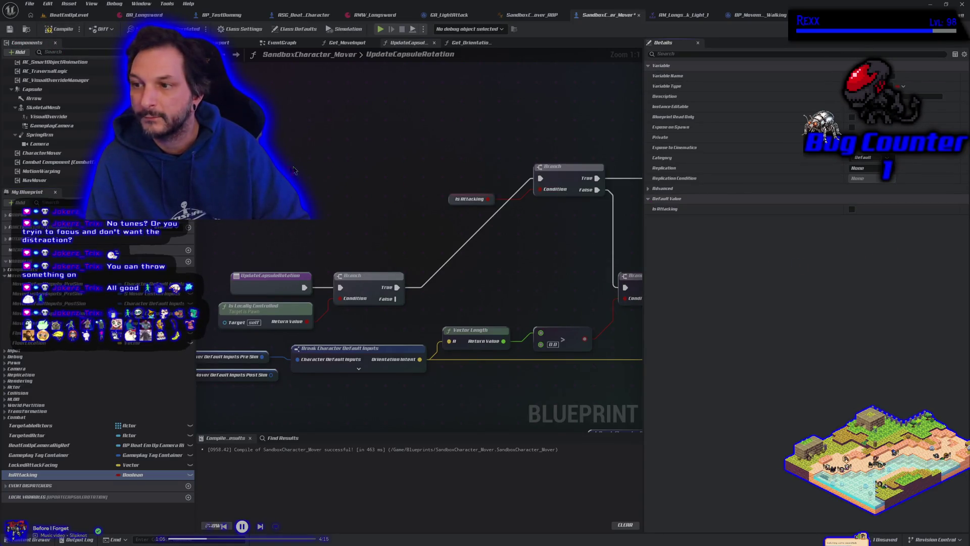
left_click(59, 28)
left_click(9, 29)
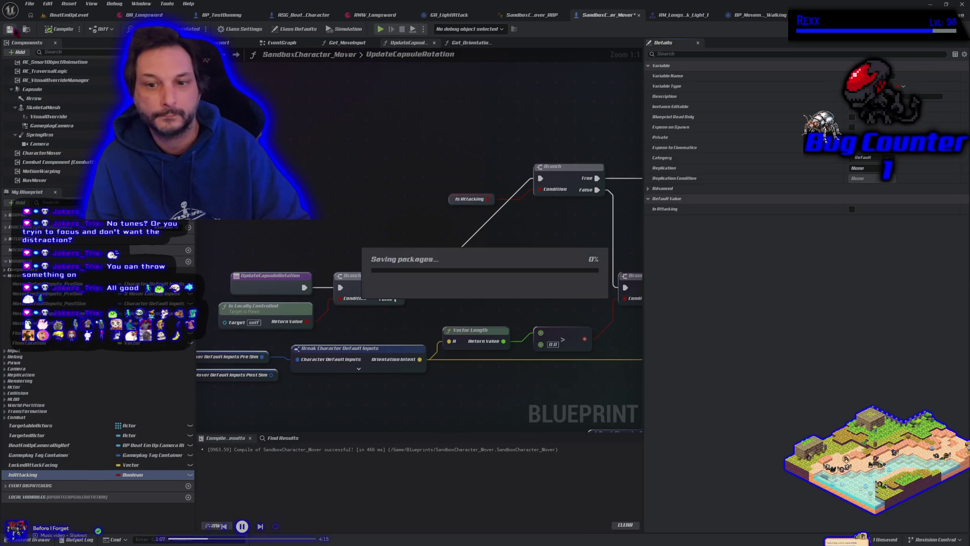
scroll(372, 217, "down", 3)
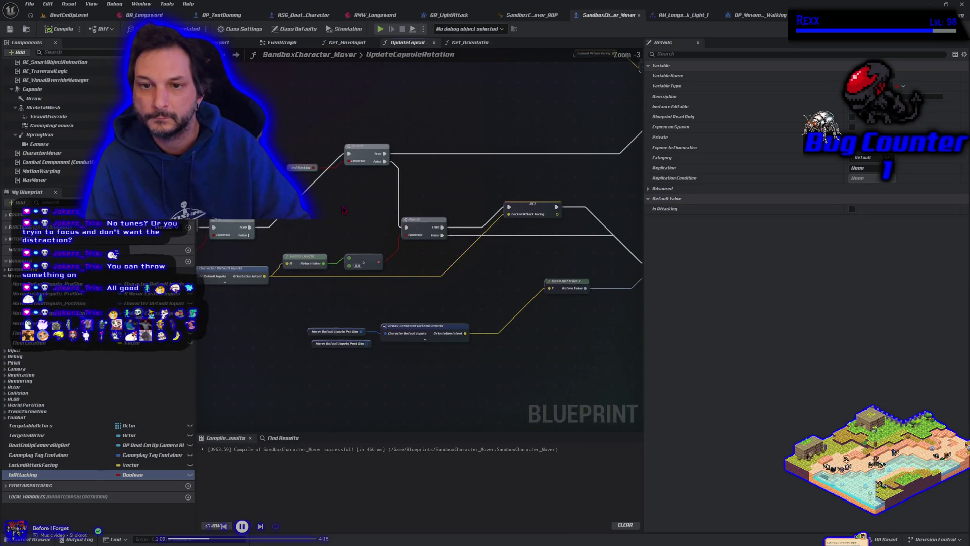
scroll(313, 227, "down", 1)
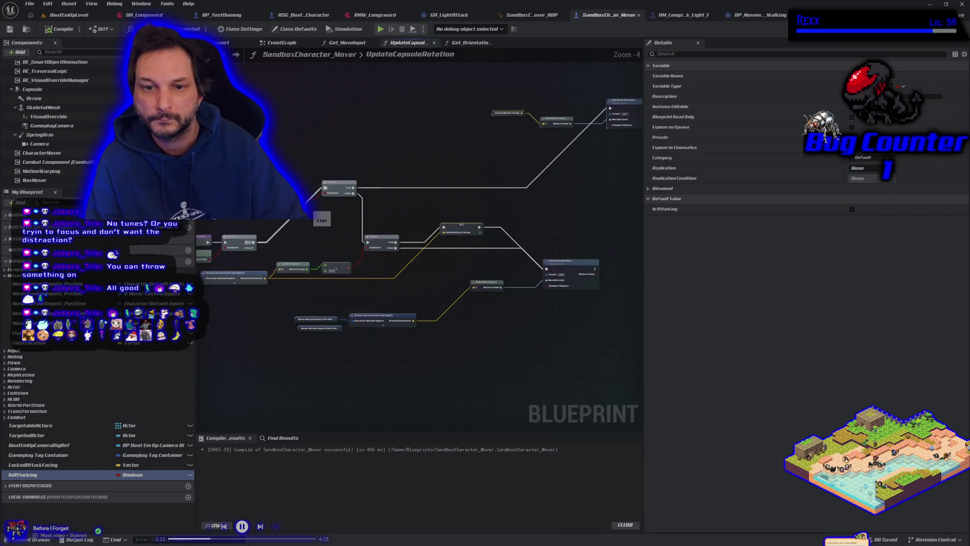
left_click_drag(313, 227, 372, 226)
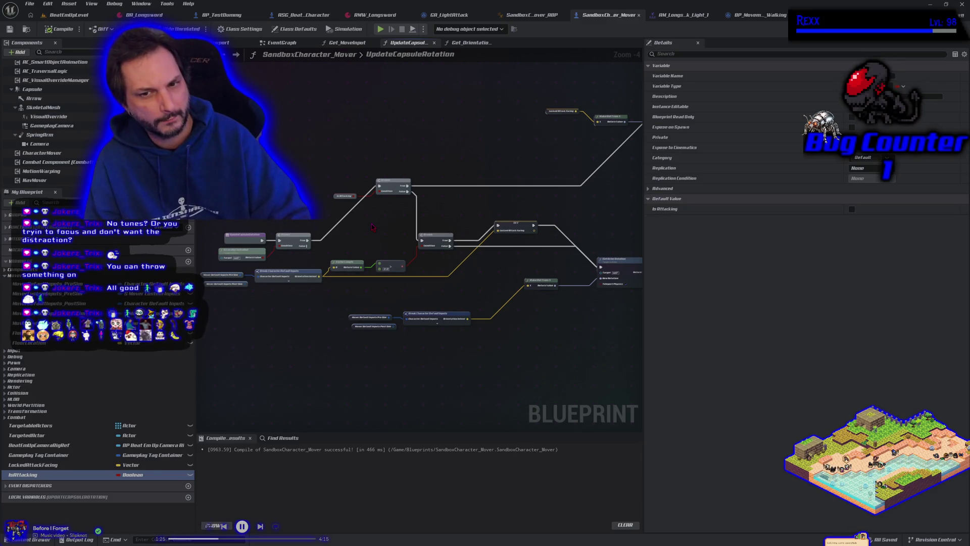
key("ctrl+z")
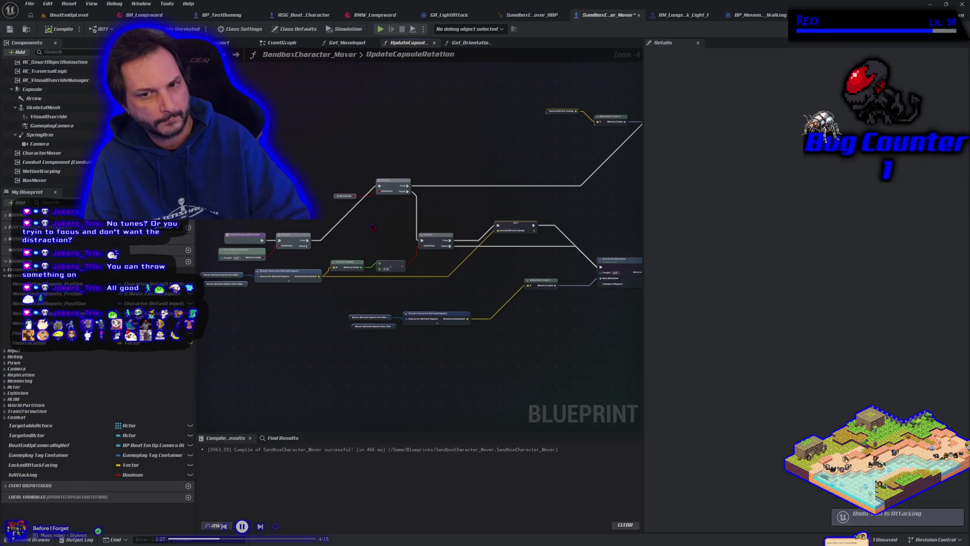
Undo the IsAttacking variable, rewire the Branch's execution output, and recompile the mover
key("ctrl+z")
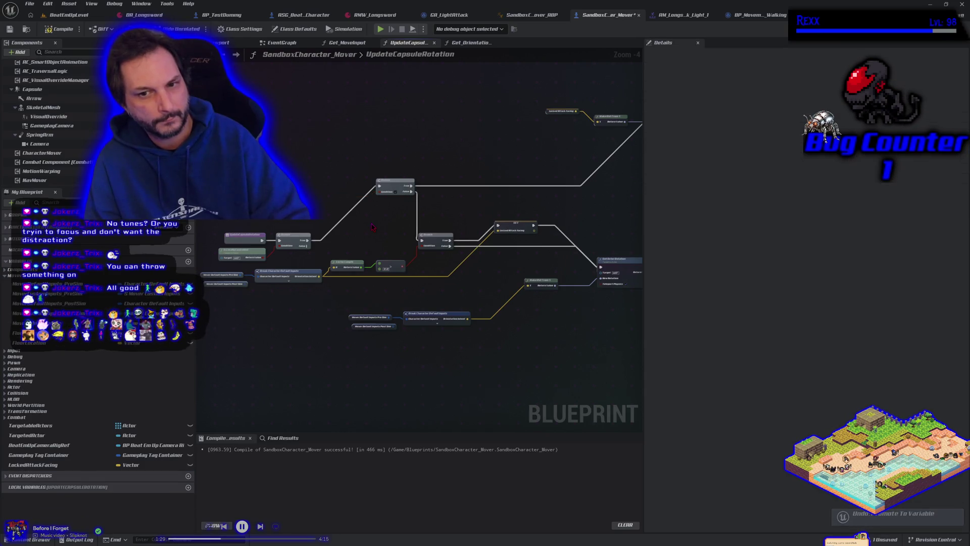
key("ctrl+z")
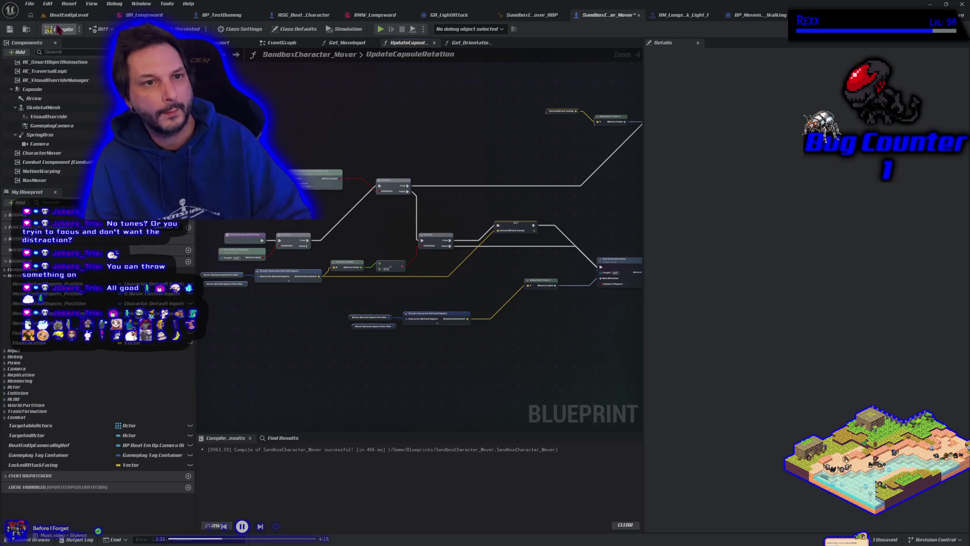
left_click(10, 29)
mouse_move(460, 199)
left_mouse_down()
mouse_move(390, 201)
mouse_move(416, 219)
mouse_move(393, 221)
left_mouse_up()
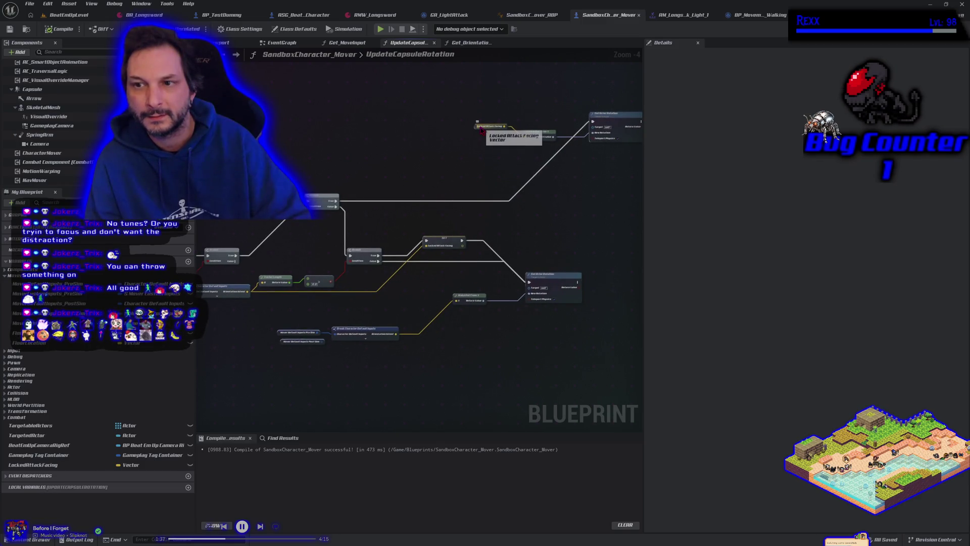
left_click_drag(403, 171, 425, 164)
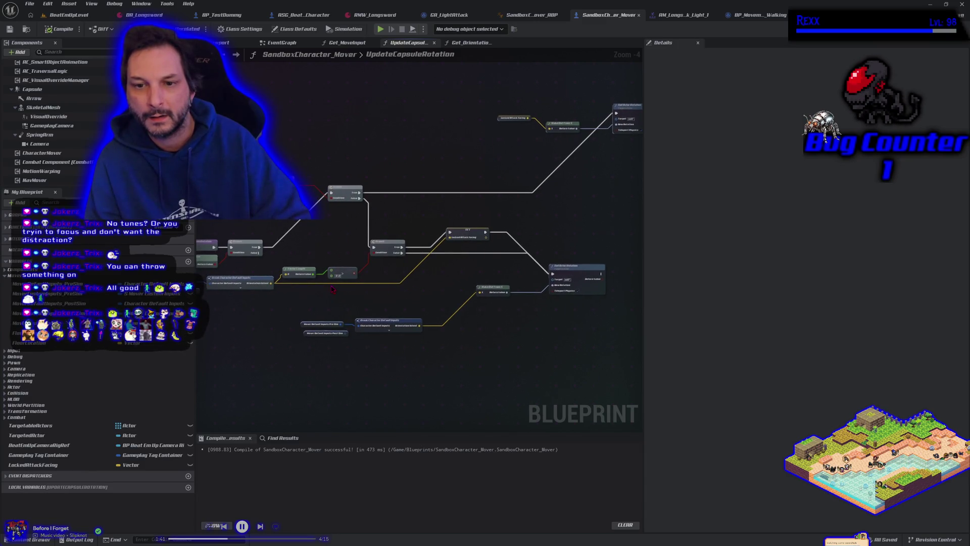
mouse_move(261, 246)
left_mouse_down()
mouse_move(281, 263)
mouse_move(285, 243)
mouse_move(321, 262)
mouse_move(490, 280)
mouse_move(552, 273)
left_mouse_up()
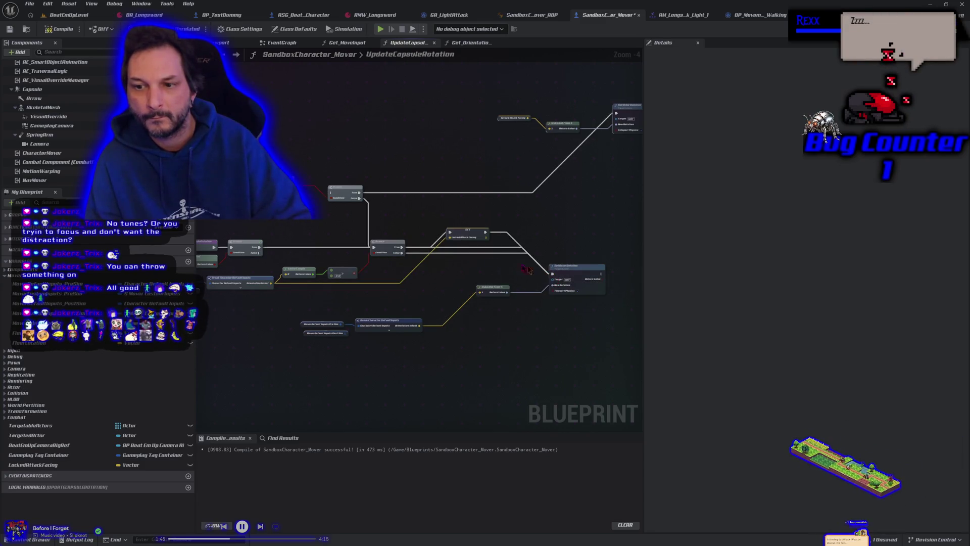
left_click(64, 29)
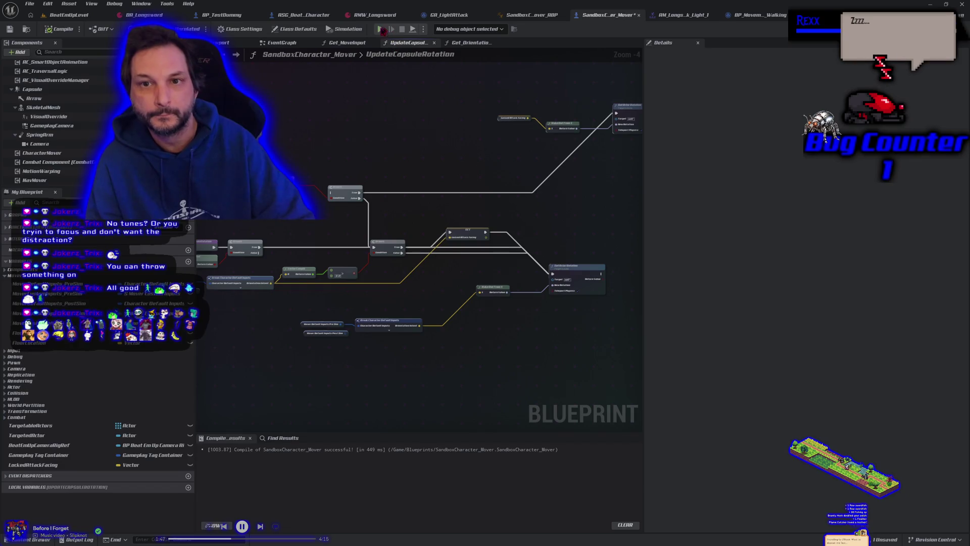
Play-test, moving the character left to check its facing, then stop
left_click(381, 29)
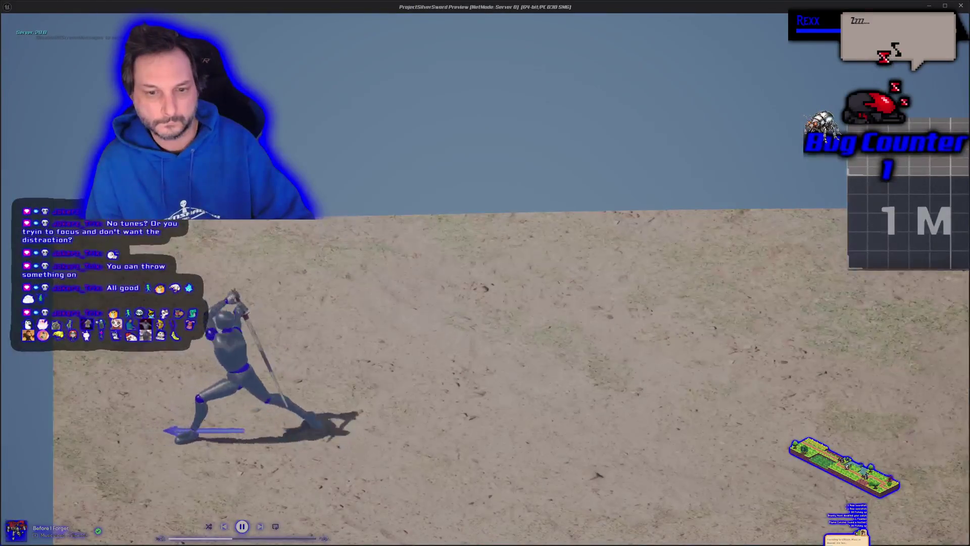
key("a")
key("Escape")
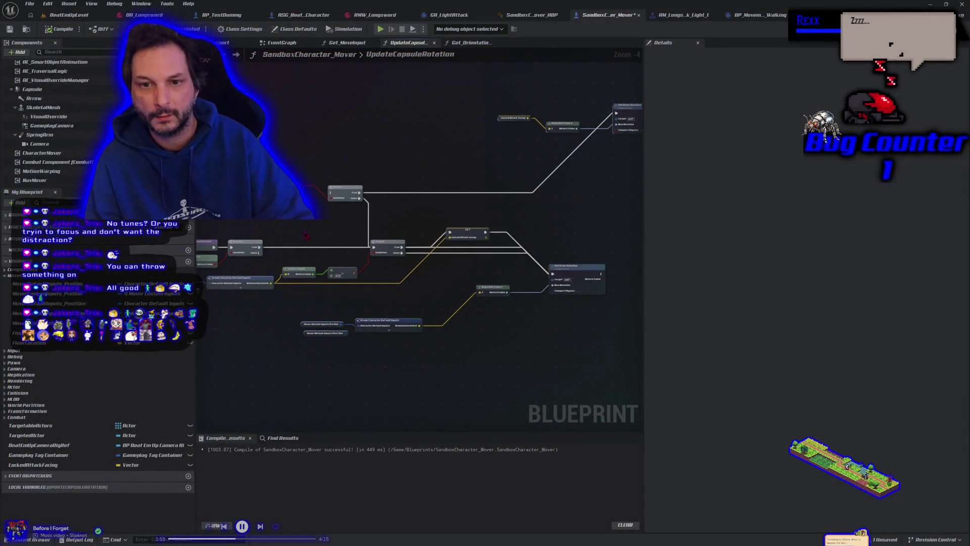
Connect another Branch output in UpdateCapsuleRotation, recompile, and switch to the BeatEmUpLevel viewport
left_click_drag(304, 234, 347, 238)
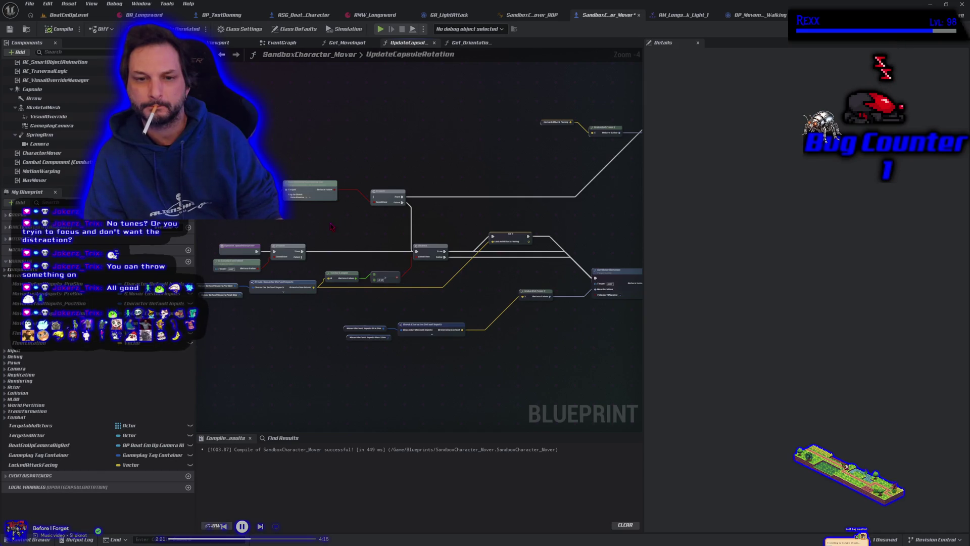
scroll(331, 226, "up", 1)
scroll(392, 239, "down", 1)
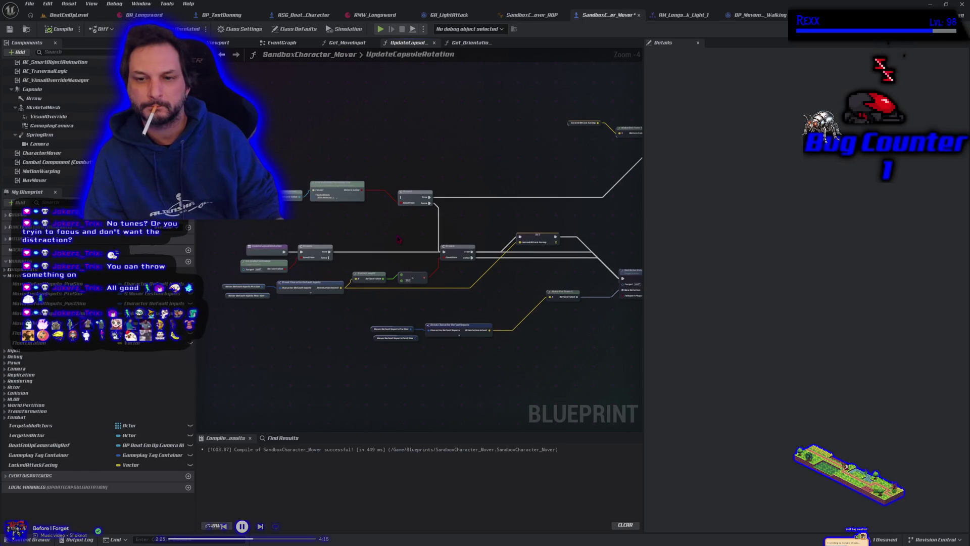
mouse_move(329, 252)
left_mouse_down()
mouse_move(344, 264)
mouse_move(397, 221)
mouse_move(406, 200)
left_mouse_up()
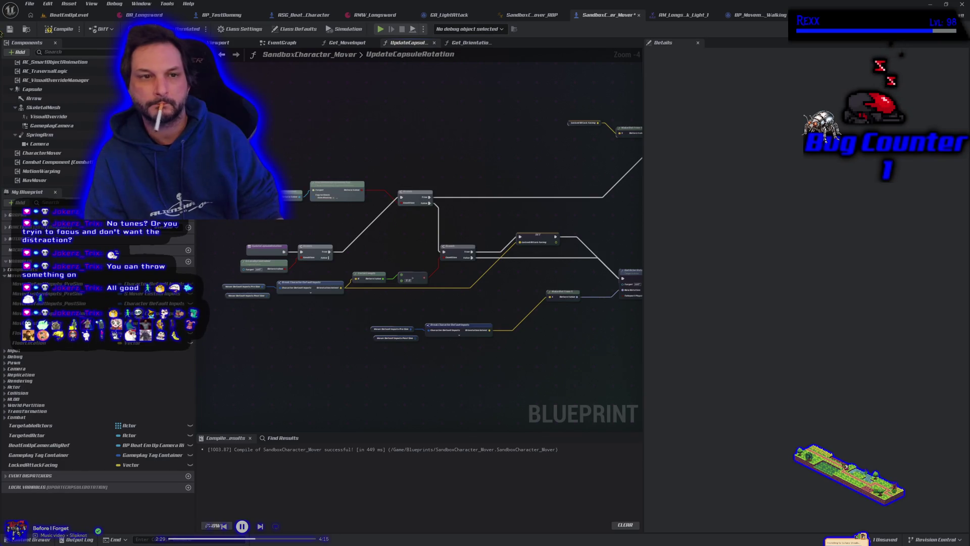
left_click(57, 31)
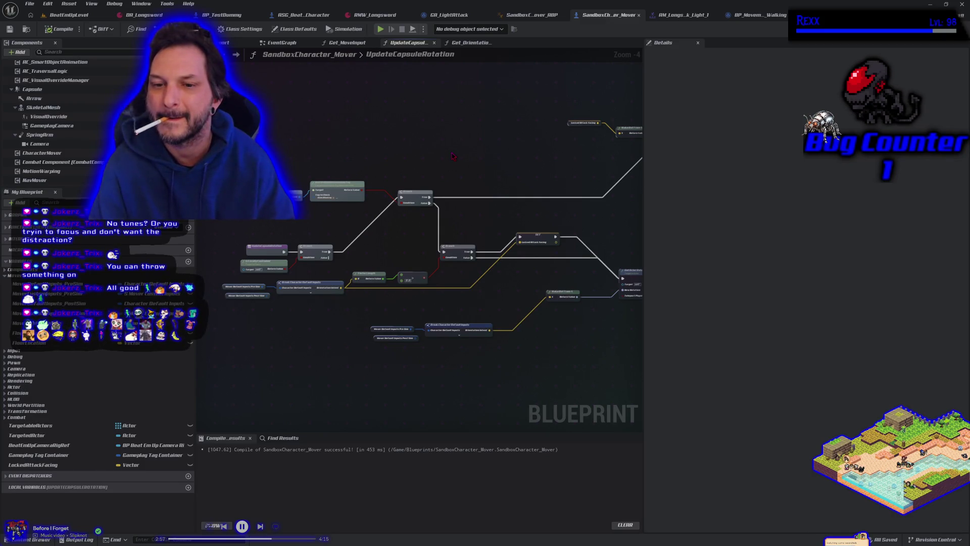
mouse_move(463, 154)
left_mouse_down()
mouse_move(359, 159)
mouse_move(440, 165)
left_mouse_up()
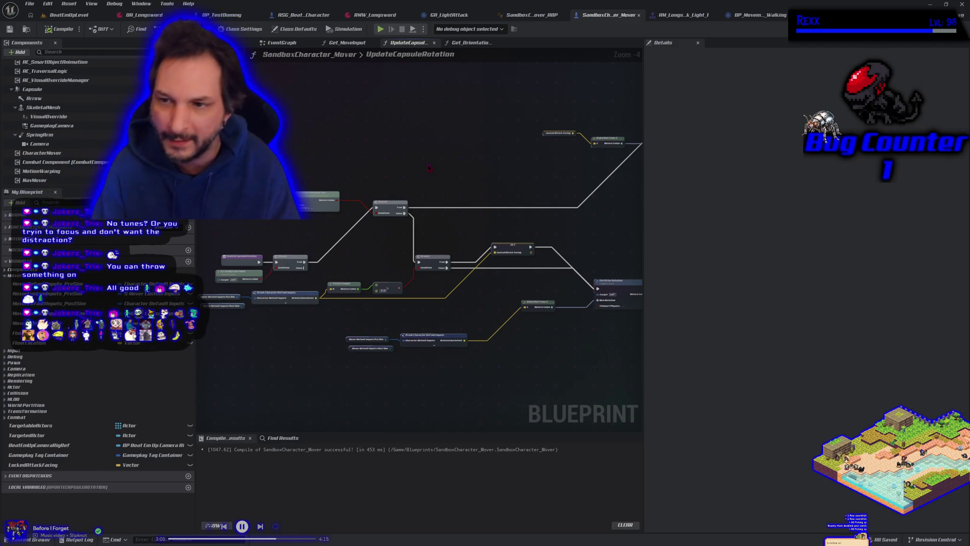
left_click(77, 14)
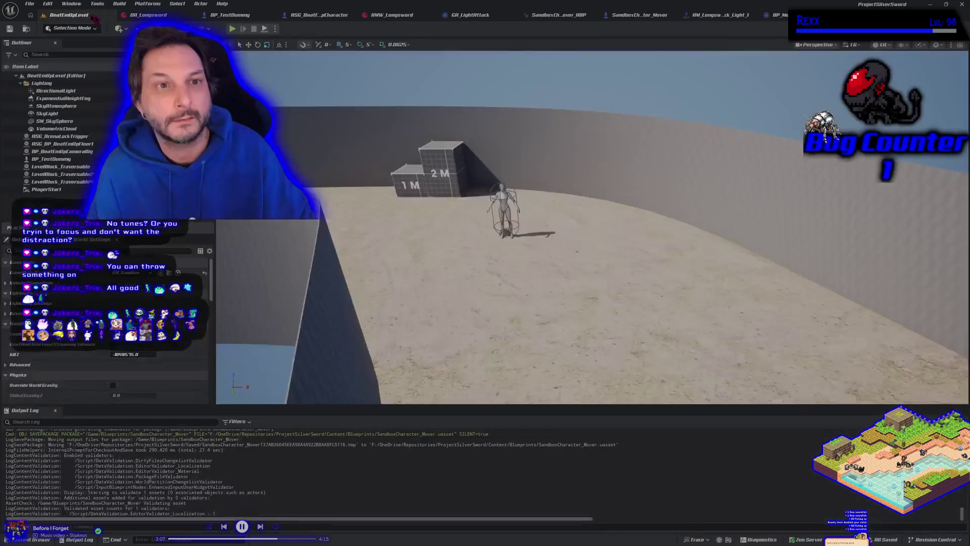
key("alt+p")
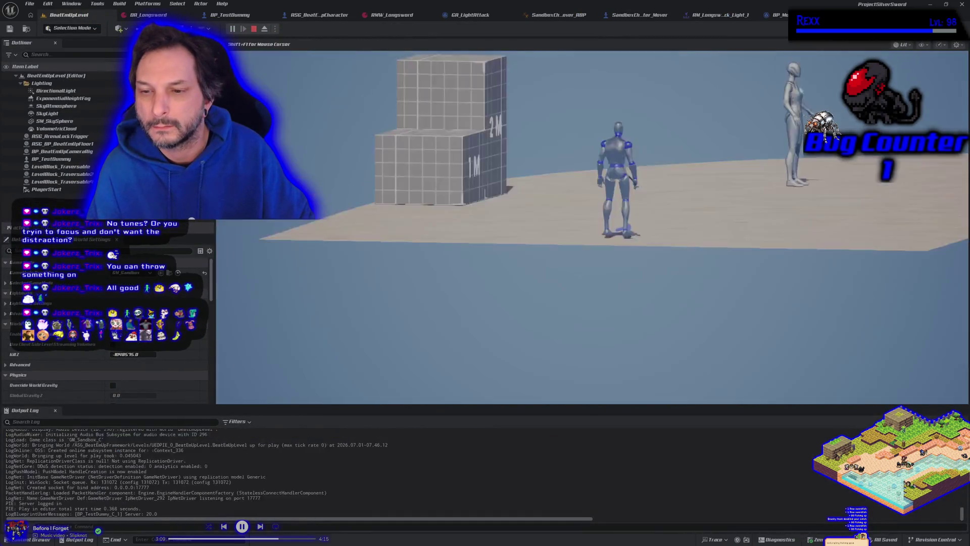
key("d")
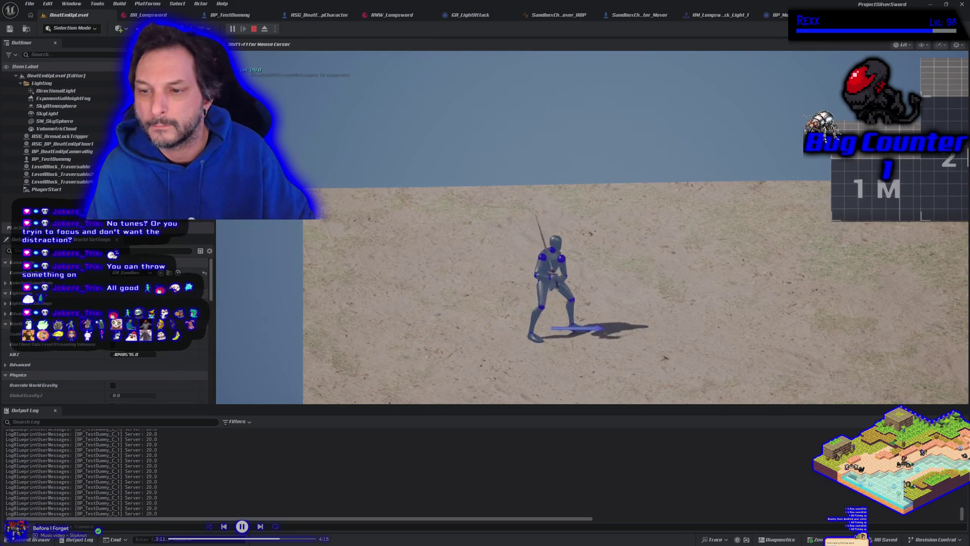
key("a")
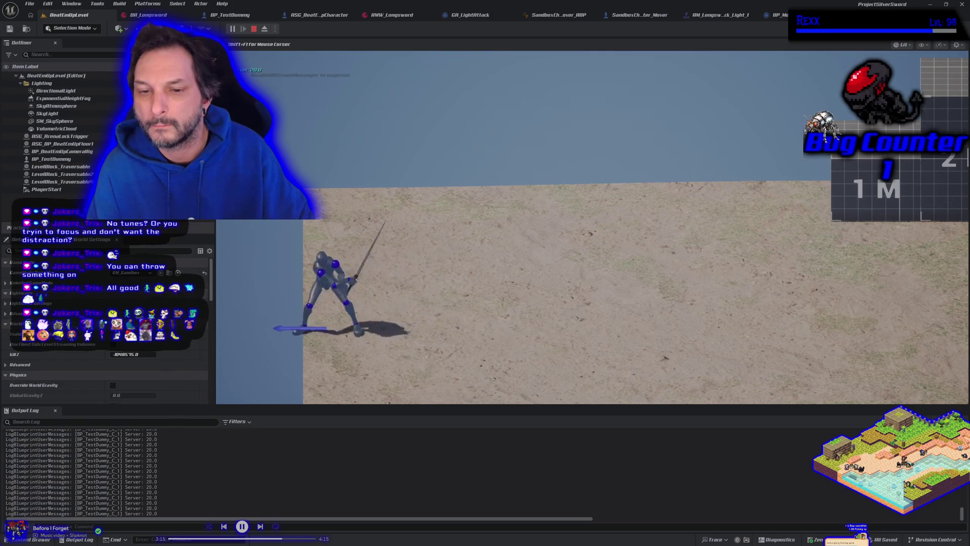
key("d")
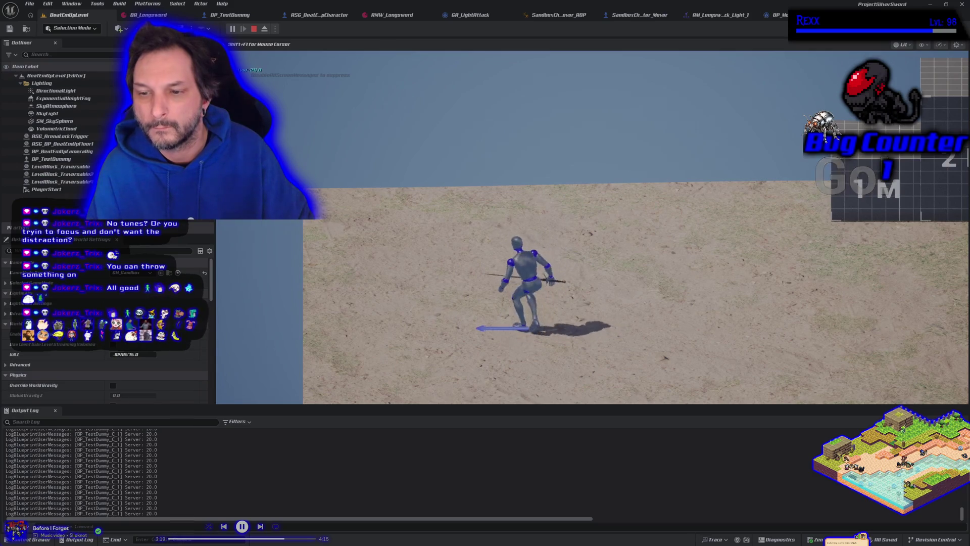
key("Escape")
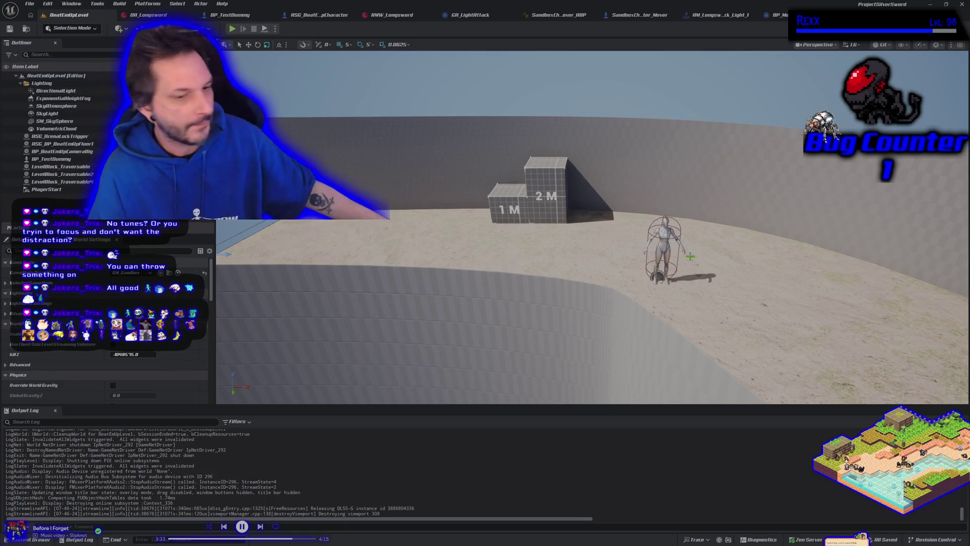
Switch to the SandboxCharacter_Mover tab and pan to the UpdateCapsuleRotation rotation nodes
left_click(639, 15)
mouse_move(348, 262)
left_mouse_down()
mouse_move(364, 268)
mouse_move(444, 226)
mouse_move(326, 263)
mouse_move(356, 238)
left_mouse_up()
scroll(443, 228, "down", 1)
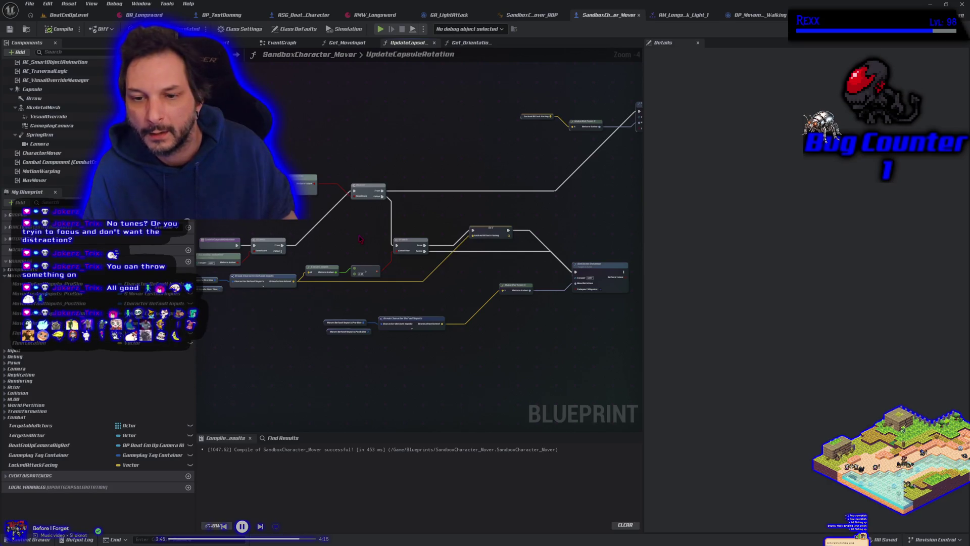
mouse_move(362, 239)
left_mouse_down()
mouse_move(581, 197)
mouse_move(440, 214)
mouse_move(529, 219)
mouse_move(506, 219)
left_mouse_up()
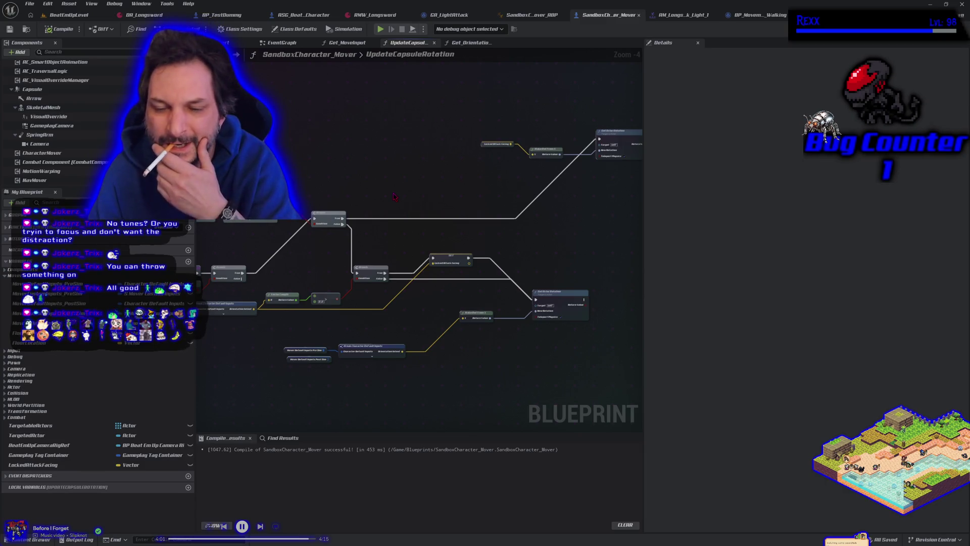
left_click_drag(458, 177, 321, 191)
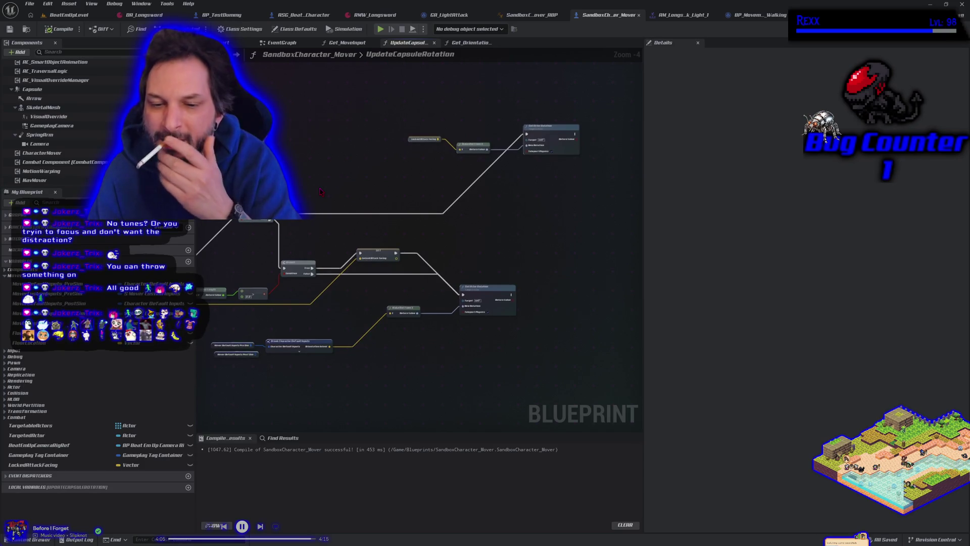
left_click_drag(322, 191, 396, 176)
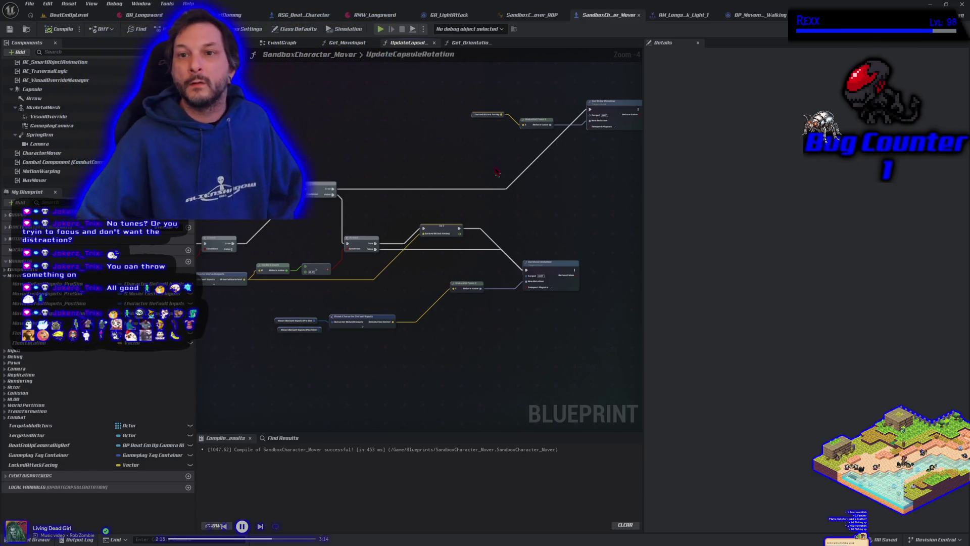
left_click(449, 15)
Inspect the GA_LightAttack graph, trying and cancelling connections from On Blend Out
left_click_drag(521, 243, 46, 194)
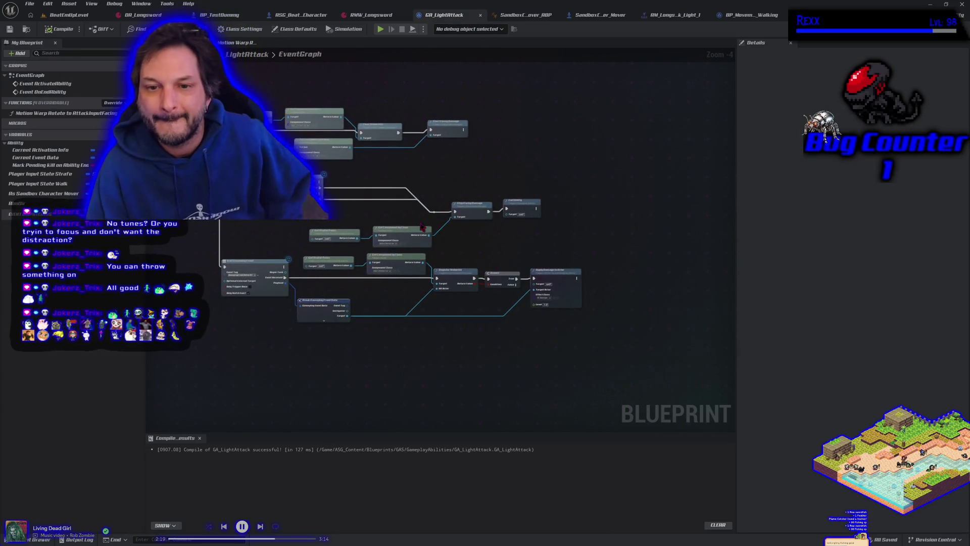
scroll(348, 223, "up", 3)
scroll(393, 221, "down", 1)
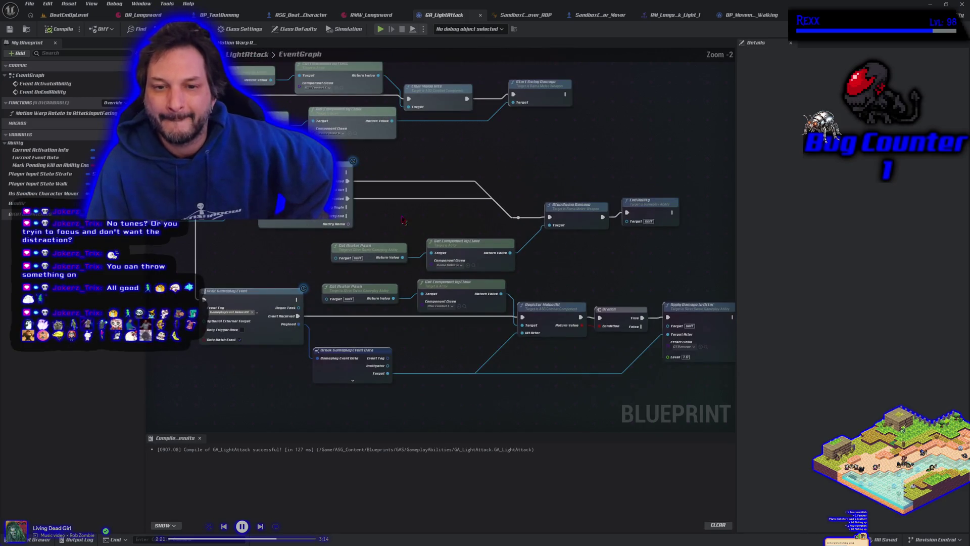
left_click_drag(404, 211, 427, 232)
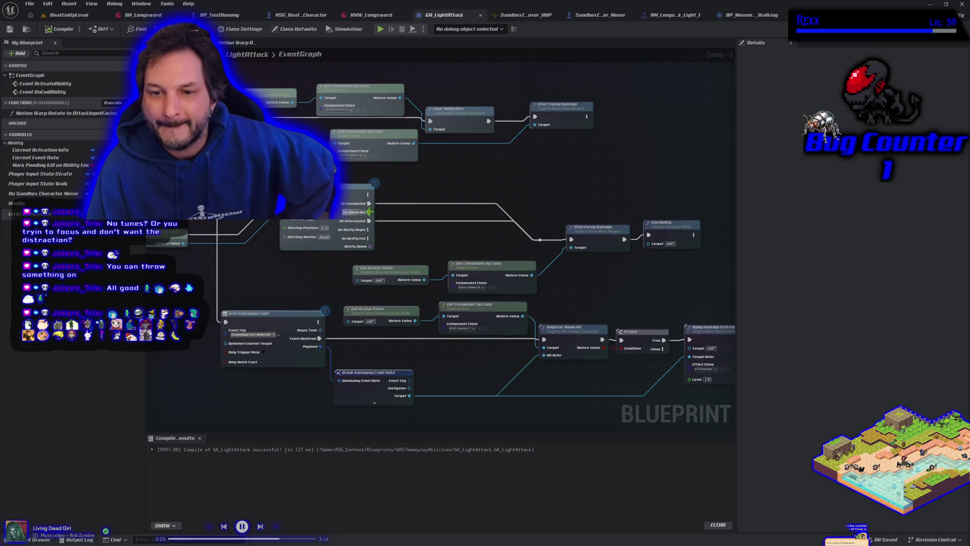
mouse_move(374, 211)
left_mouse_down()
mouse_move(480, 275)
mouse_move(404, 217)
mouse_move(418, 182)
left_mouse_up()
left_click(399, 238)
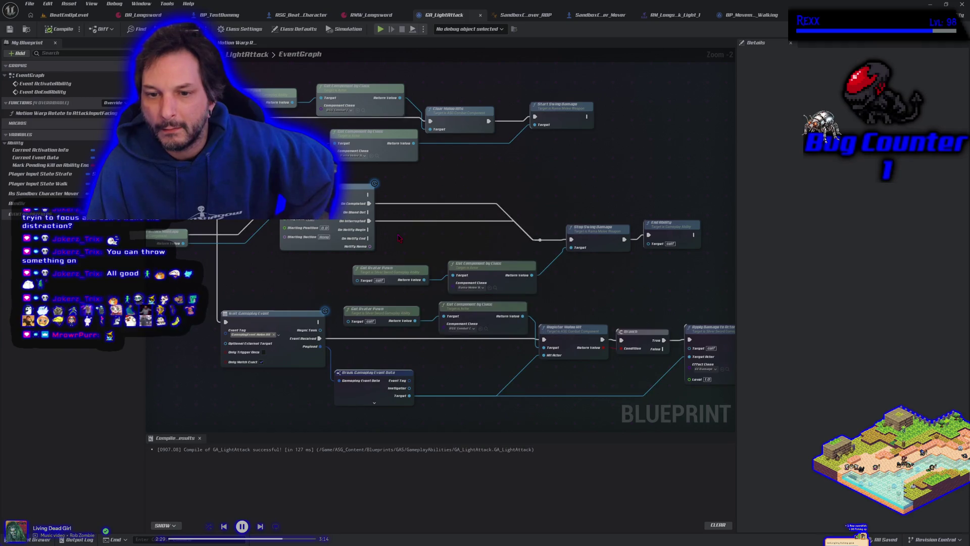
left_click_drag(370, 211, 396, 216)
left_click(387, 233)
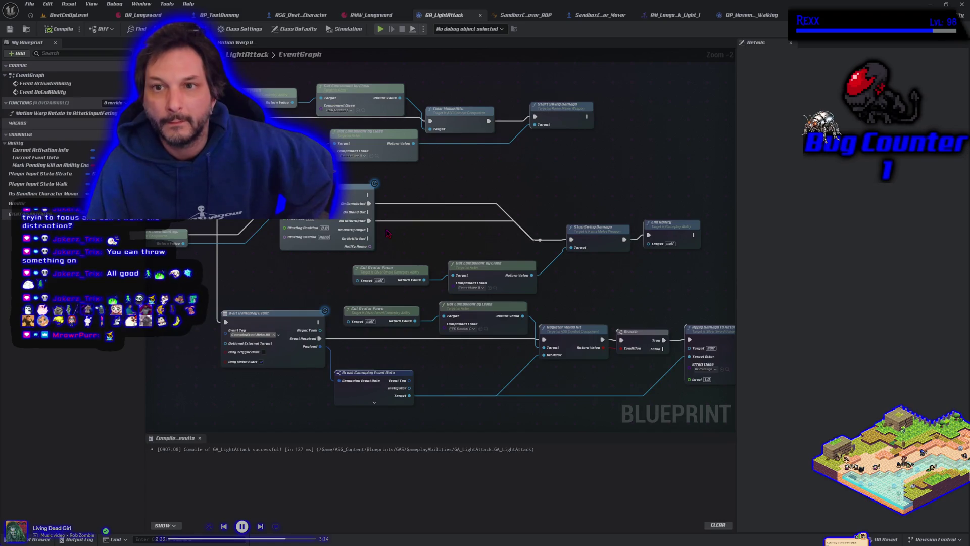
Return via the UpdateCapsuleRotation graph to BeatEmUpLevel and start a play session
left_click(606, 17)
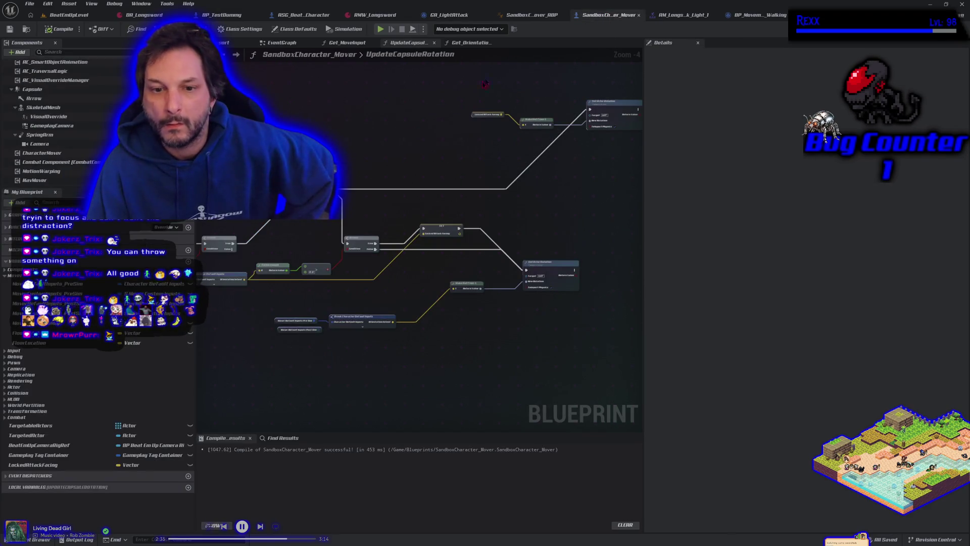
scroll(380, 221, "up", 3)
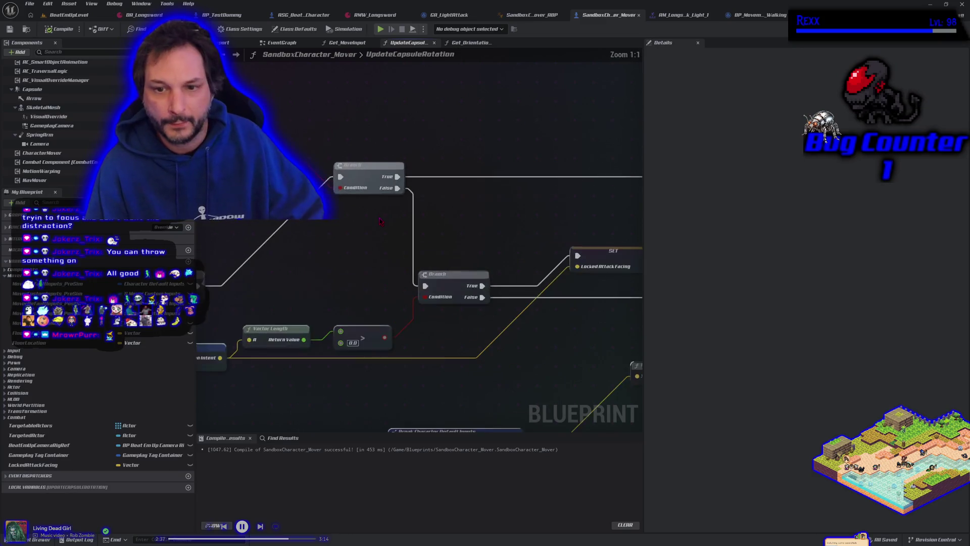
left_click(69, 15)
left_click(232, 30)
Light-attack while moving right, left, forward and back, then stop the play session
key("d")
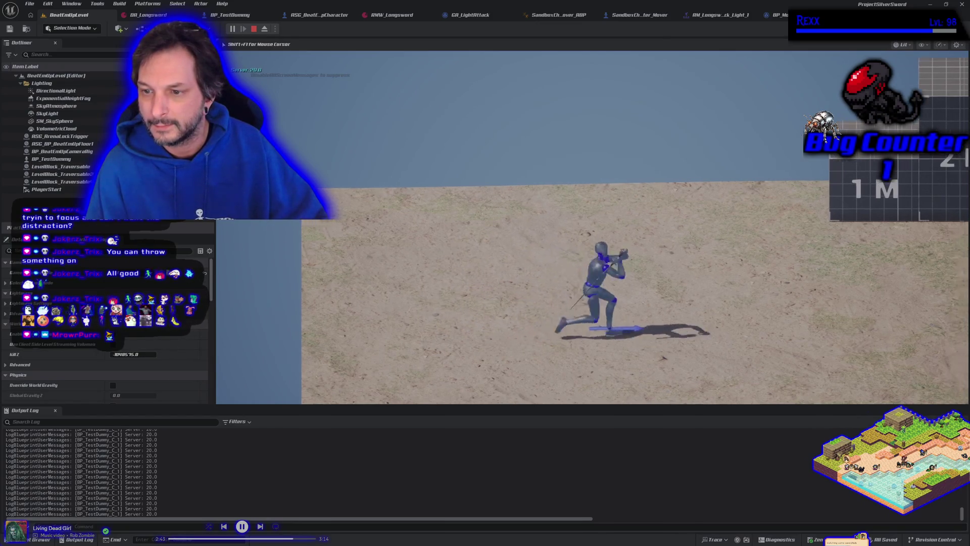
key("d")
key("a")
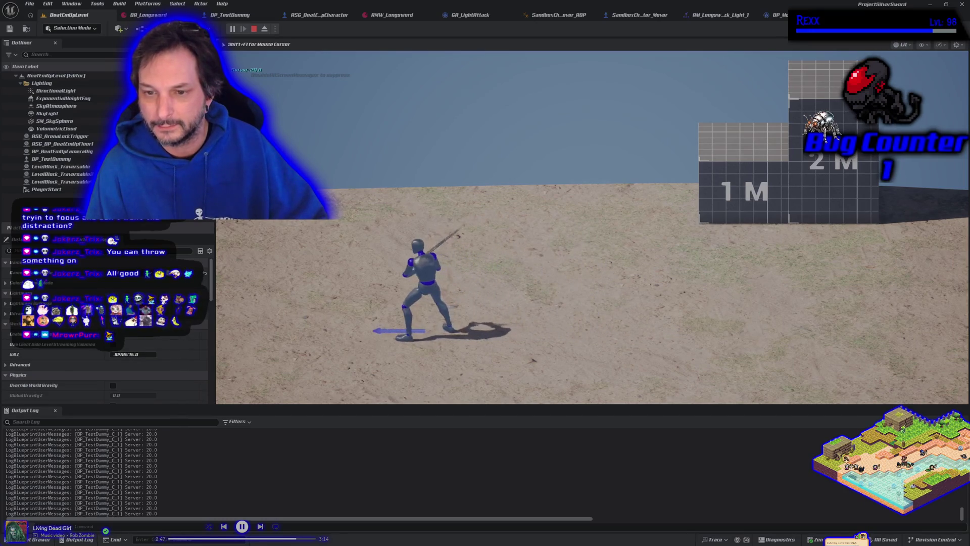
key("w")
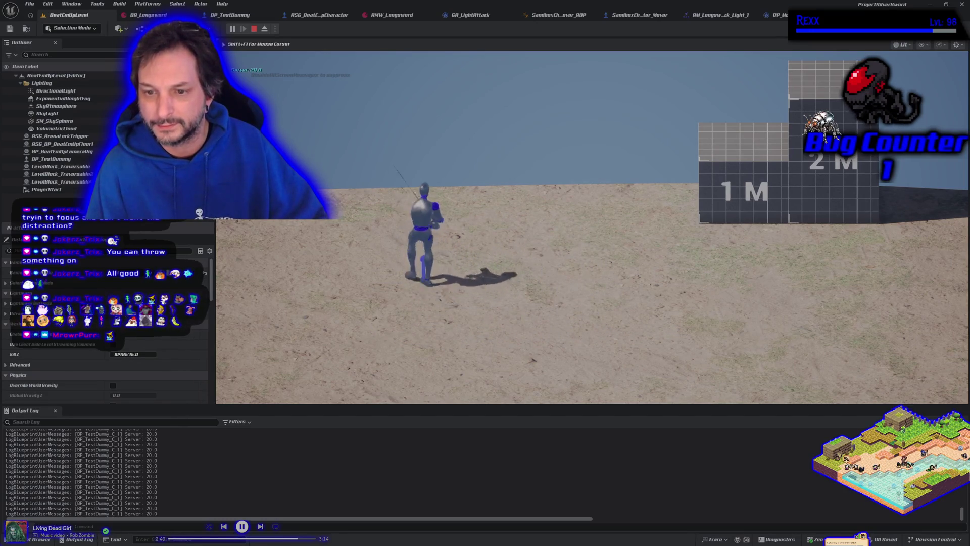
key("s")
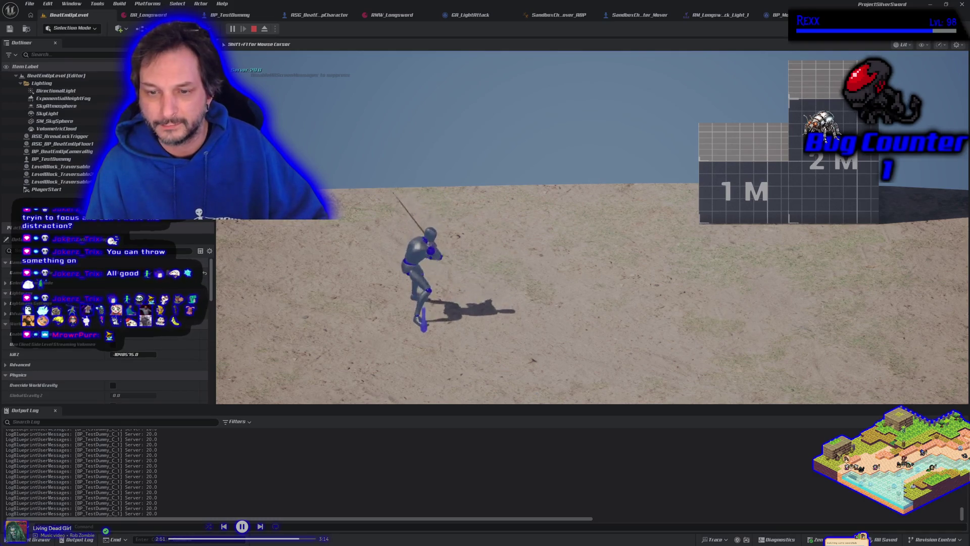
left_click(592, 226)
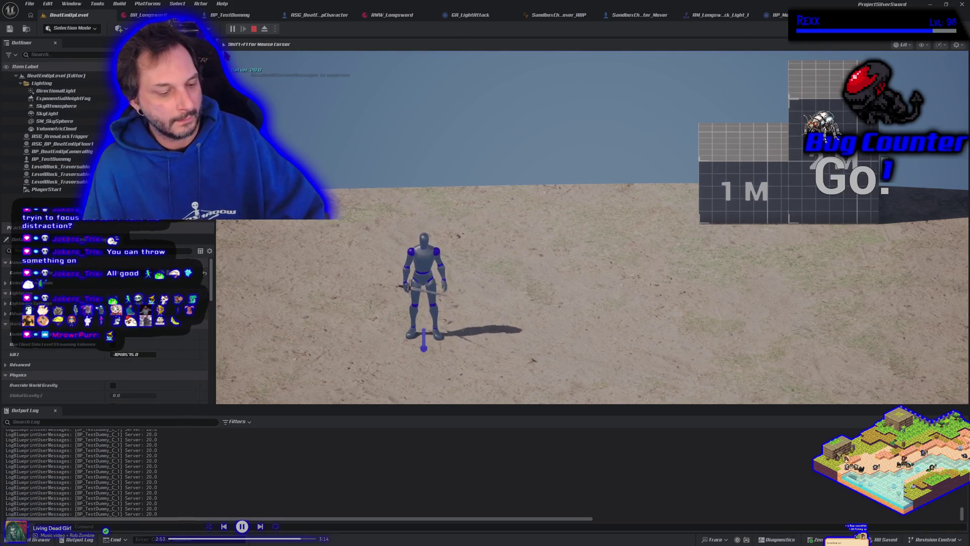
key("Escape")
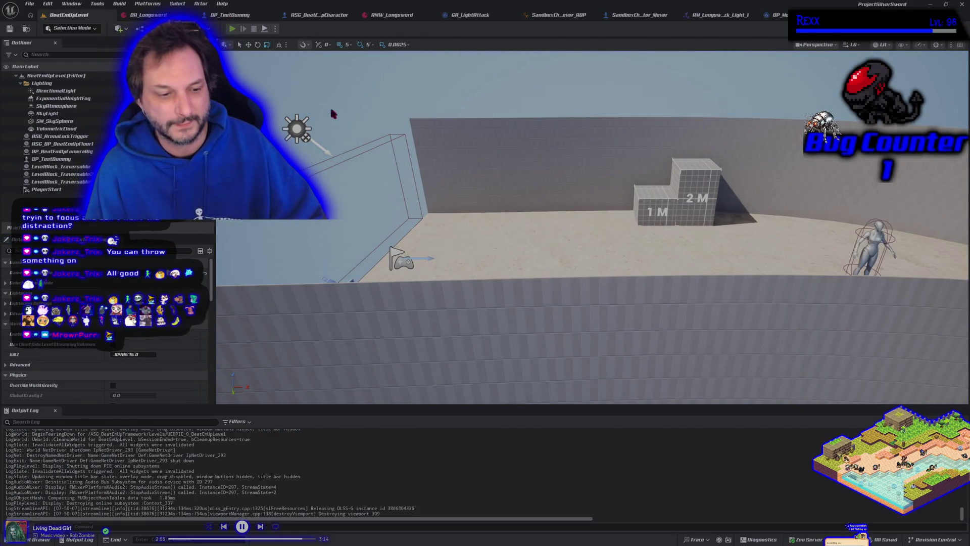
Run a second play session with Alt+P, attacking while moving left, then end it
key("alt+p")
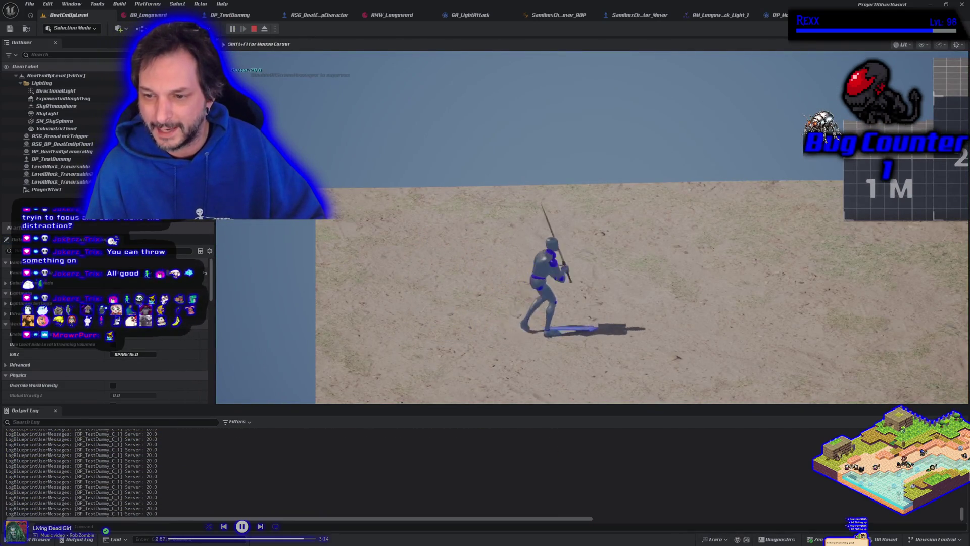
key("a")
key("a")
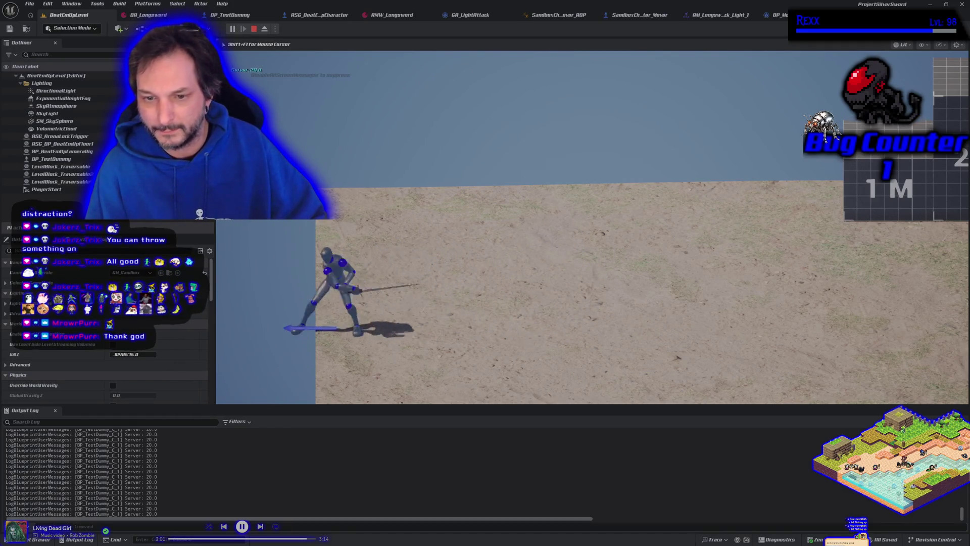
key("Escape")
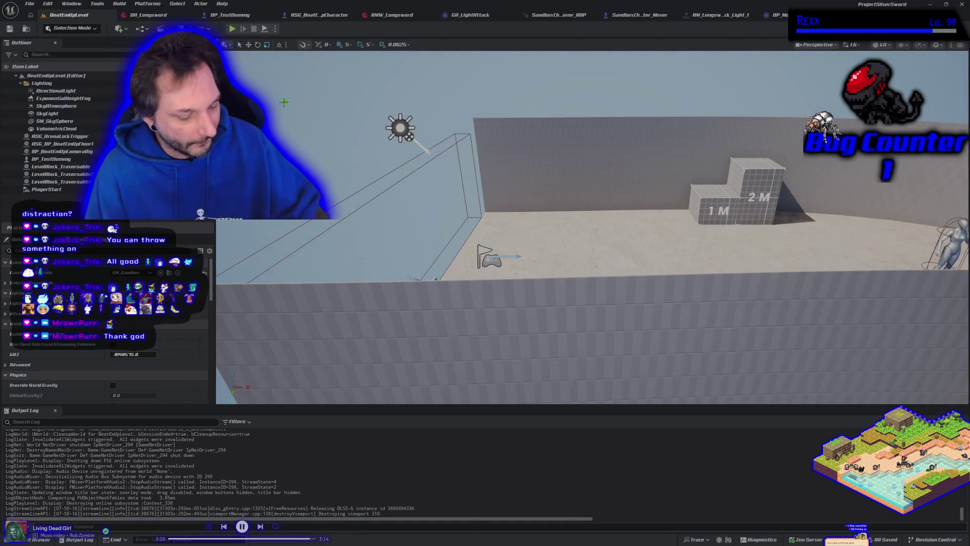
Glance at BP_Movement_Walking, pan GA_LightAttack's right-hand nodes, then return to BeatEmUpLevel
left_click(468, 17)
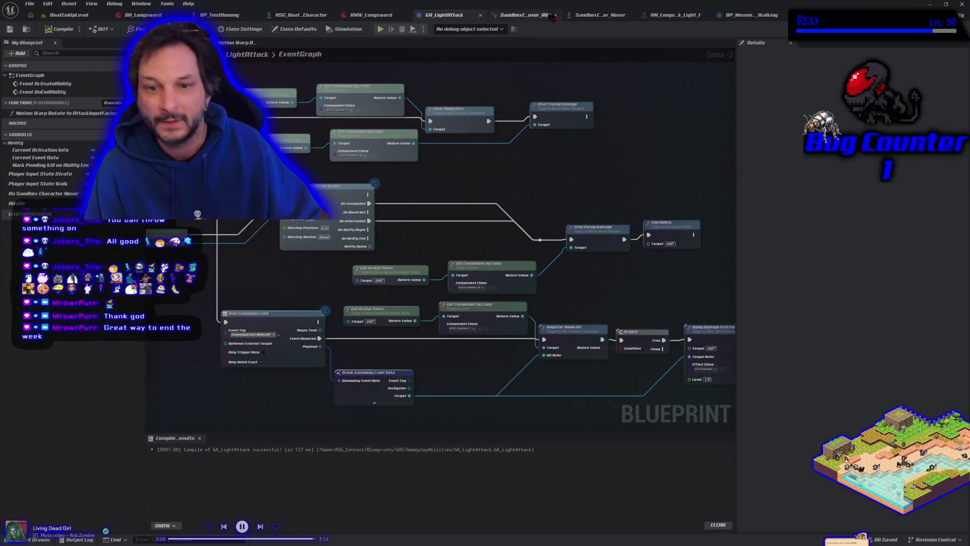
left_click(758, 15)
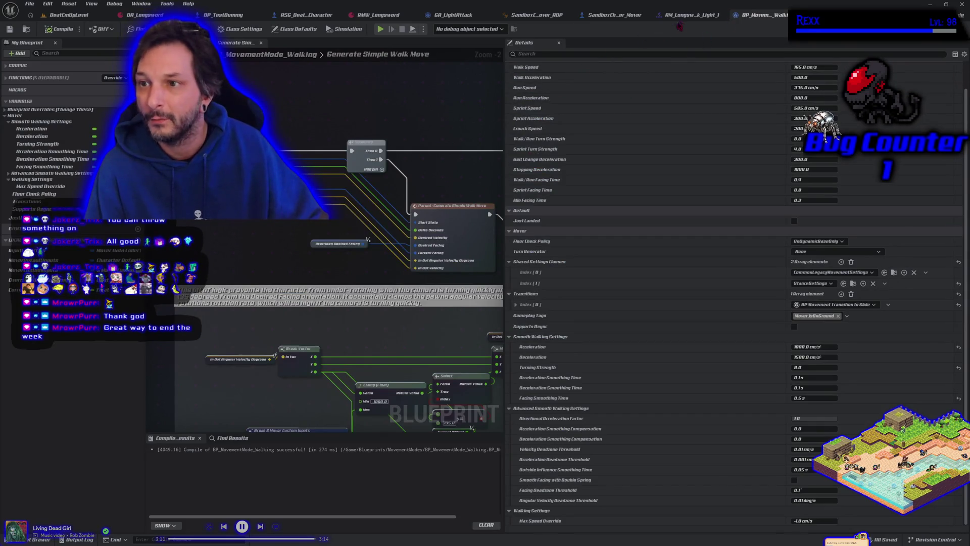
left_click(461, 16)
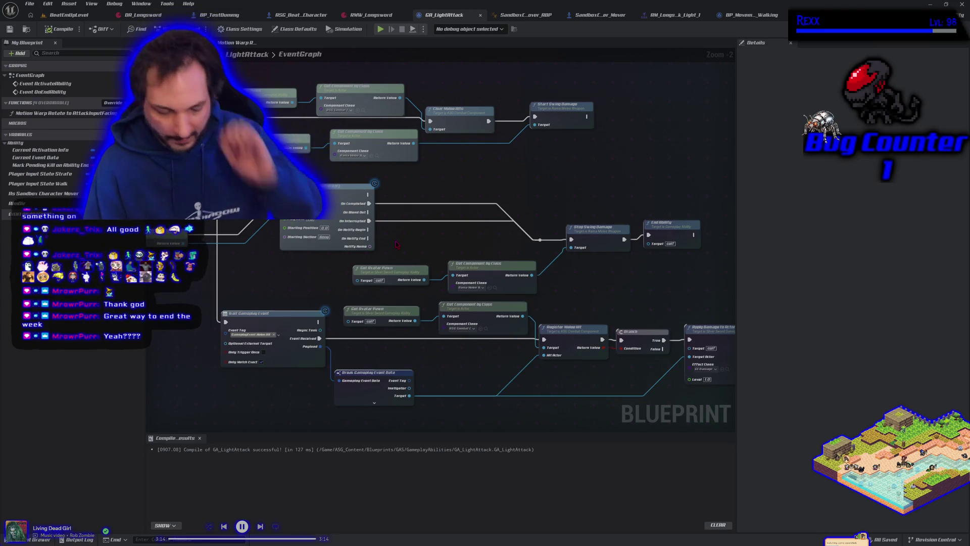
mouse_move(398, 245)
left_mouse_down()
mouse_move(422, 246)
mouse_move(388, 248)
left_mouse_up()
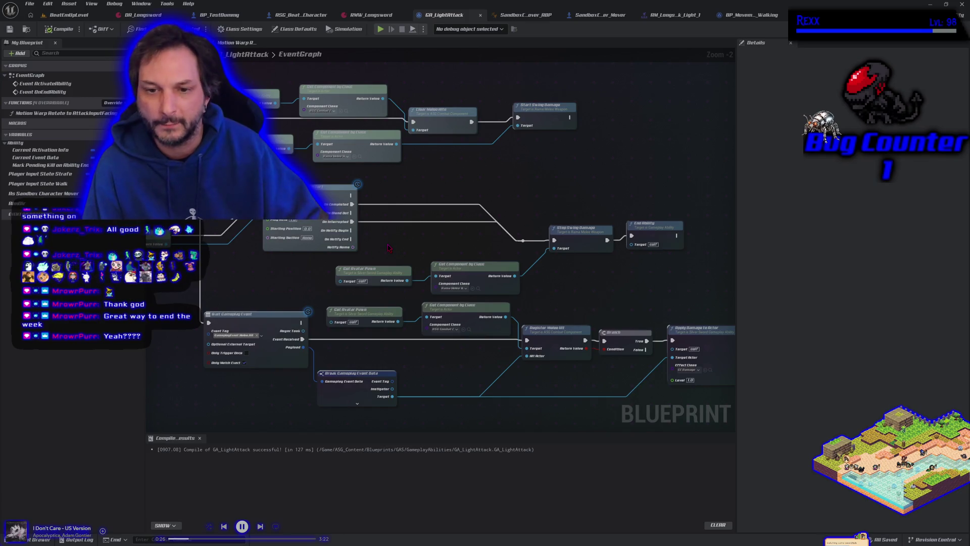
left_click_drag(388, 247, 354, 246)
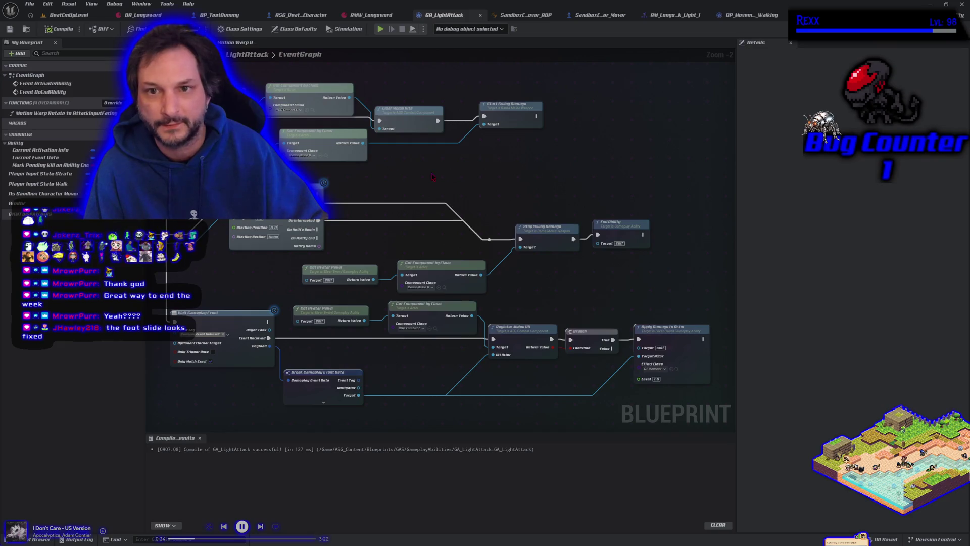
left_click(111, 16)
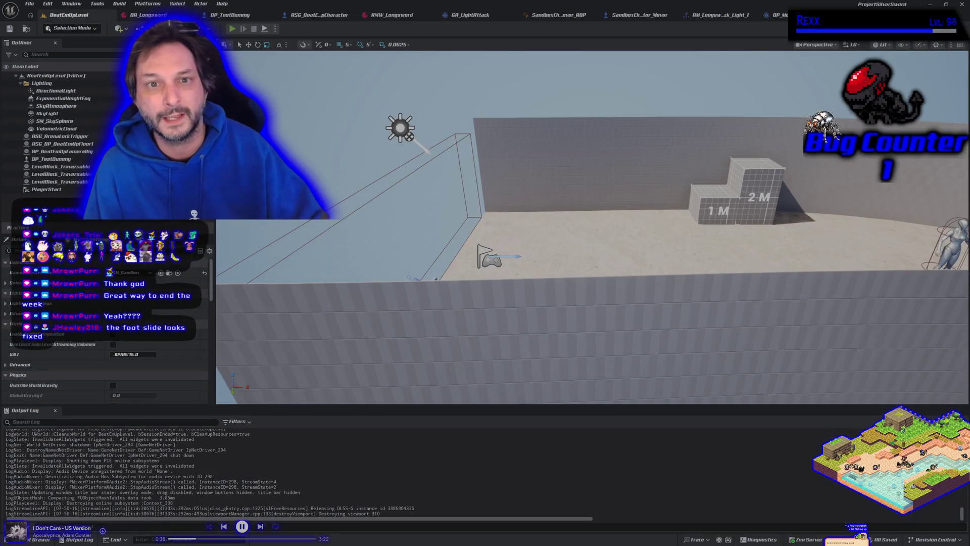
key("alt+p")
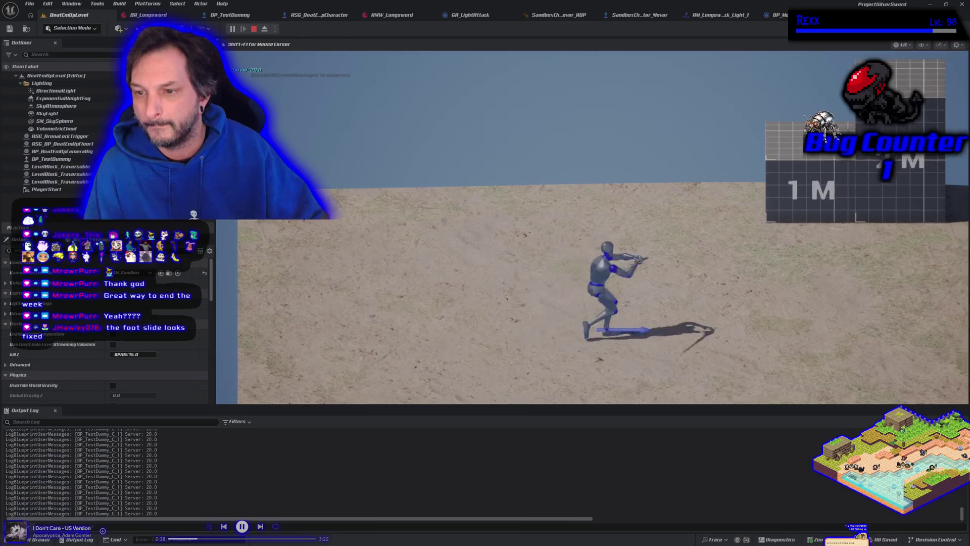
key("d")
key("a")
key("a")
key("d")
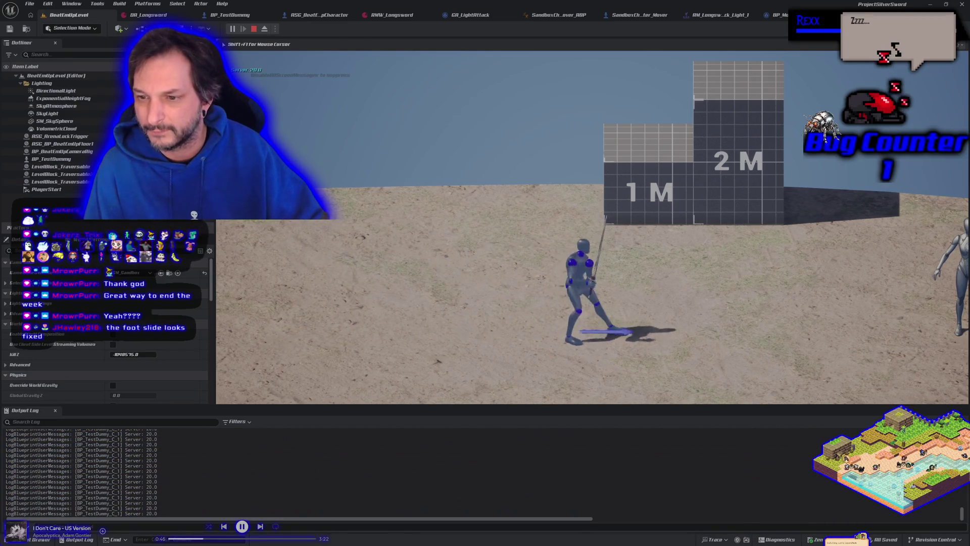
key("d")
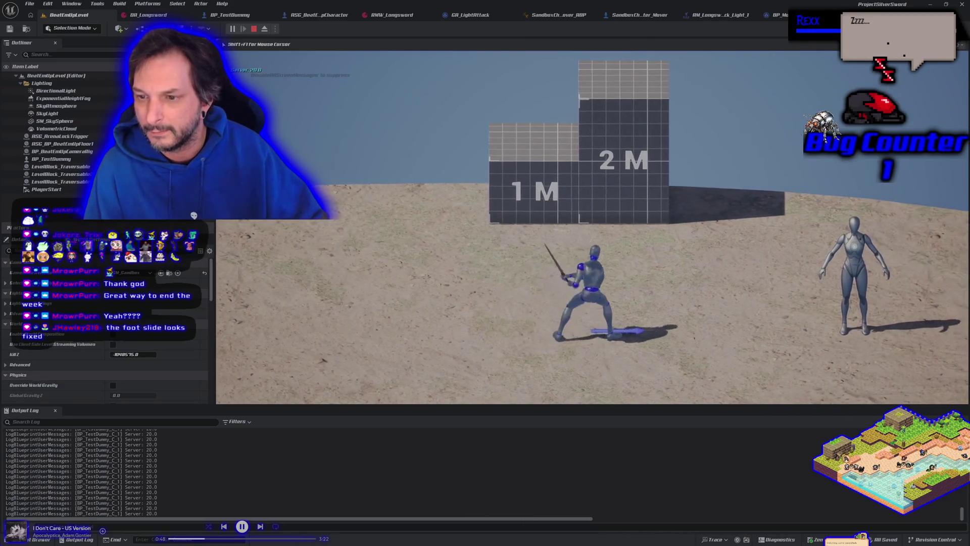
key("a")
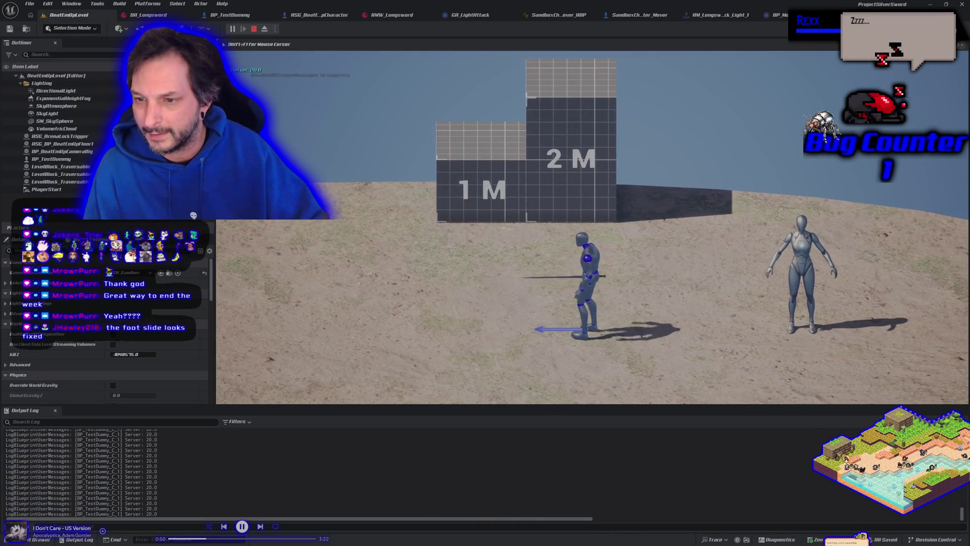
key("d")
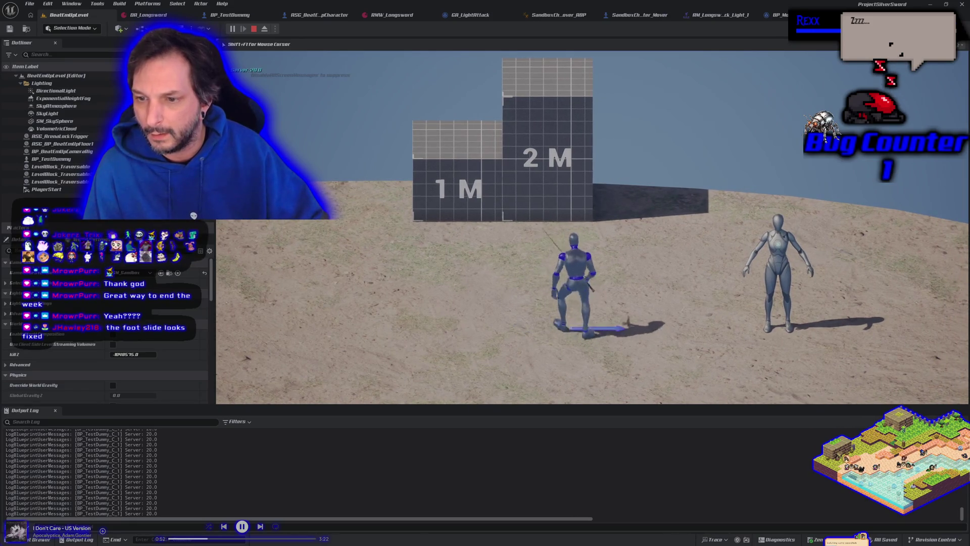
key("a")
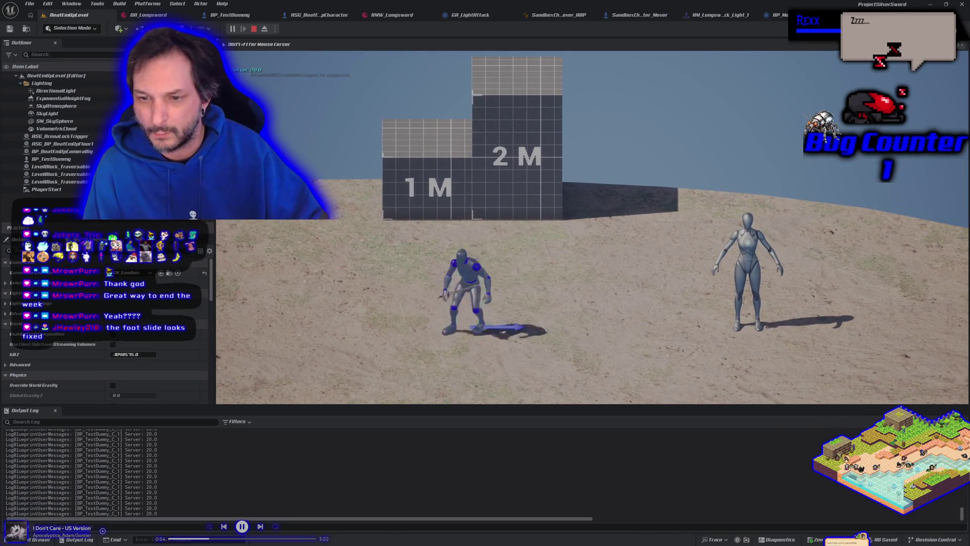
key("Escape")
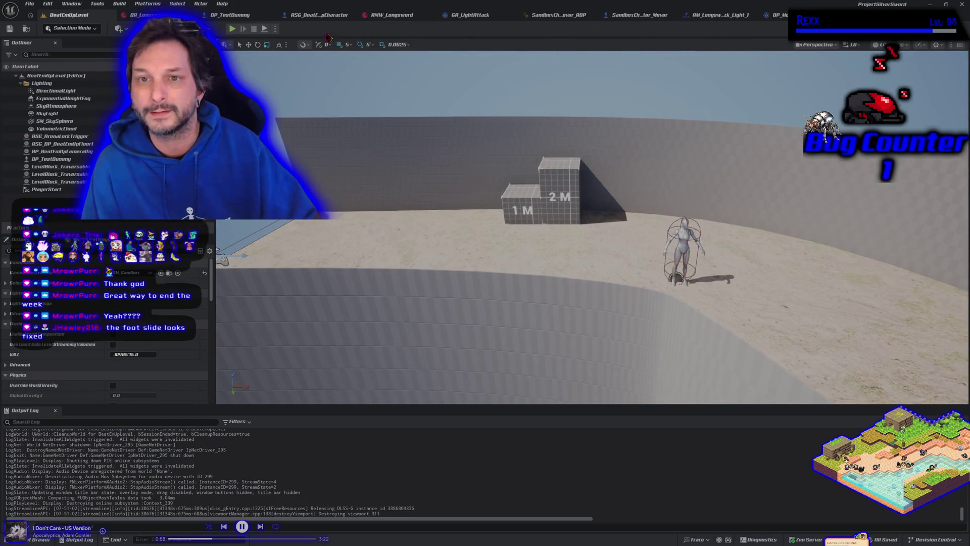
Start Play In Editor with Alt+P and light-attack while walking right and left
key("alt+p")
left_click(328, 111)
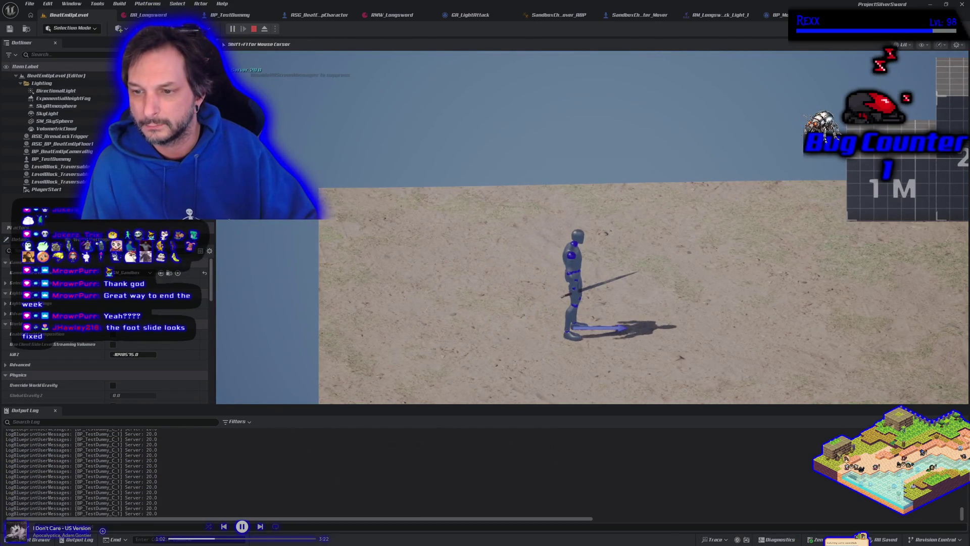
key("d")
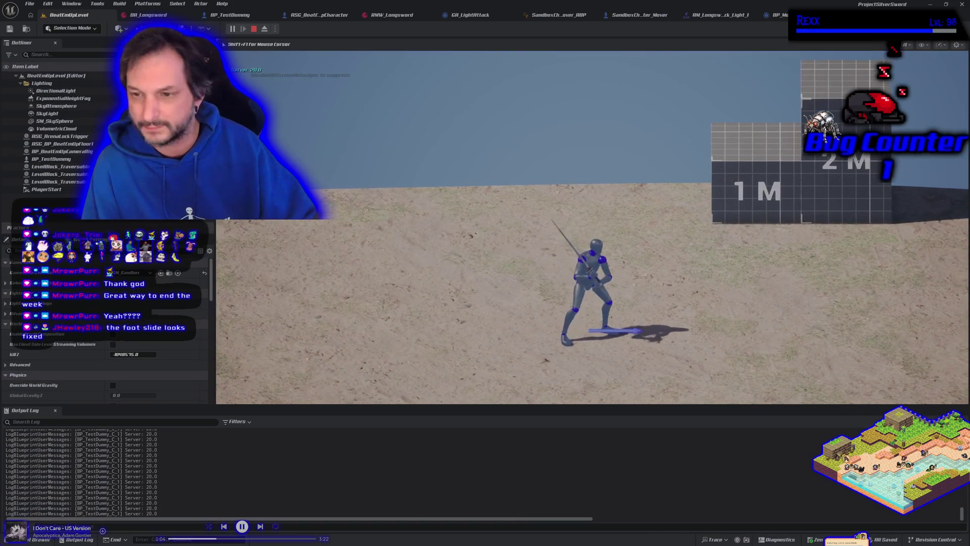
key("d")
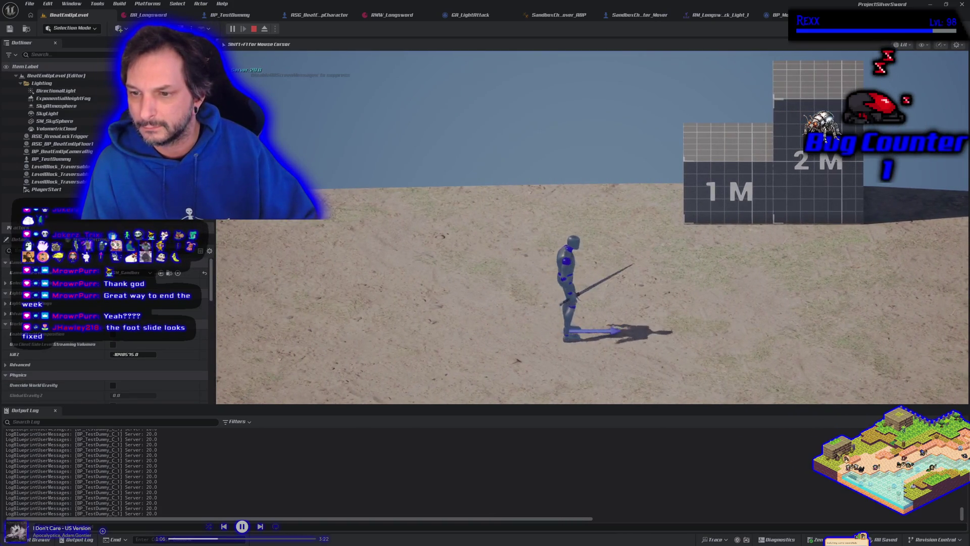
key("a")
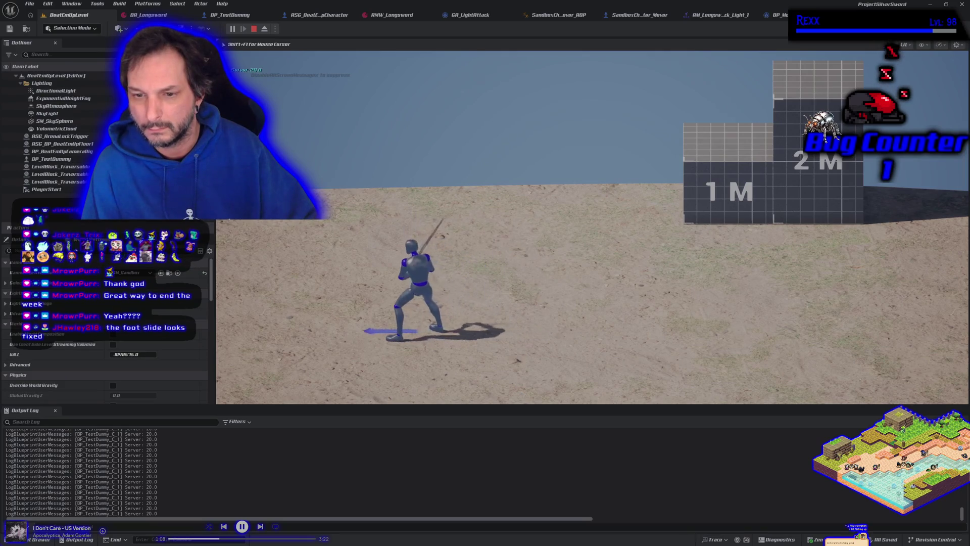
key("d")
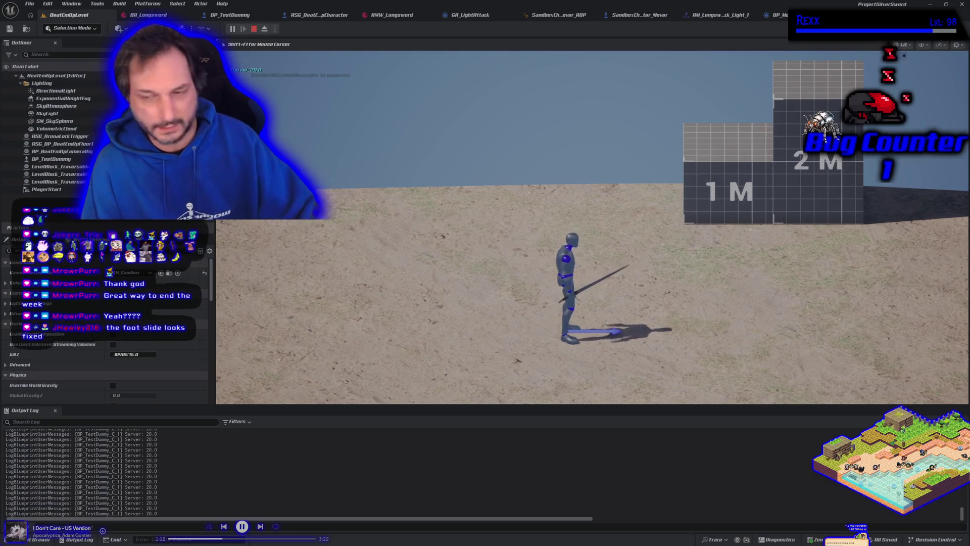
Walk right toward the training dummy, turning back and forth and attacking
key("d")
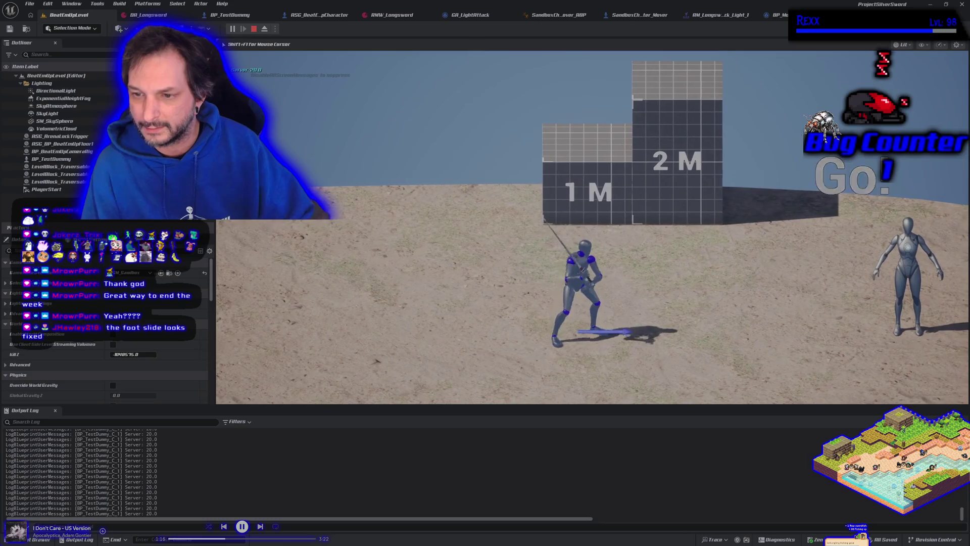
key("a")
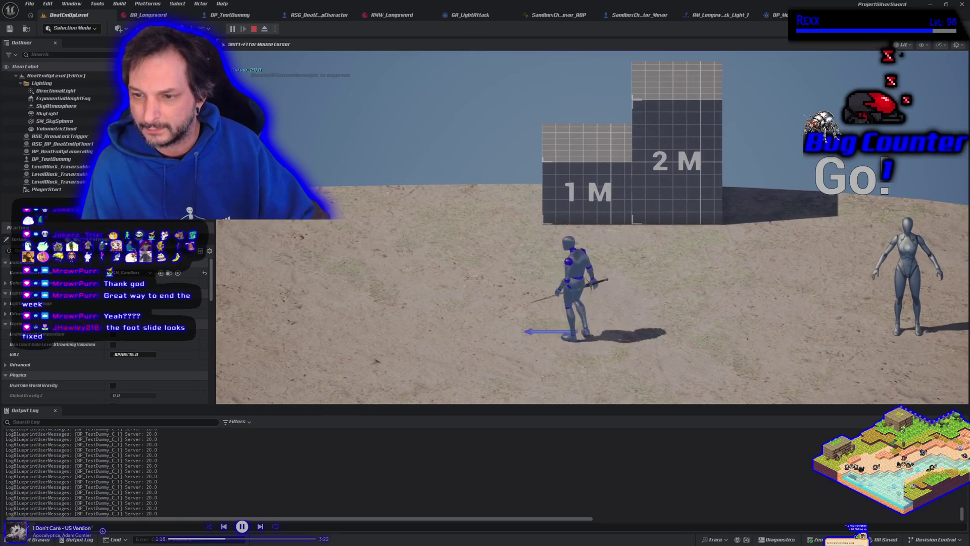
key("a")
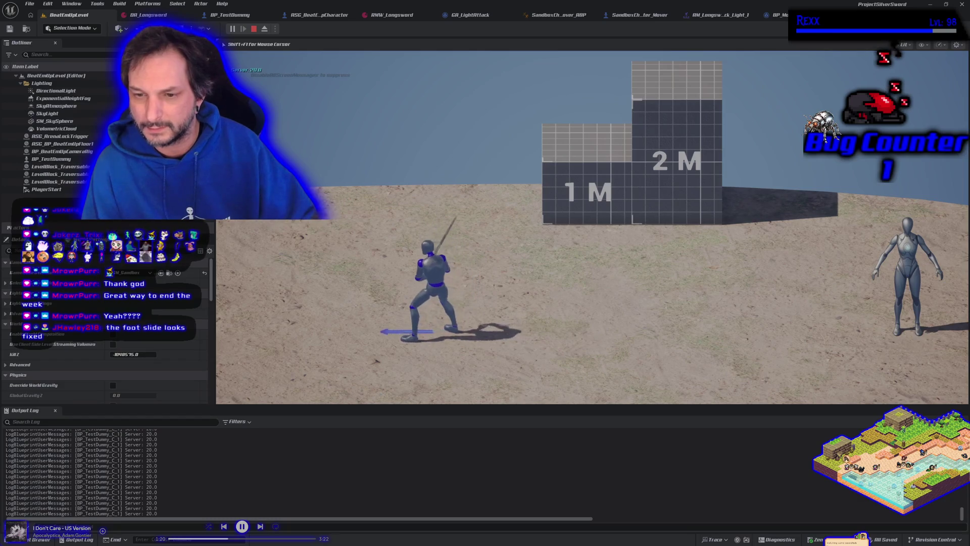
key("d")
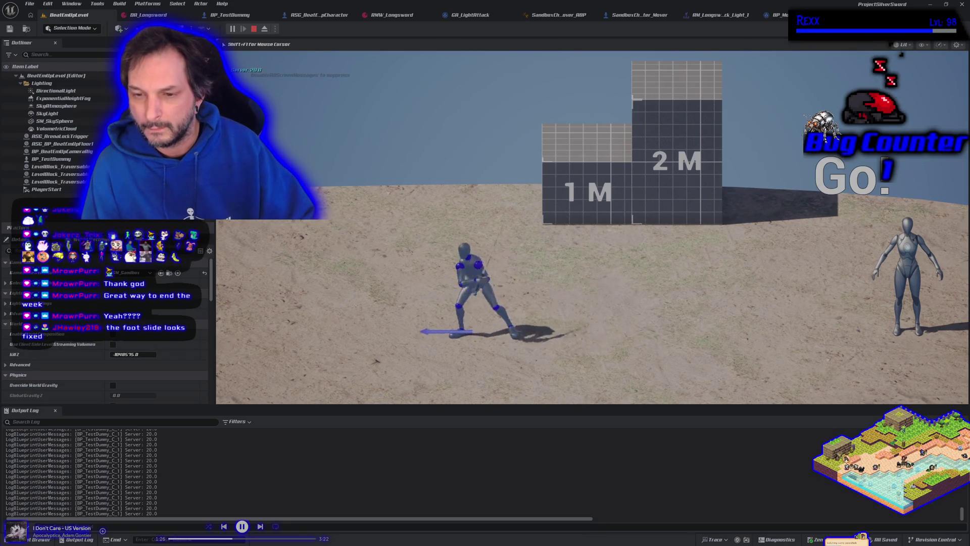
key("d")
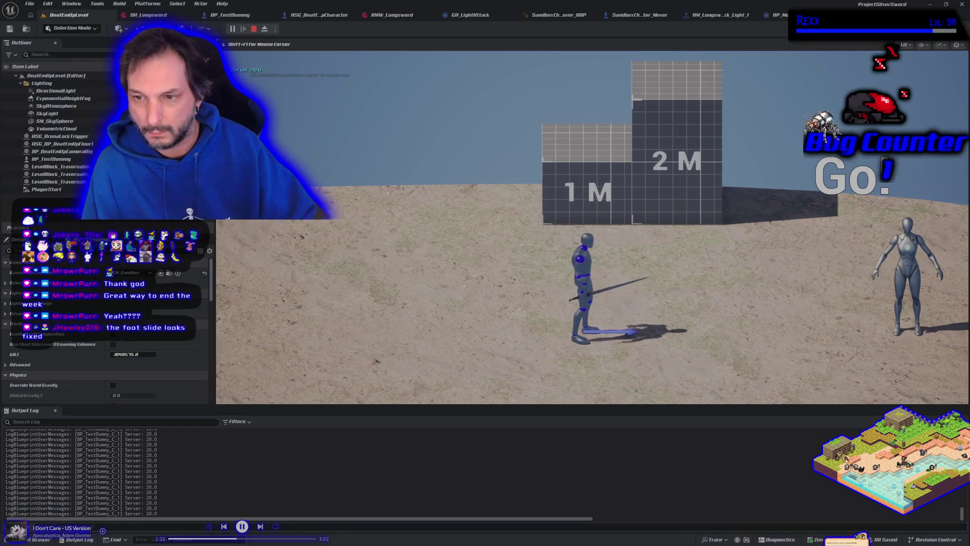
key("d")
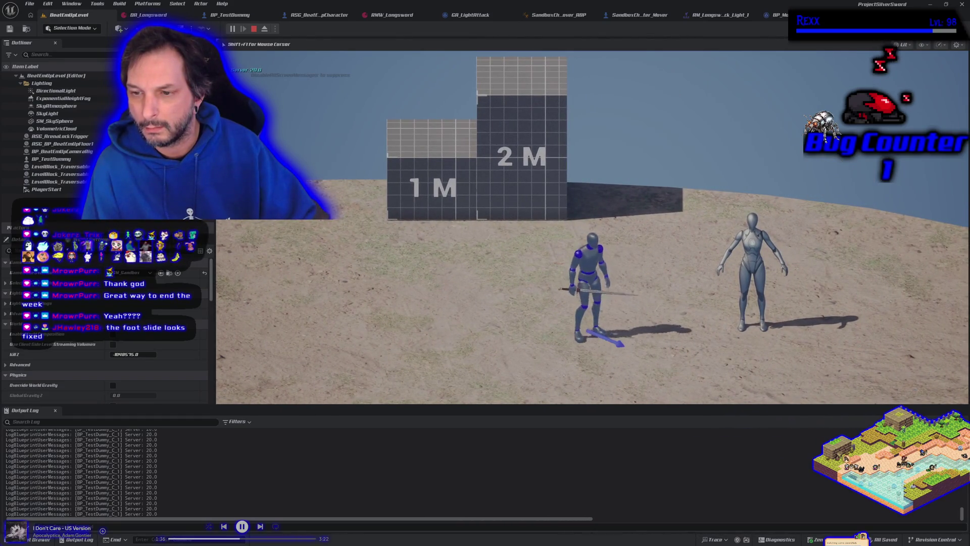
key("d")
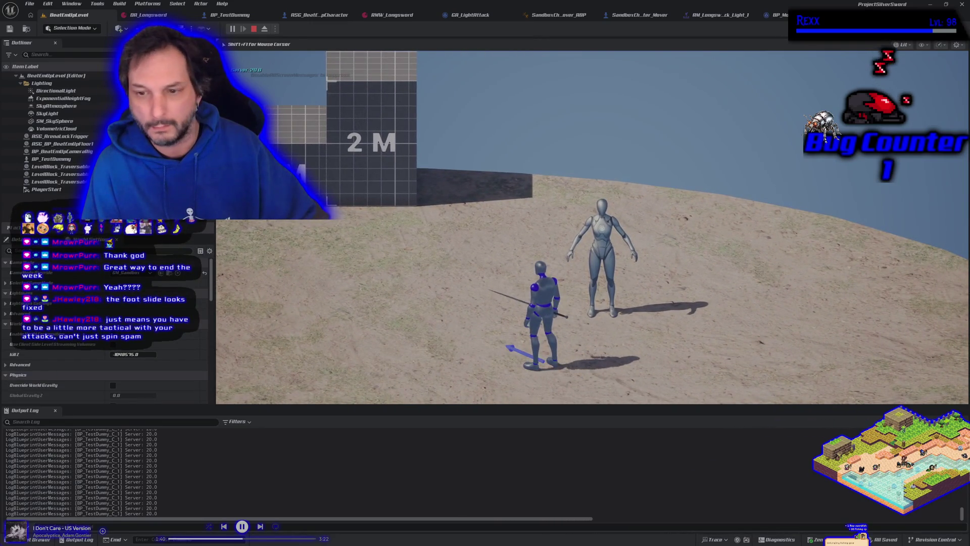
Attack with J and left-click while moving toward the blocks, back wall and camera
key("a")
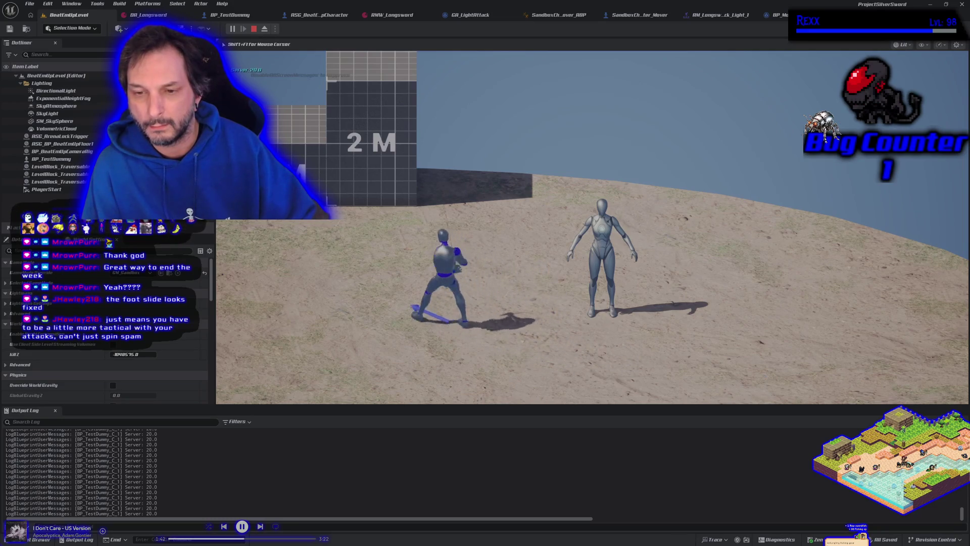
key("a")
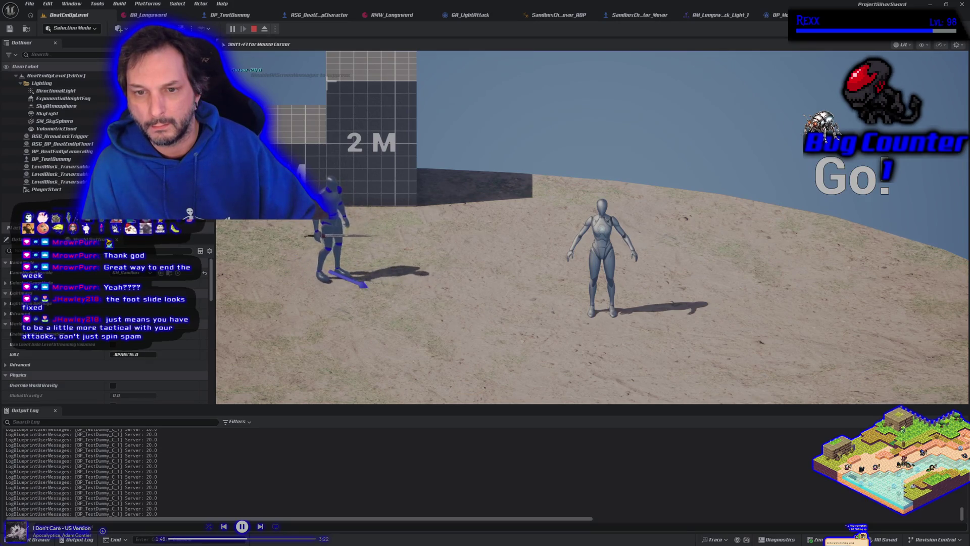
key("j")
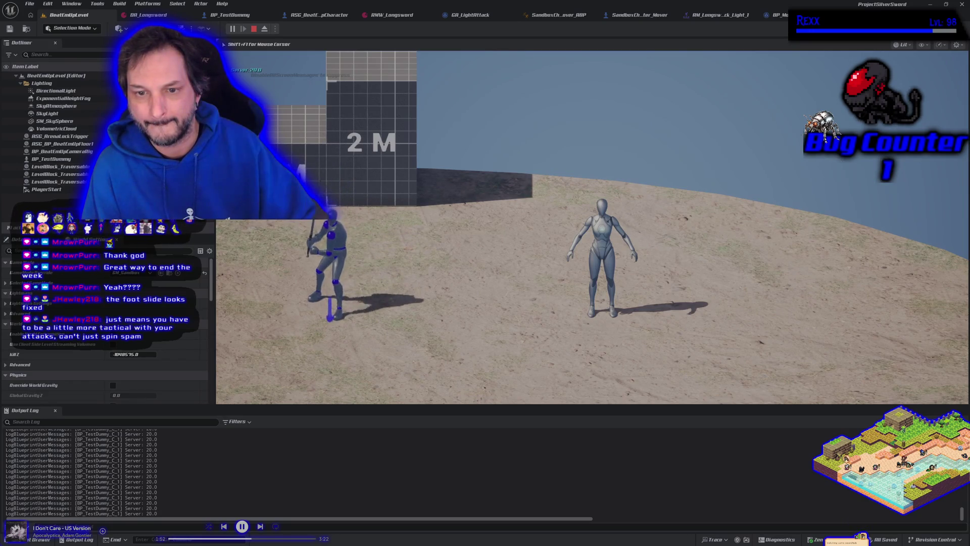
key("j")
key("w")
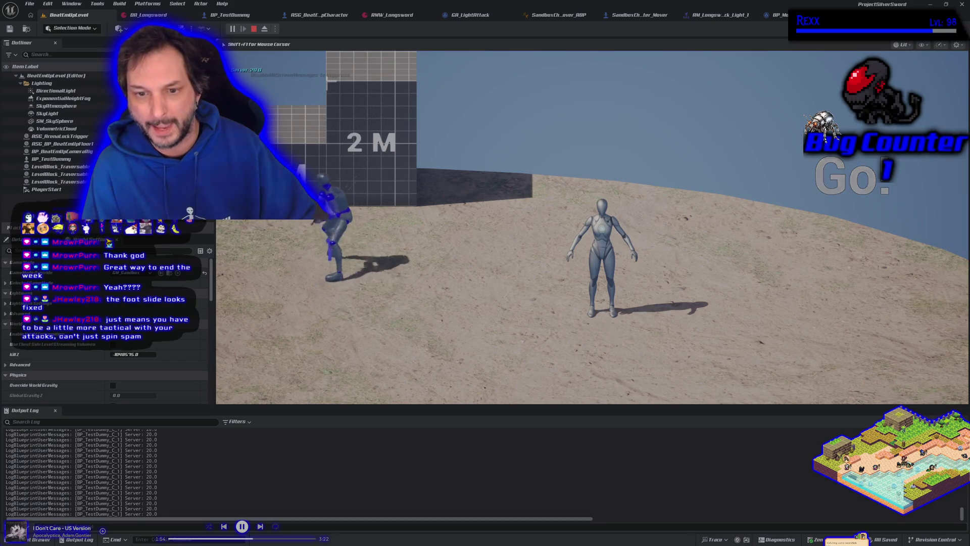
key("j")
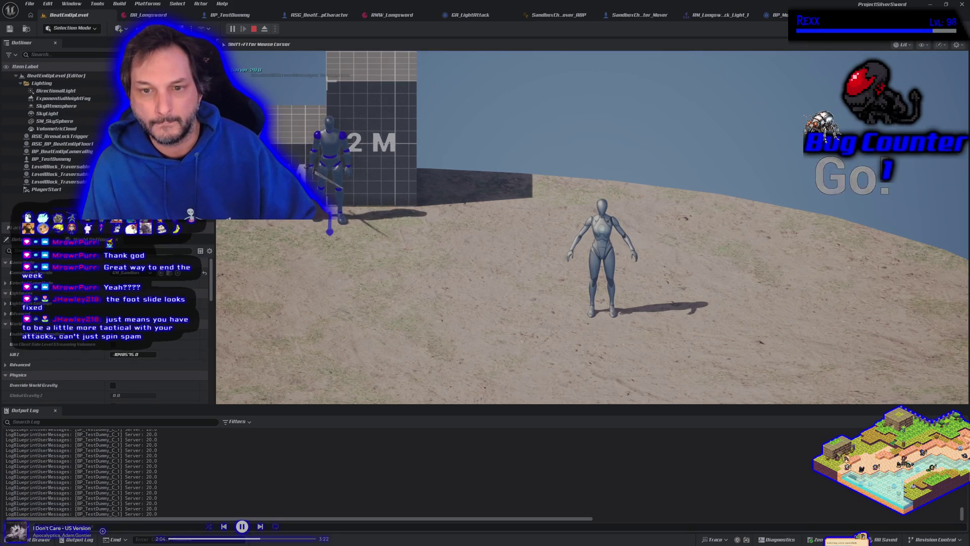
key("s")
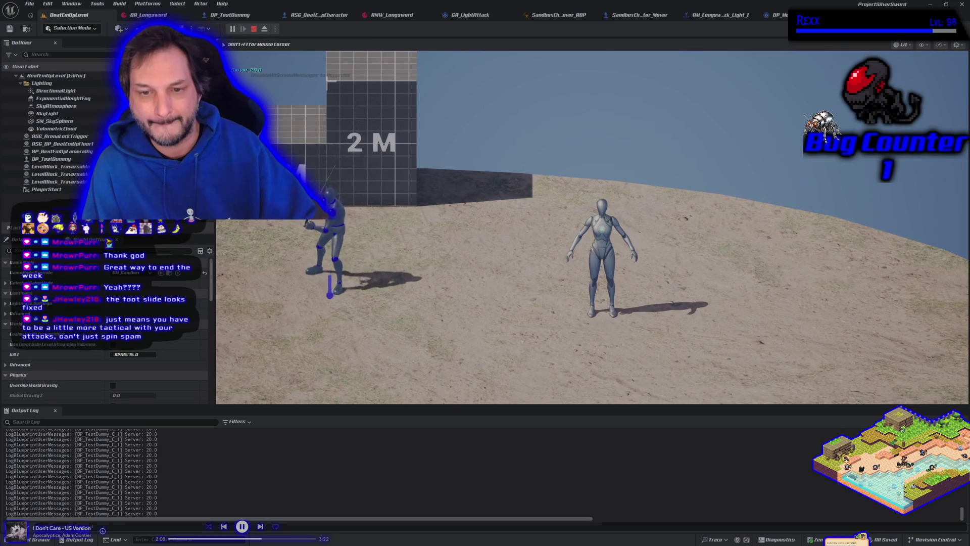
left_click(592, 226)
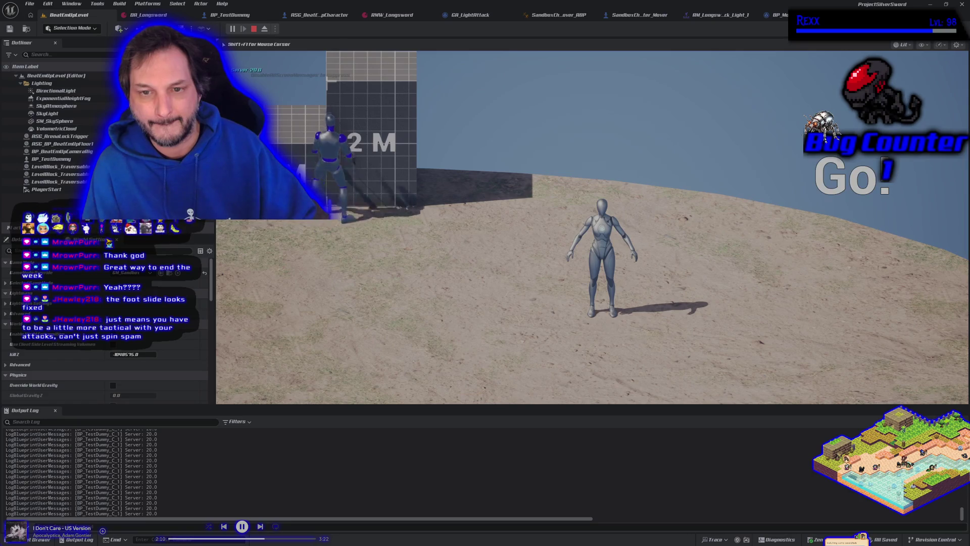
key("s")
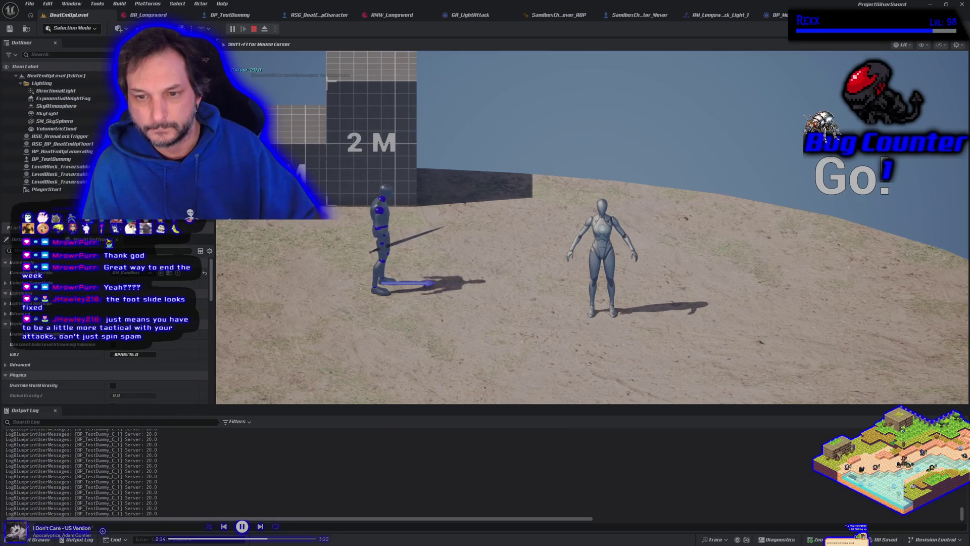
Strike the dummy from both sides while running past, ending with a leaping attack
key("d")
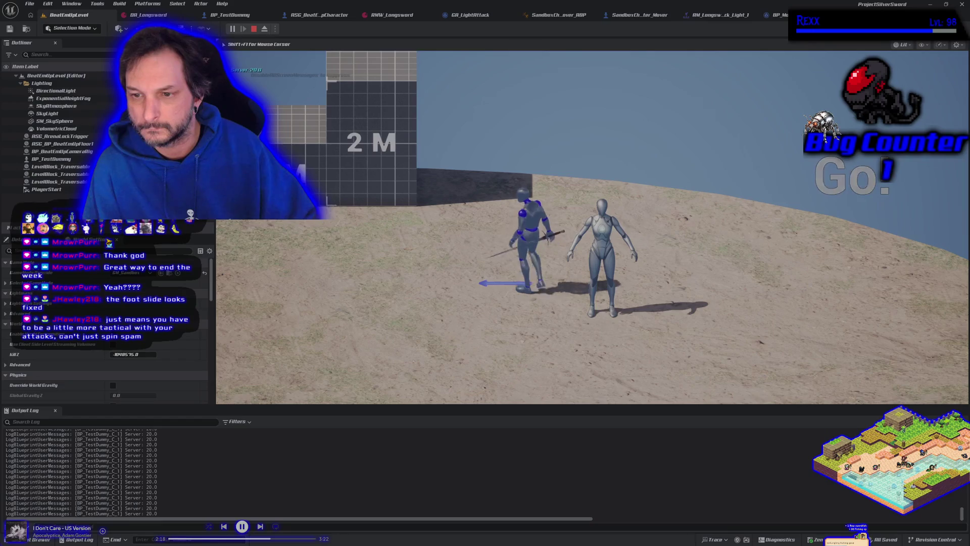
key("d")
key("d")
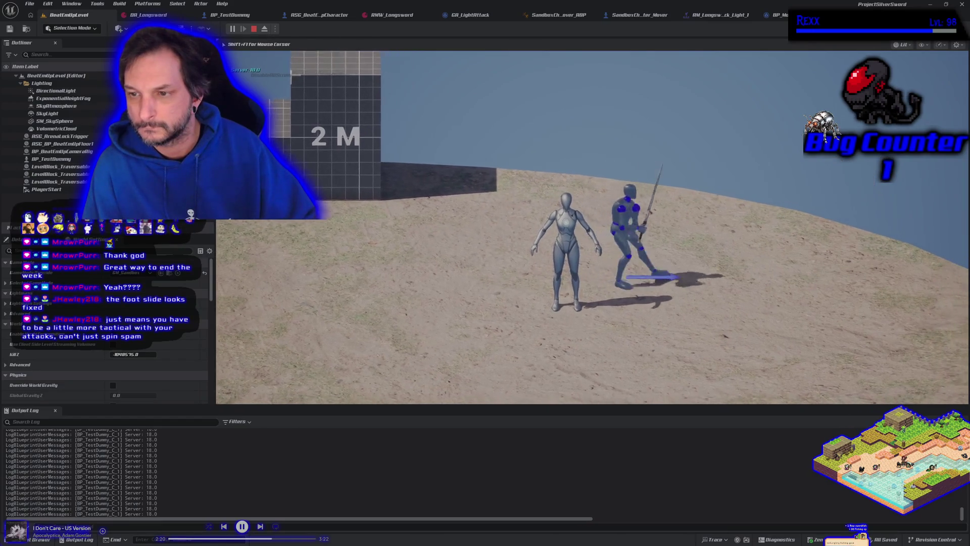
key("a")
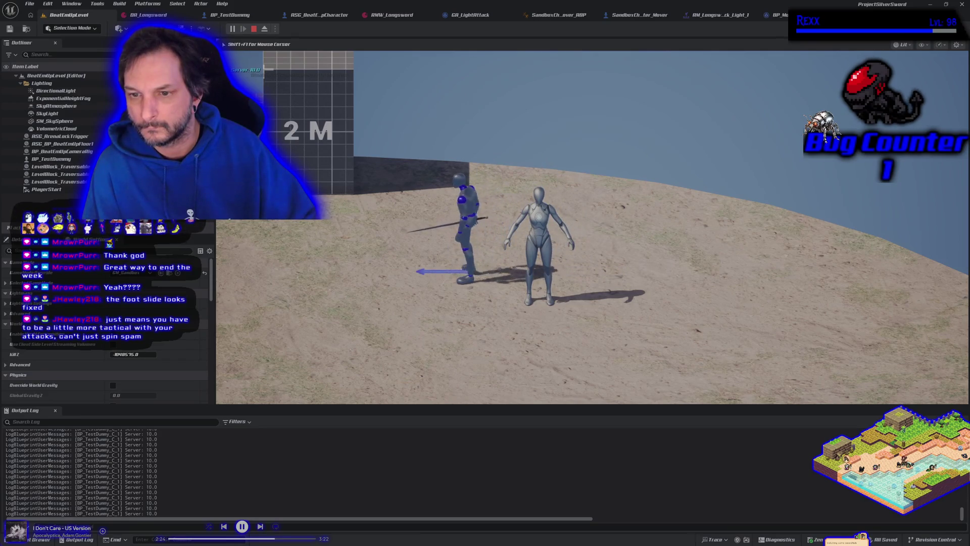
key("d")
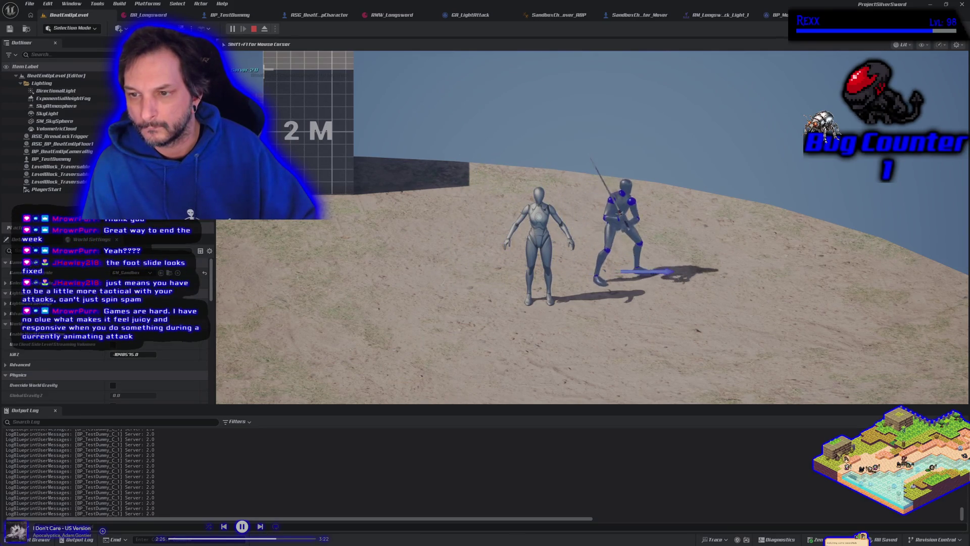
key("a")
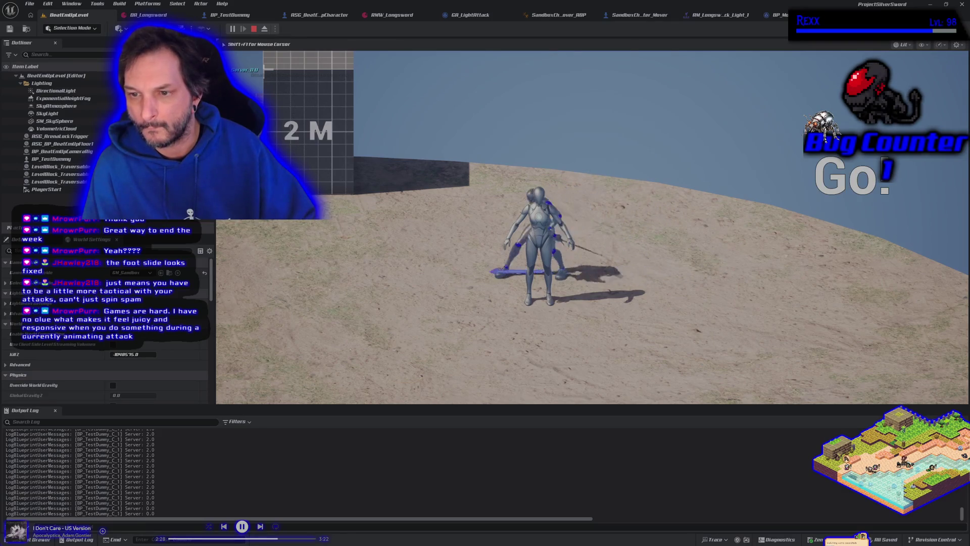
key("space")
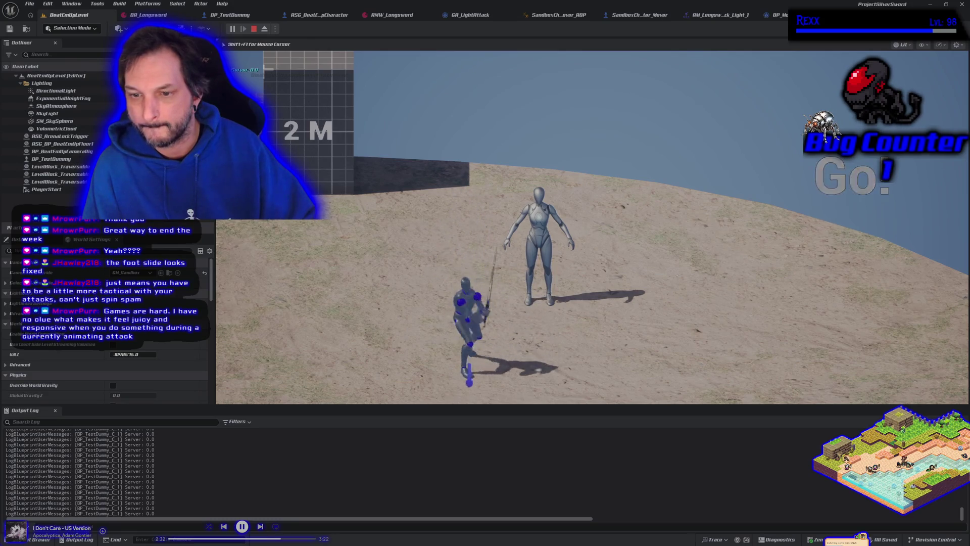
Return to the dummy and hit it again with jump, swing and lunge attacks
key("s")
key("w")
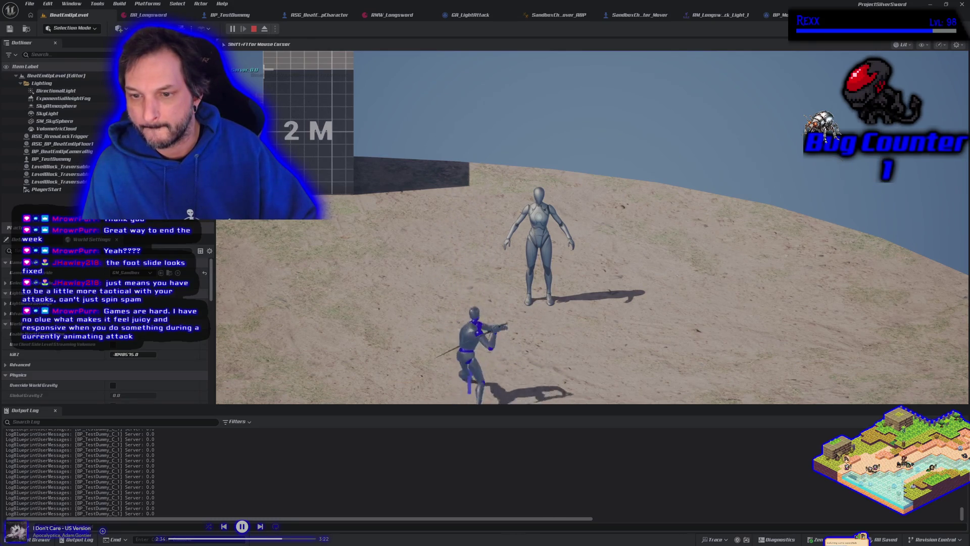
key("space")
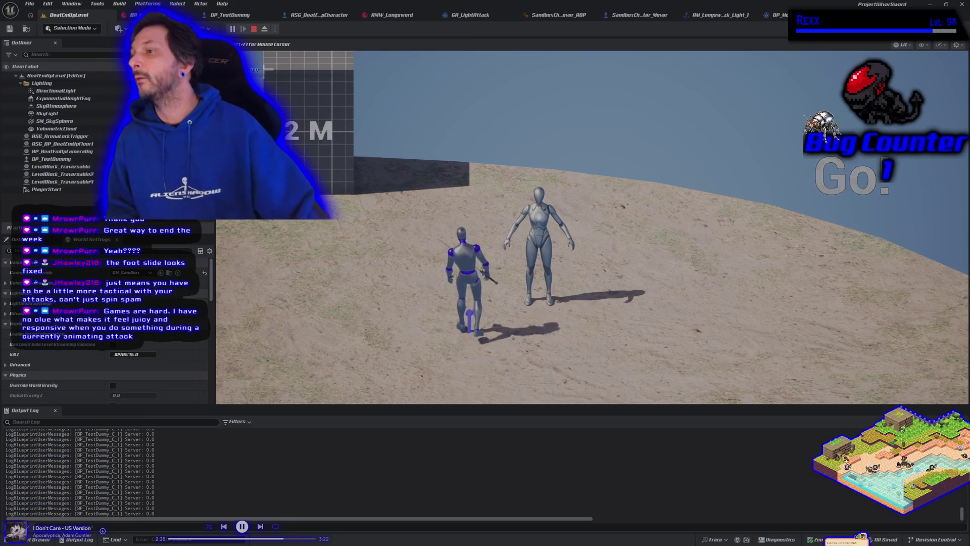
key("w")
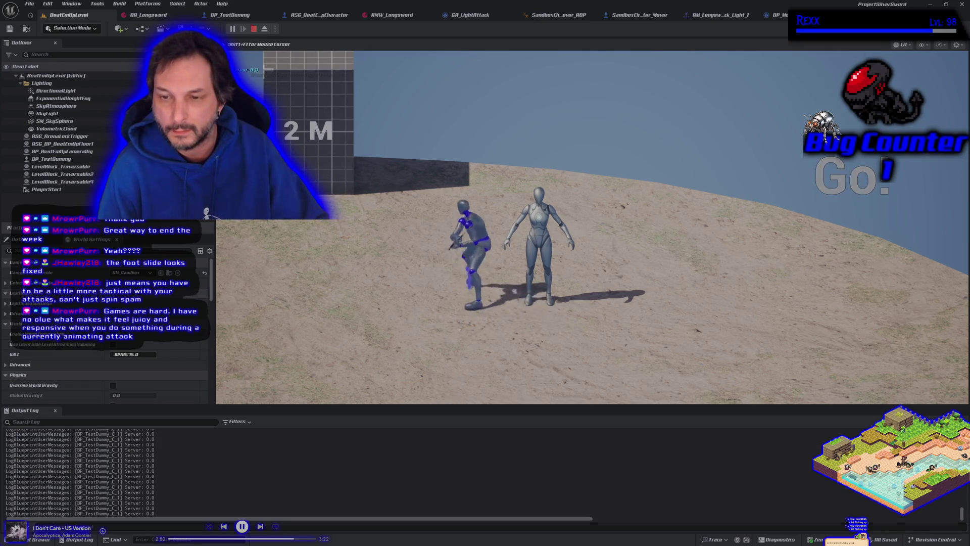
left_click(593, 227)
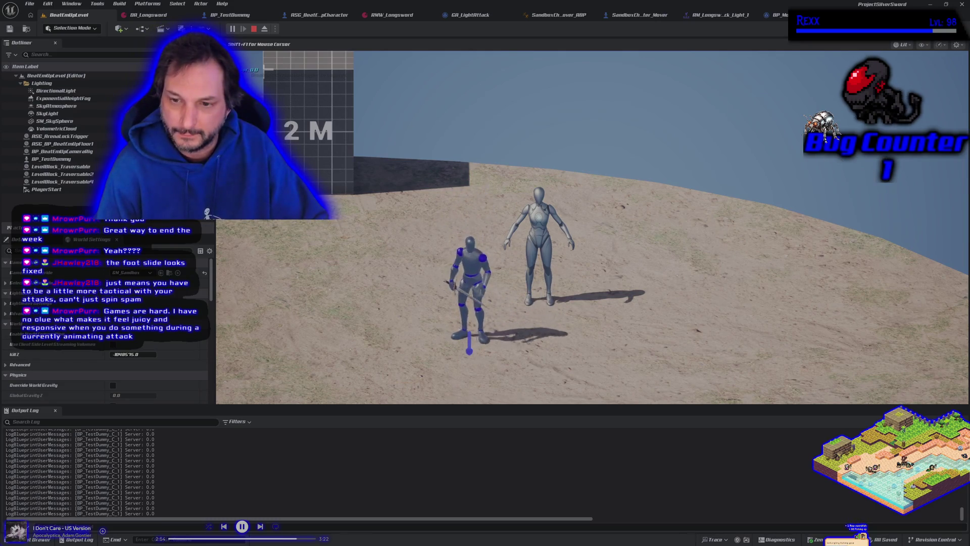
left_click(593, 227)
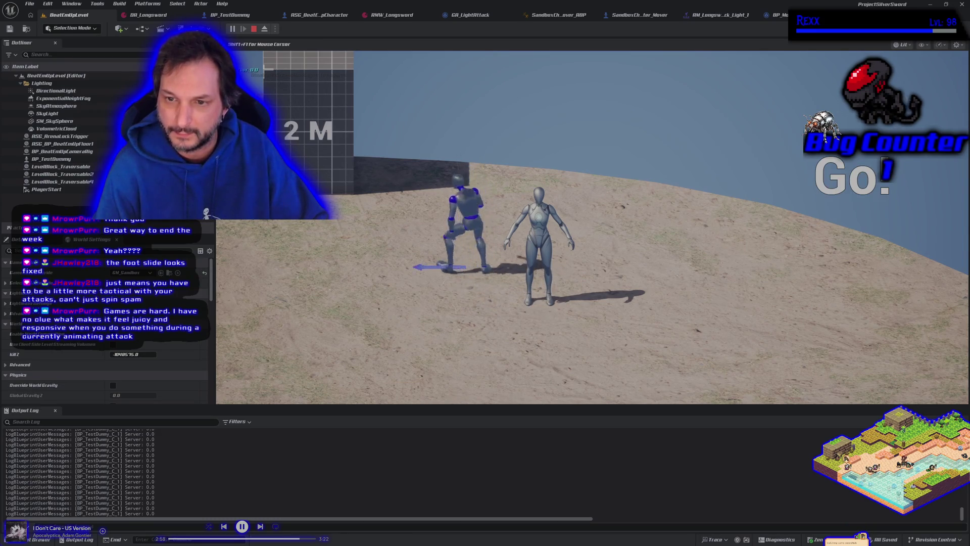
Run left away from the dummy and back twice, ending on its right side
key("a")
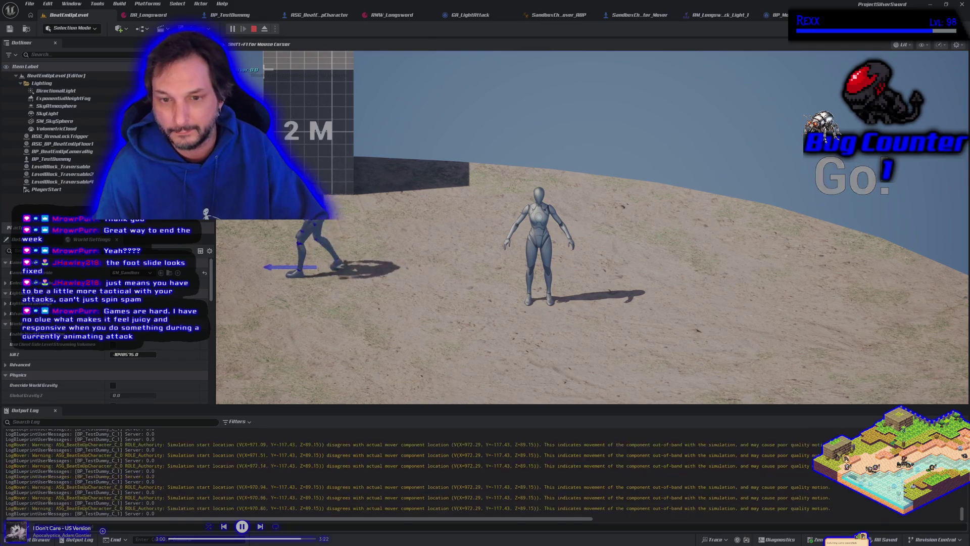
key("d")
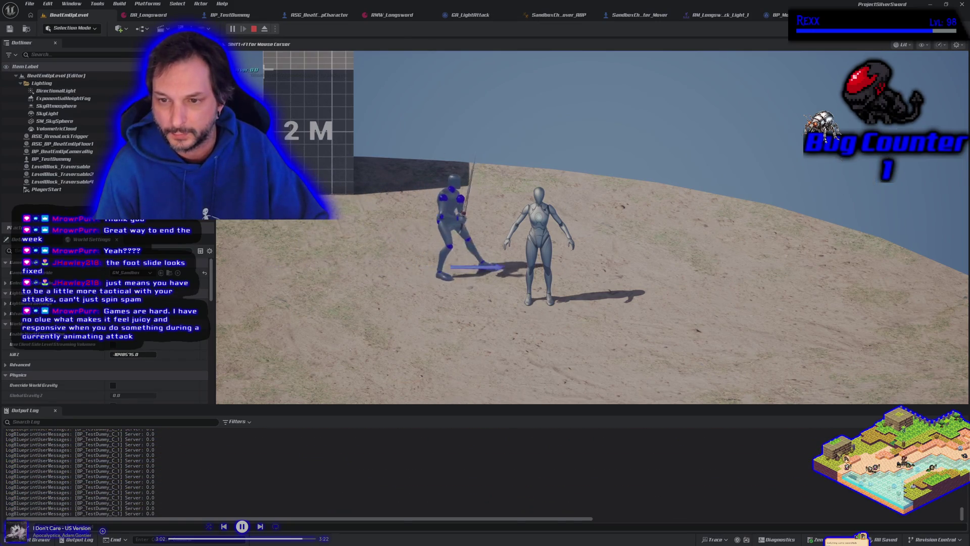
key("a")
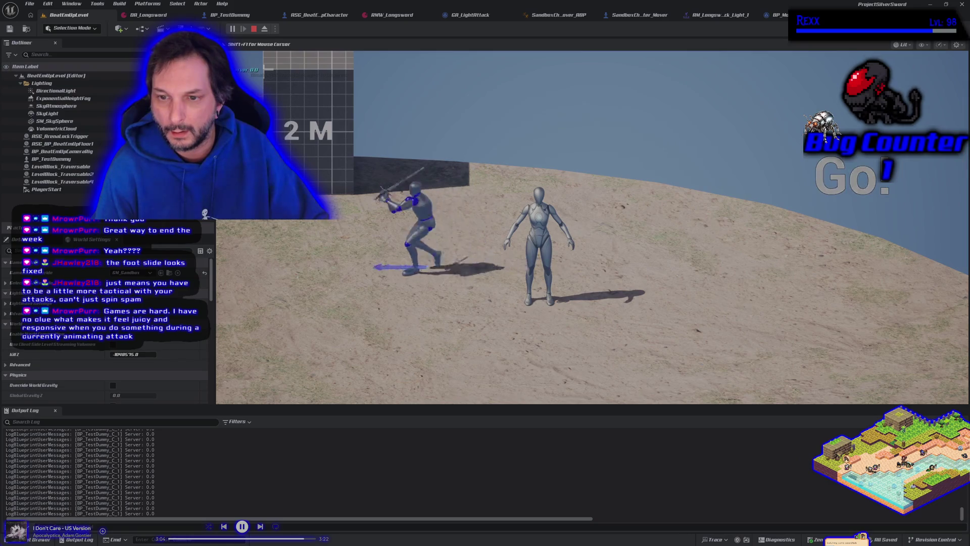
key("d")
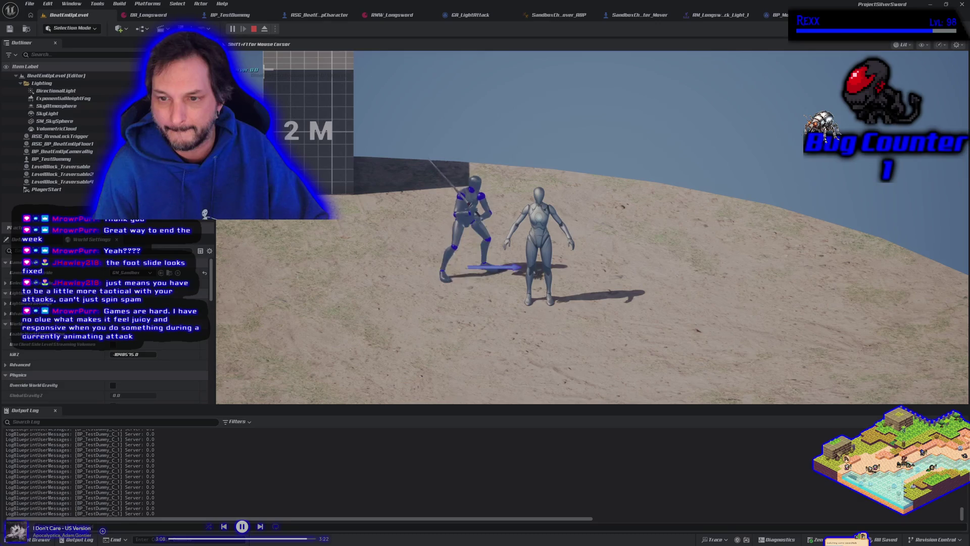
key("d")
key("d")
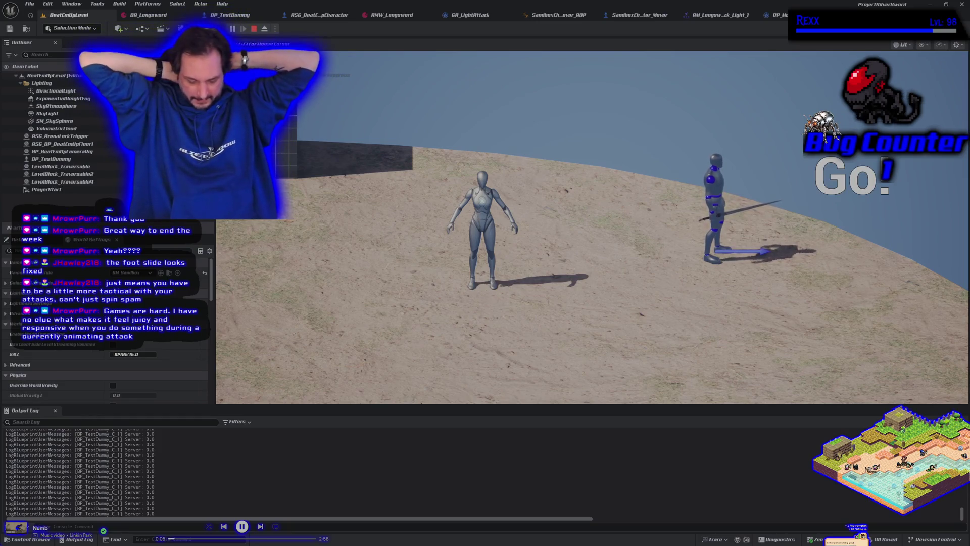
Charge past the dummy from both sides, swinging, thrusting and finishing with a leaping attack
key("a")
left_click(593, 227)
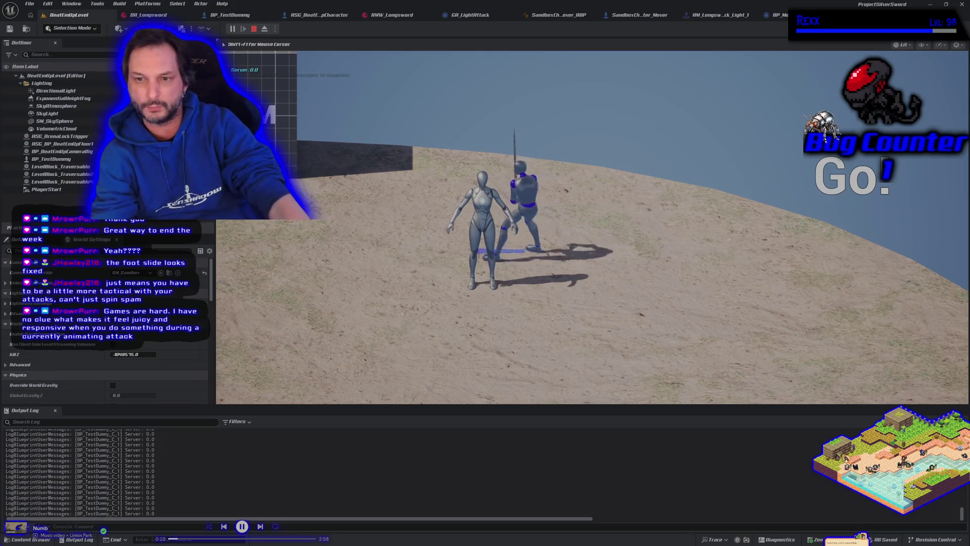
key("a")
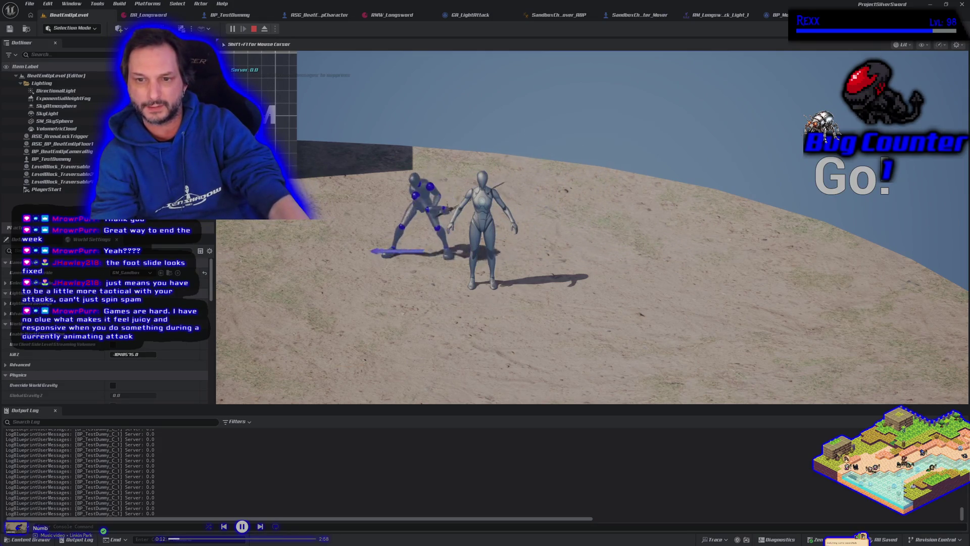
key("d")
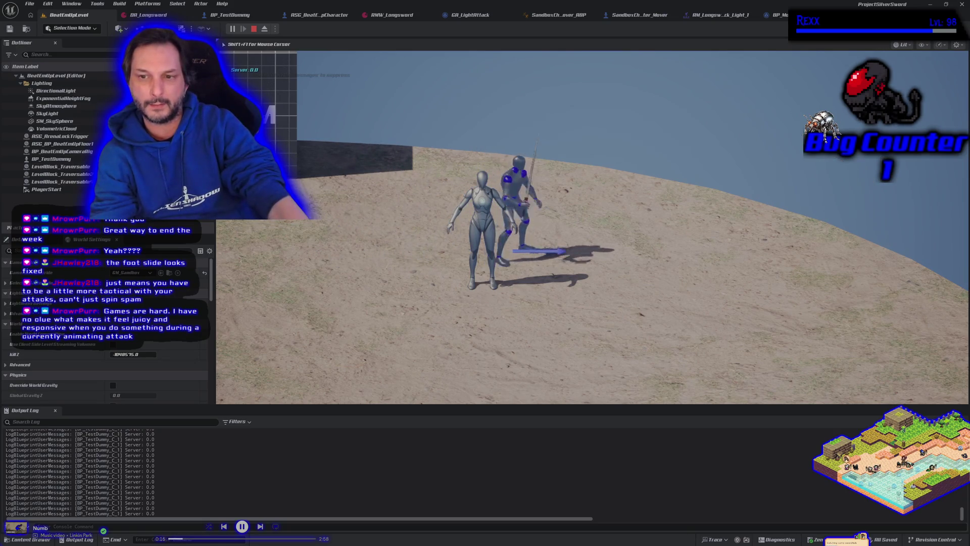
key("a")
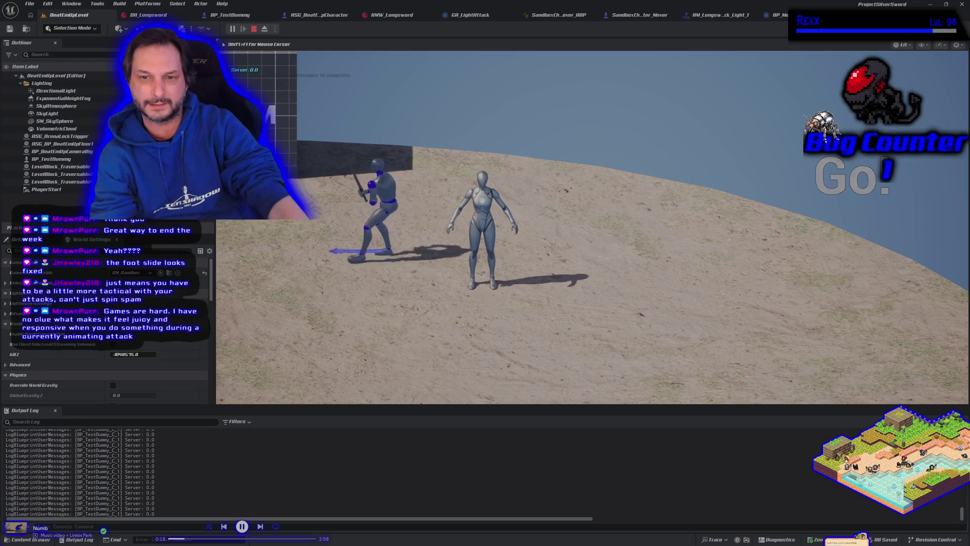
key("s")
key("w")
key("d")
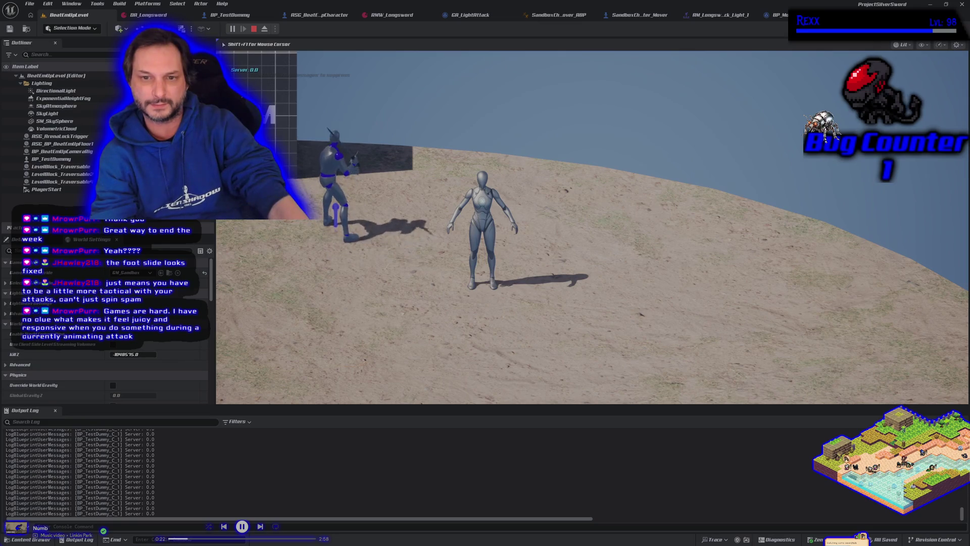
key("space")
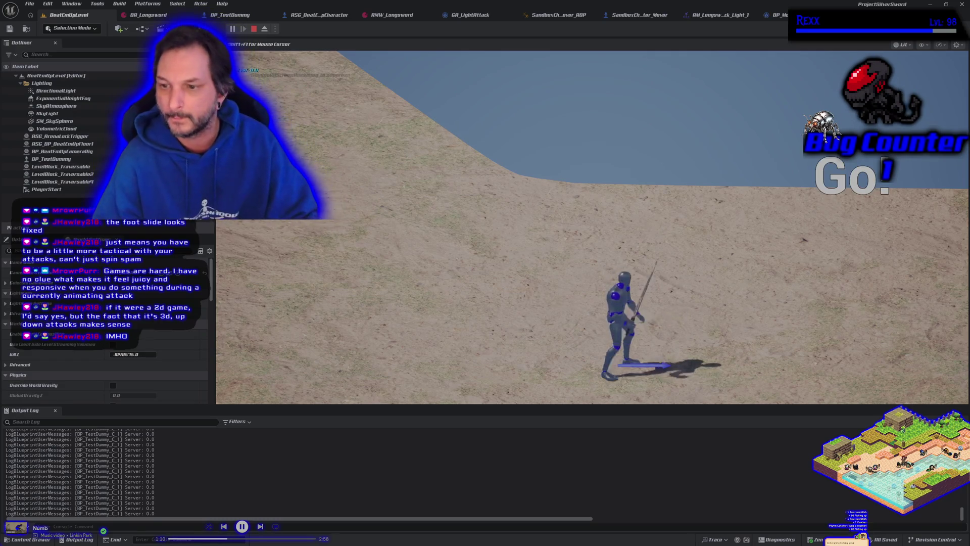
Run left, turn around and run right across the open sand, attacking mid-run
key("a")
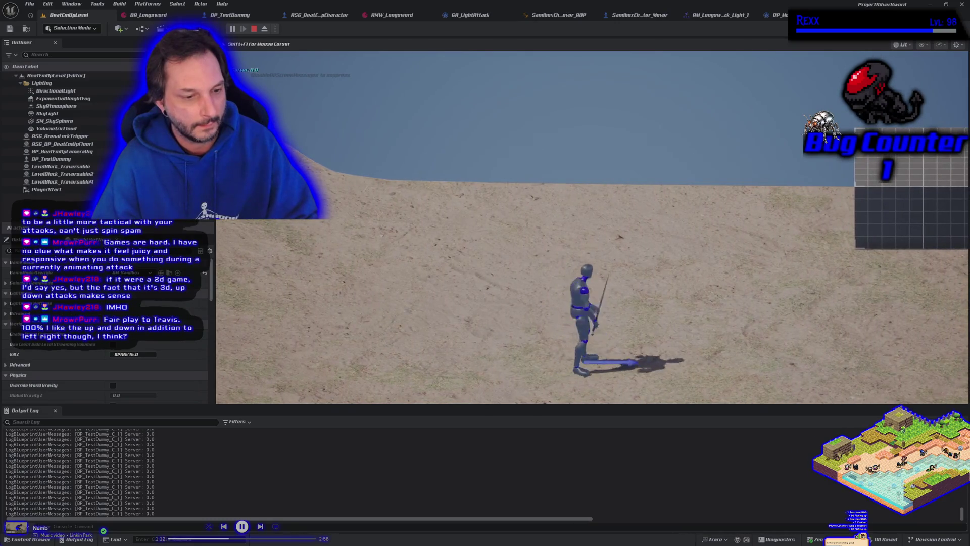
key("a")
key("a")
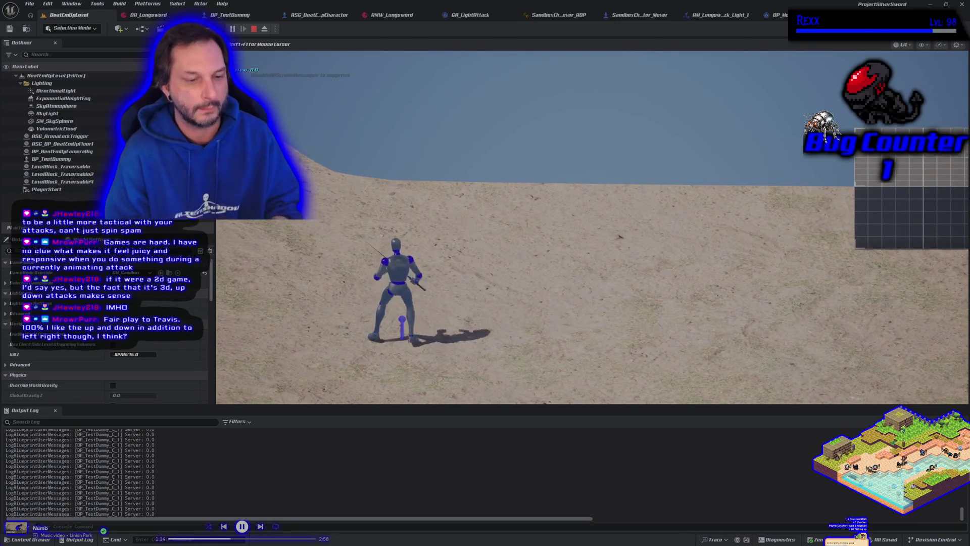
key("a")
key("w")
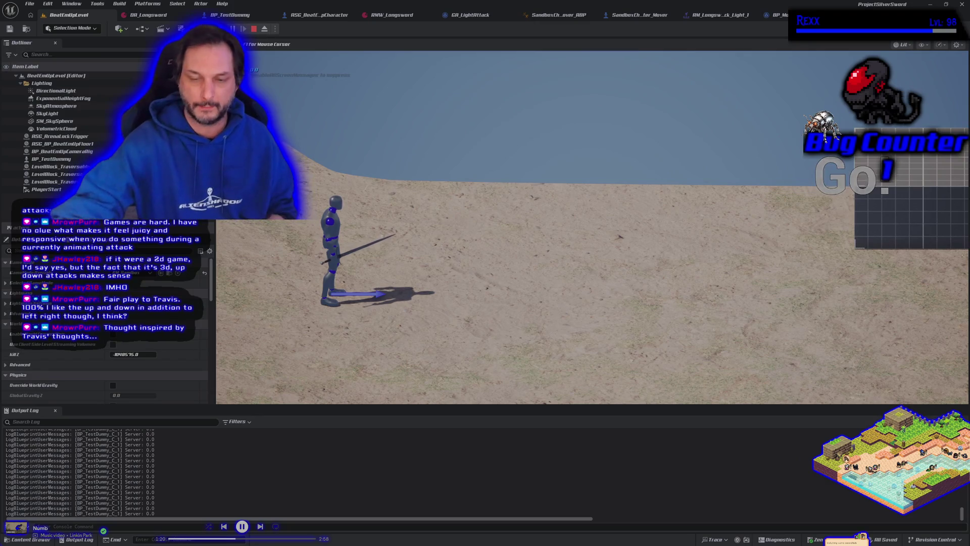
key("d")
key("d")
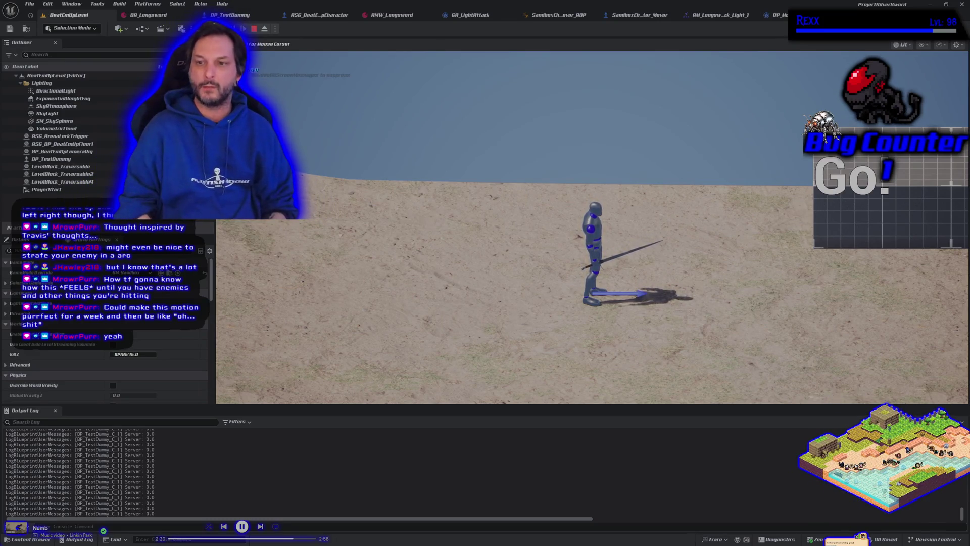
Attack while turning, running toward the camera, running left and lunging right
key("a")
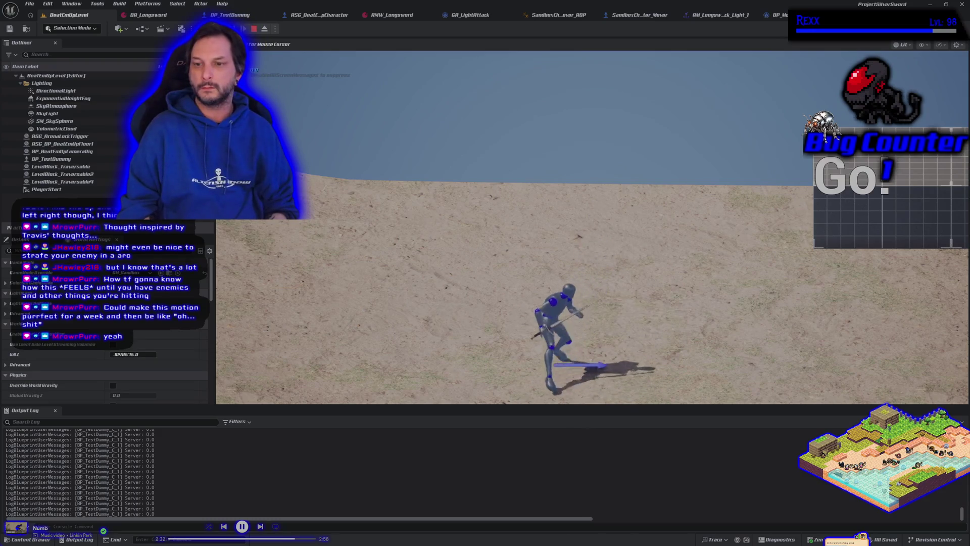
key("w")
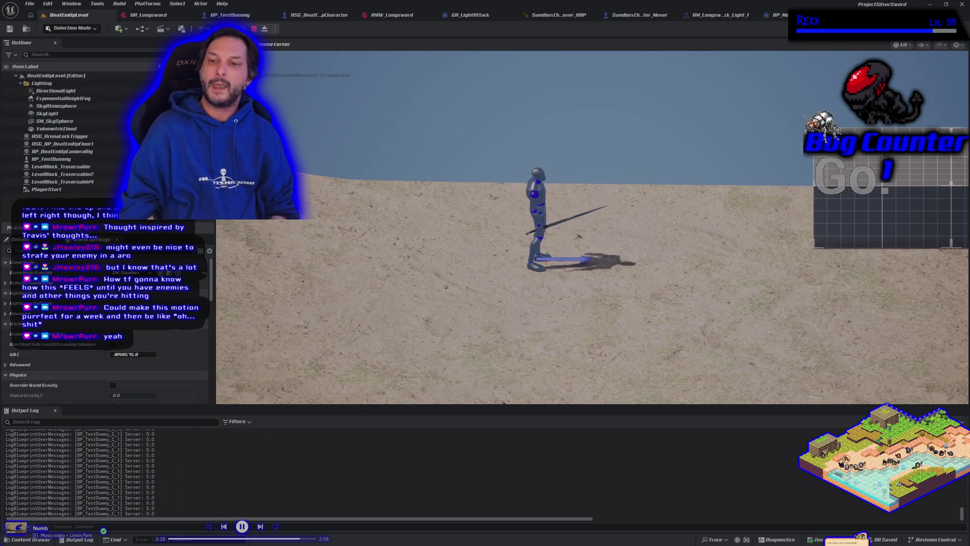
key("s")
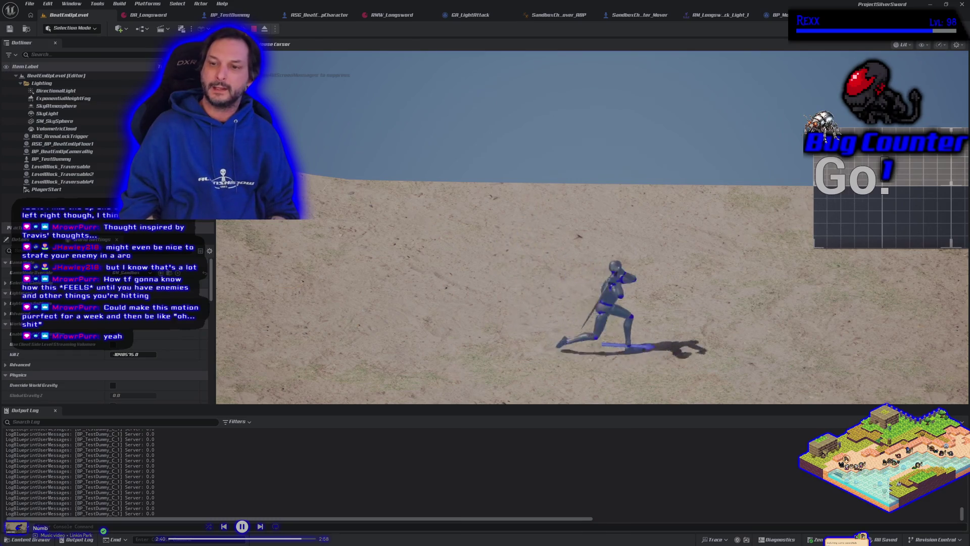
key("a")
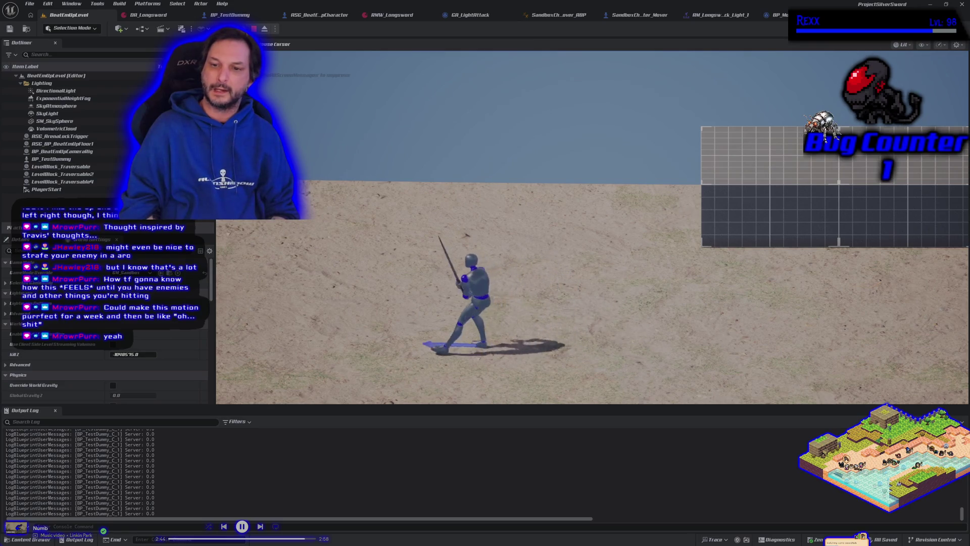
key("d")
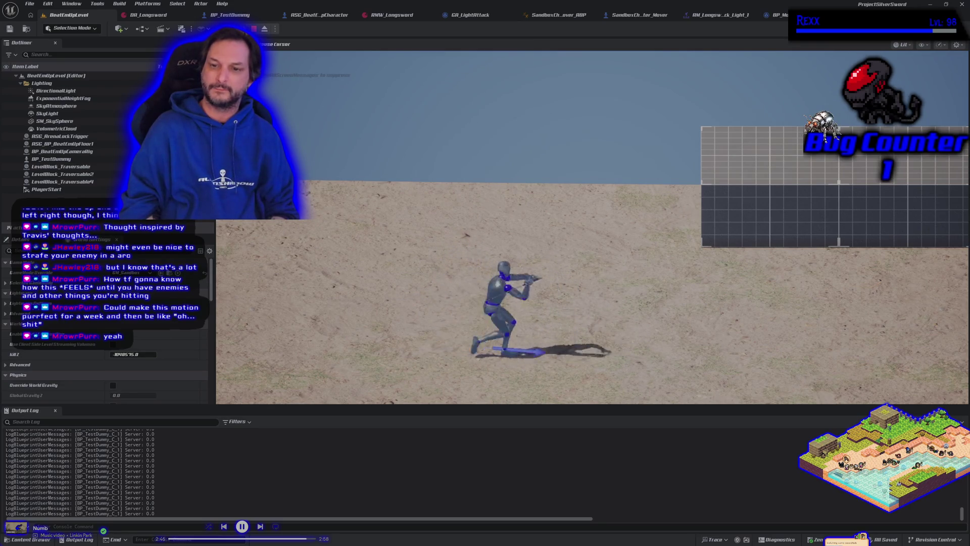
Swing right and left once more, stop the session, and open the light attack montage
key("d")
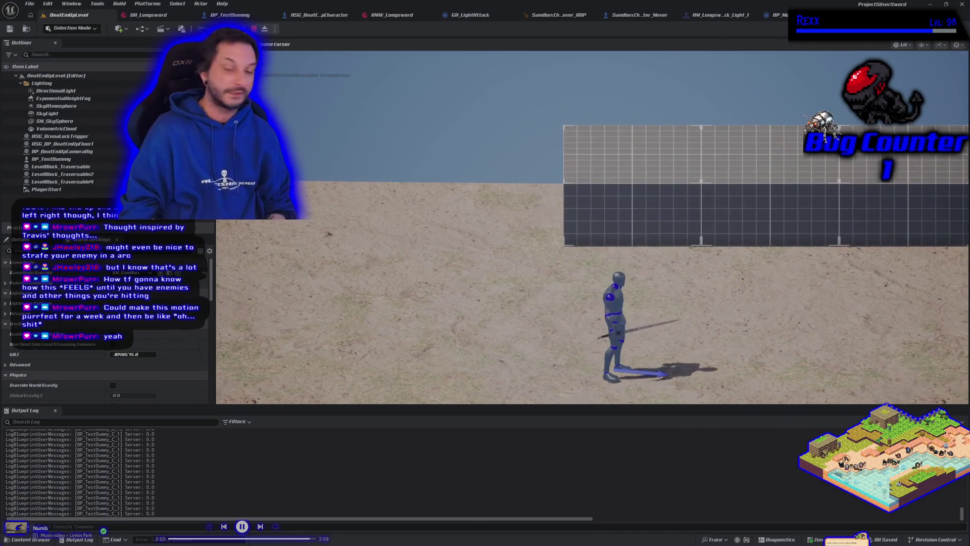
key("a")
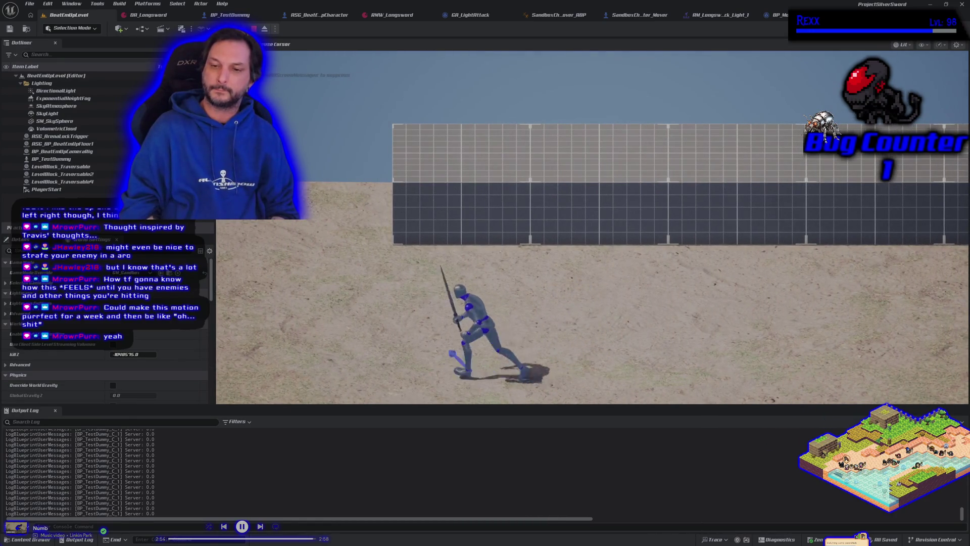
key("w")
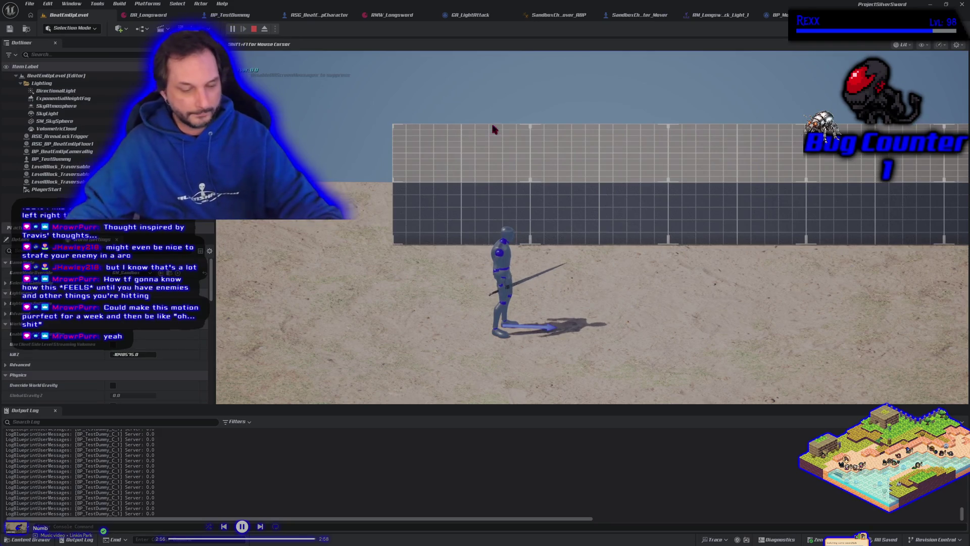
key("Escape")
left_click(722, 19)
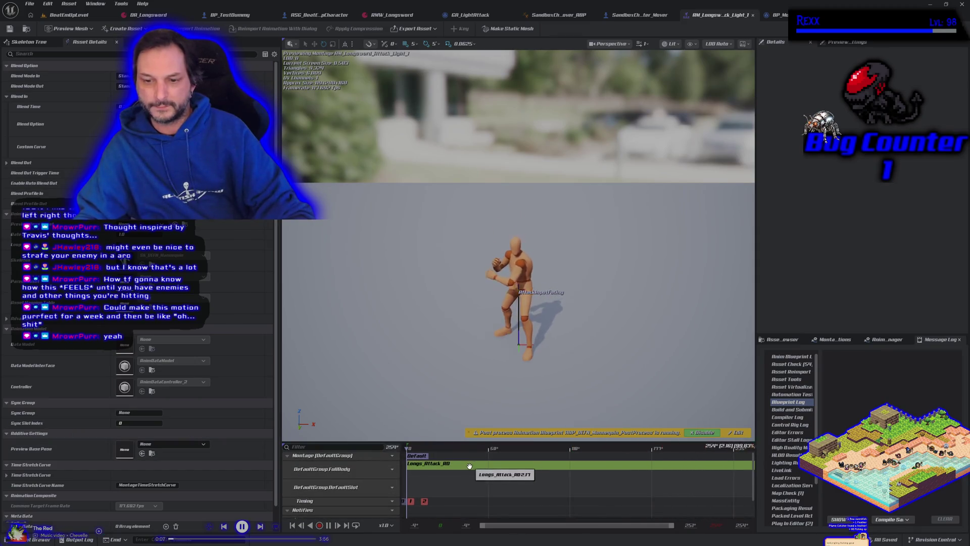
Open and save the Longs_Attack_RD animation, then start a new BeatEmUpLevel play test
double_click(470, 465)
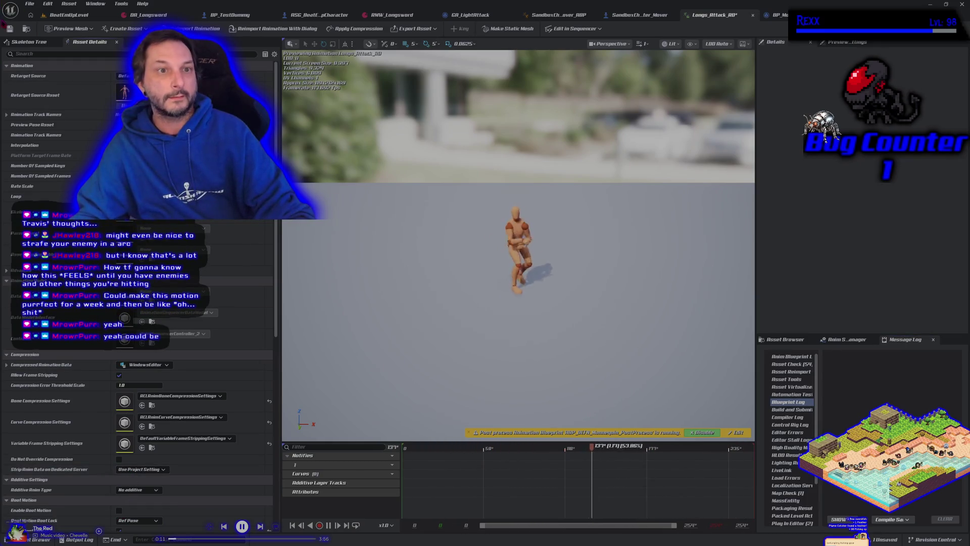
left_click(10, 29)
left_click(68, 15)
left_click(233, 29)
key("d")
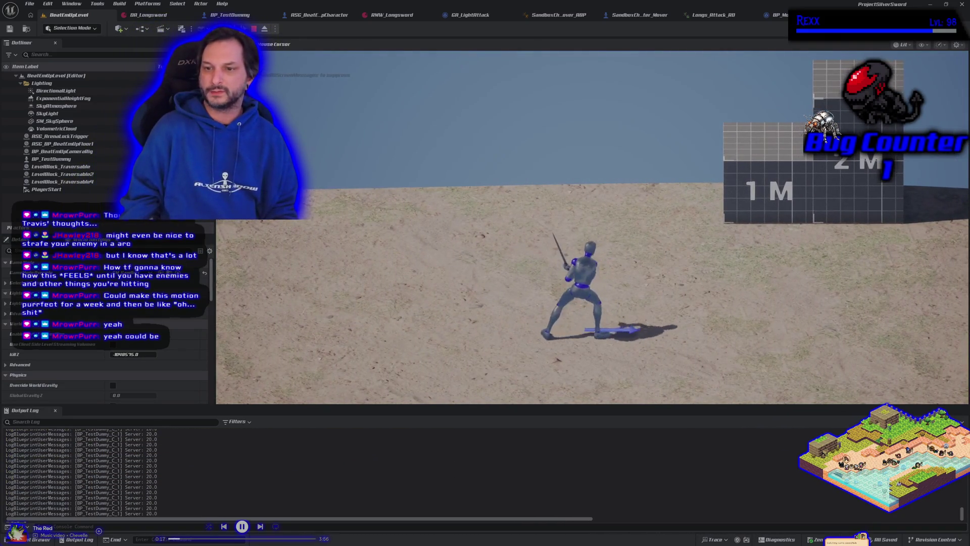
key("d")
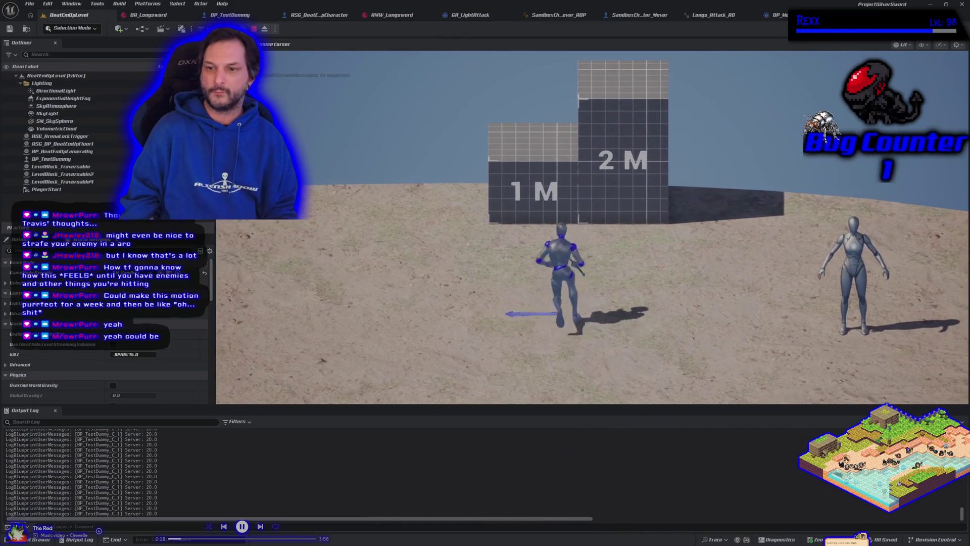
key("a")
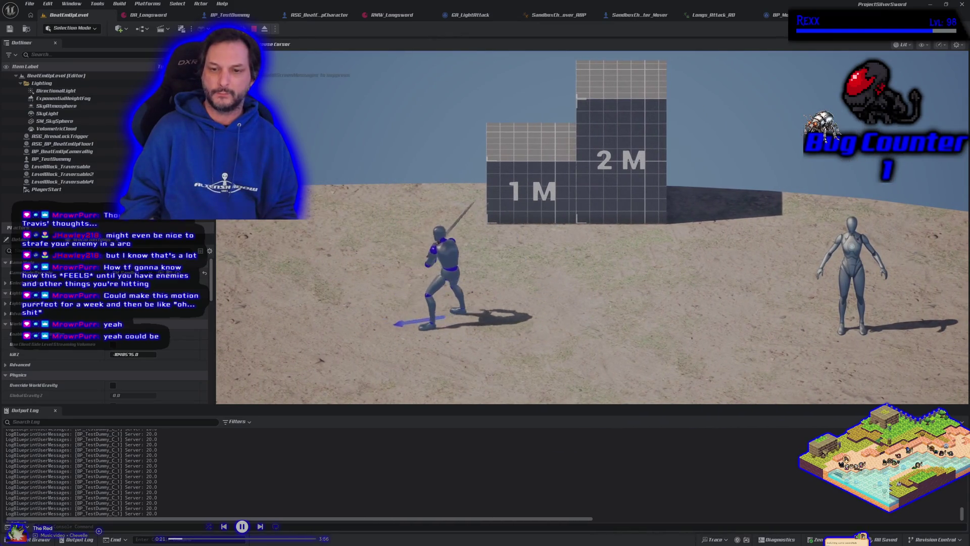
key("d")
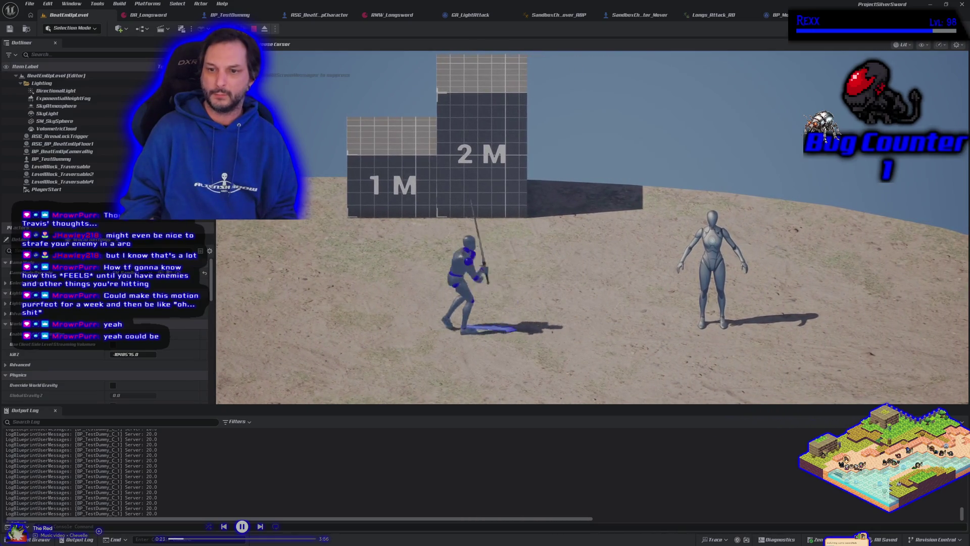
key("a")
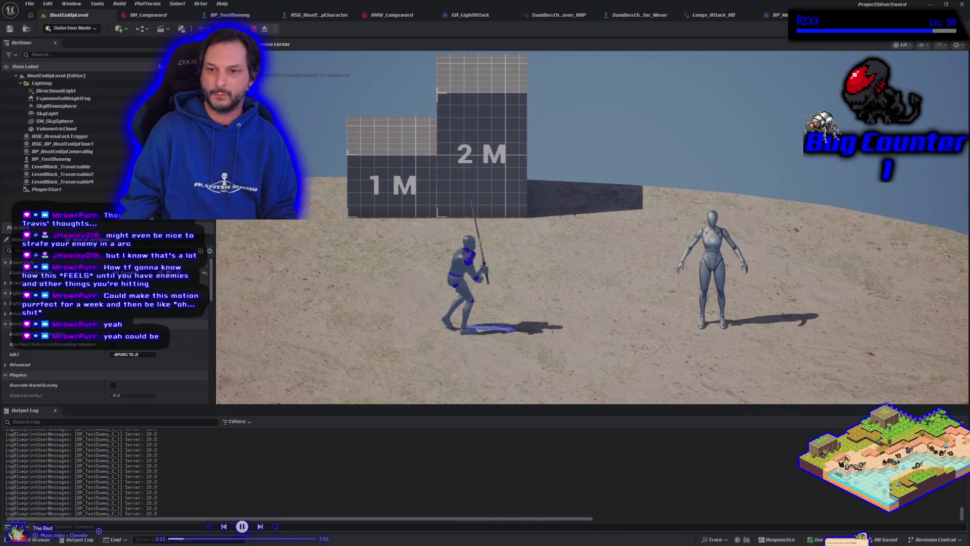
key("d")
key("d")
key("a")
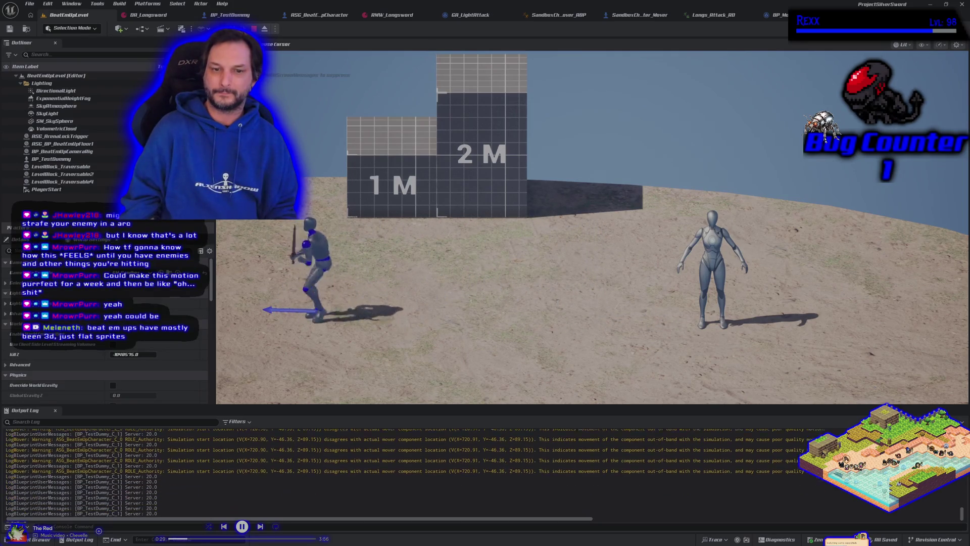
key("d")
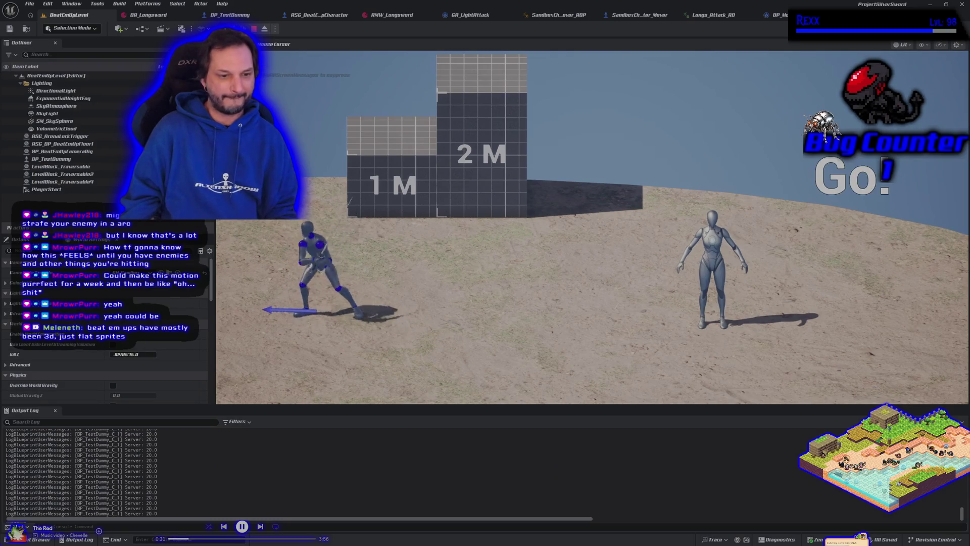
key("d")
key("d")
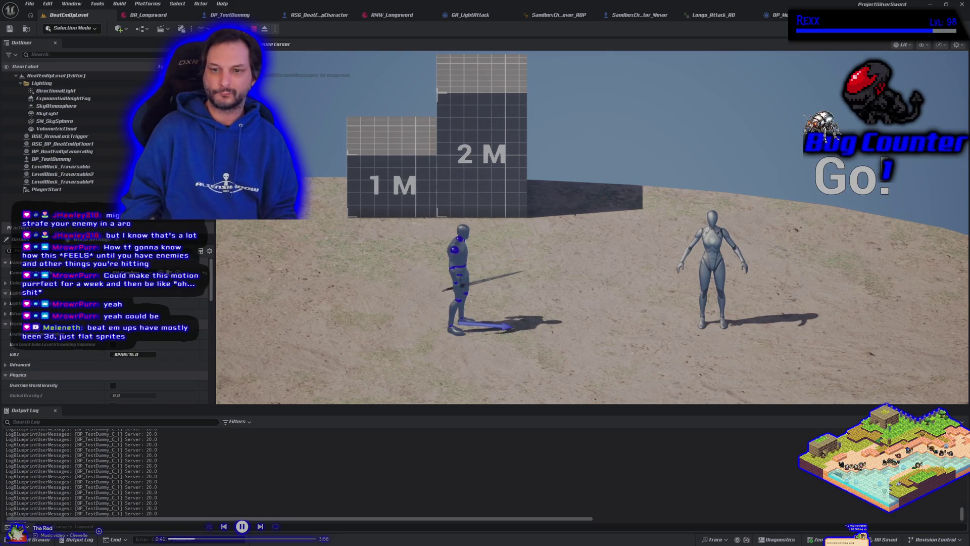
key("d")
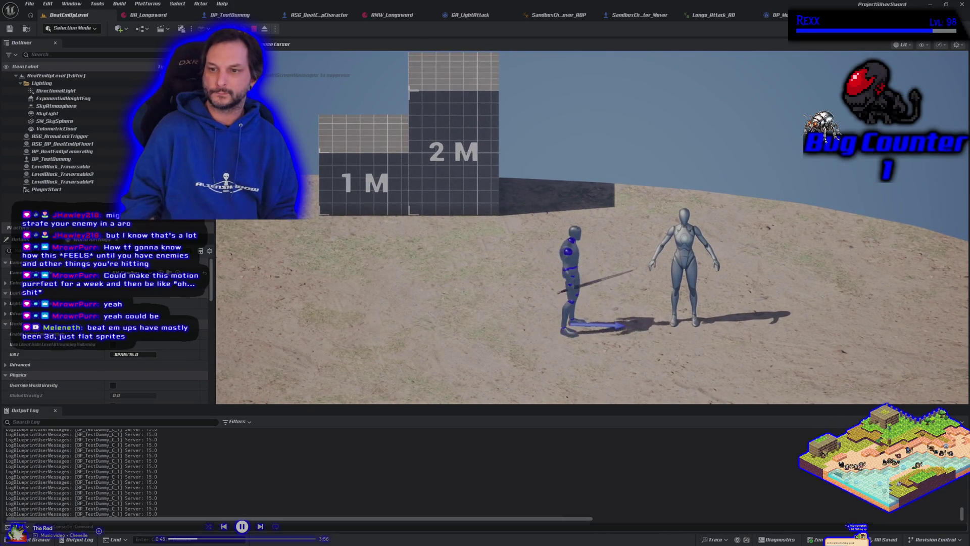
key("a")
key("d")
key("s")
key("a")
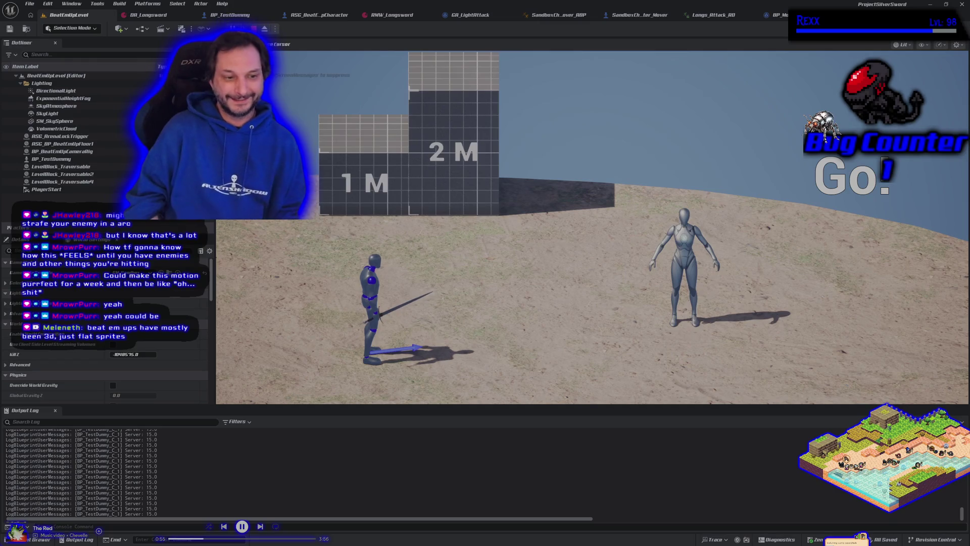
key("w")
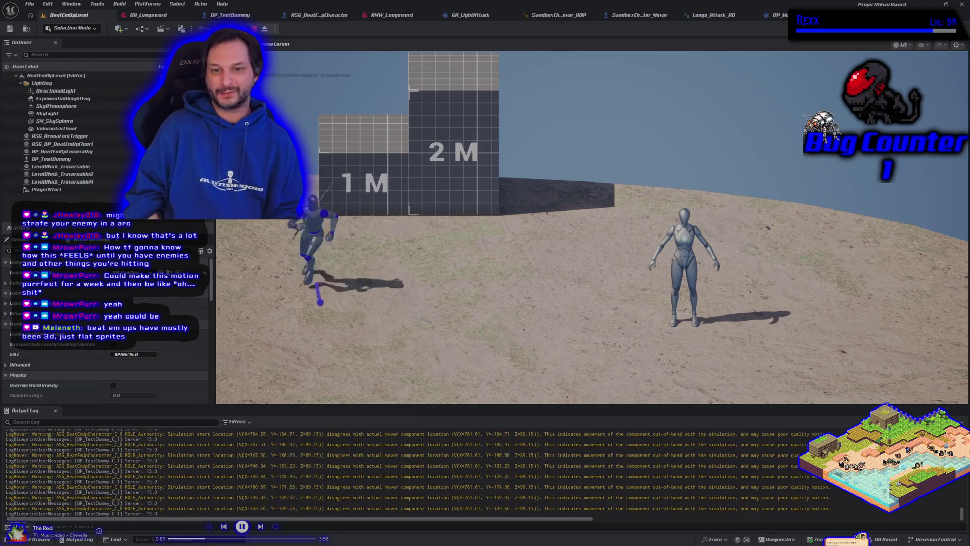
key("d")
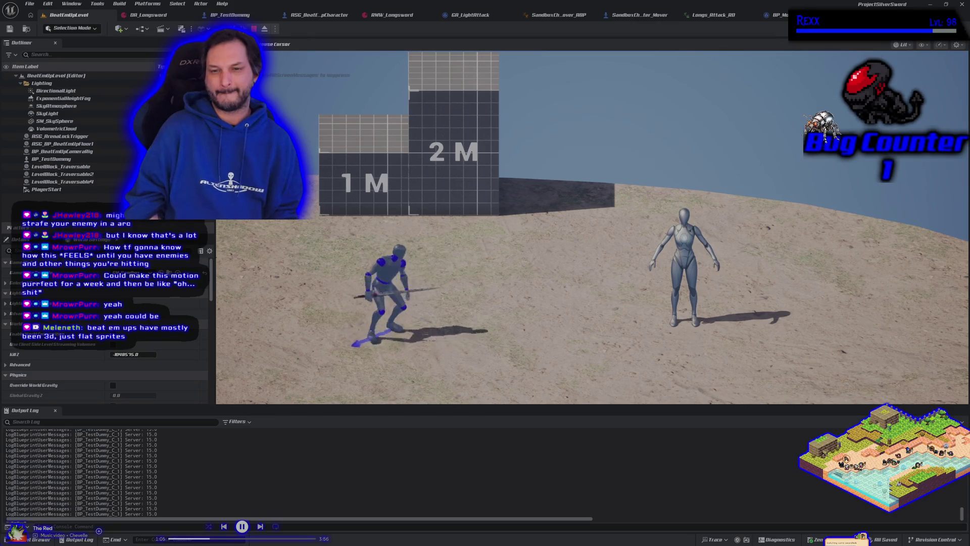
key("a")
key("d")
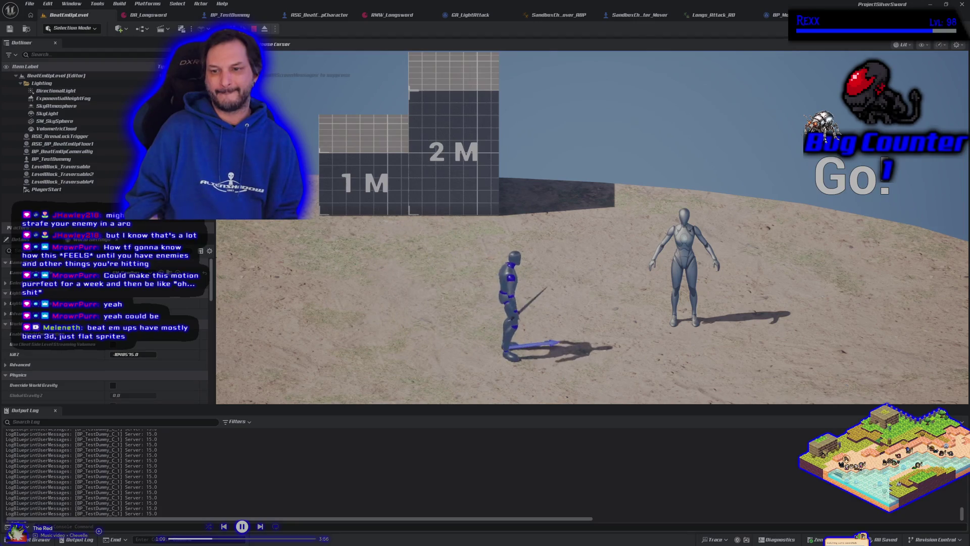
key("a")
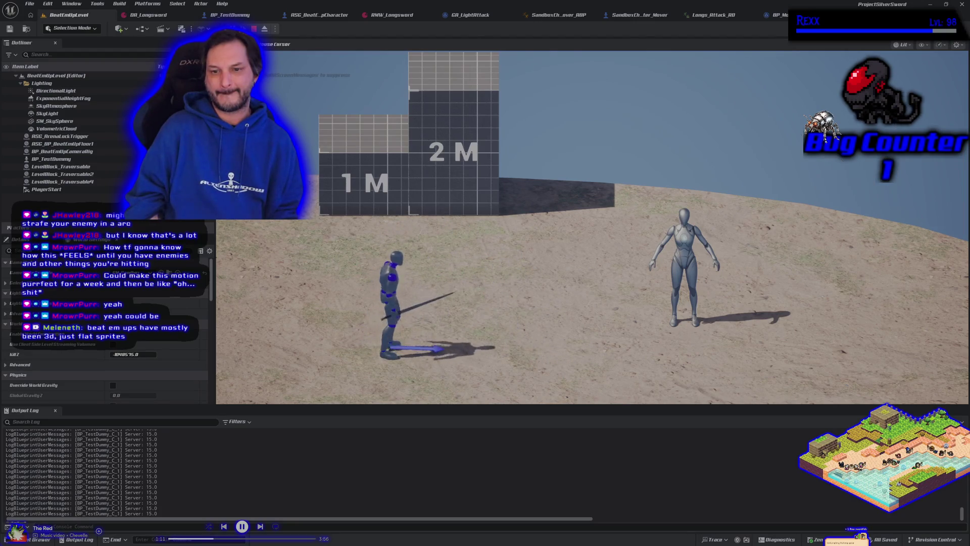
key("w")
key("space")
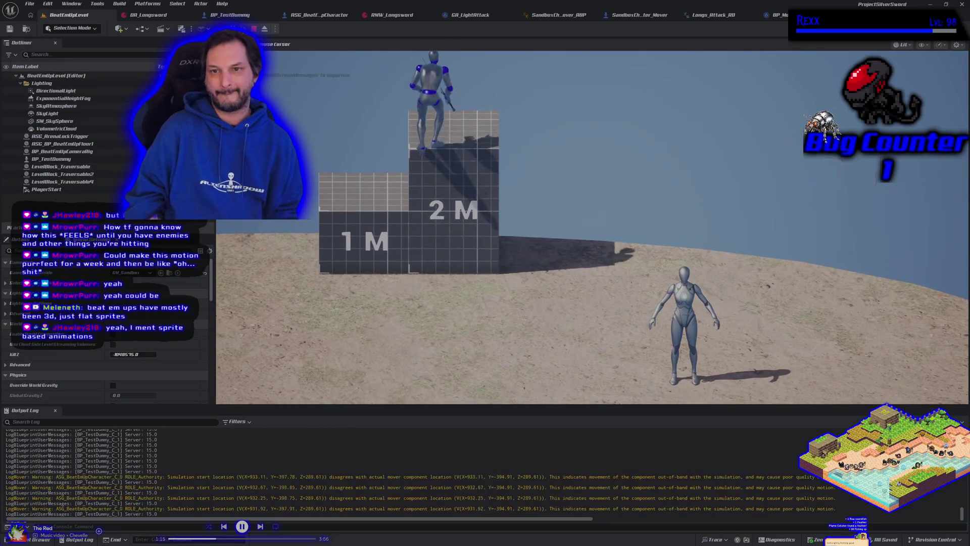
key("j")
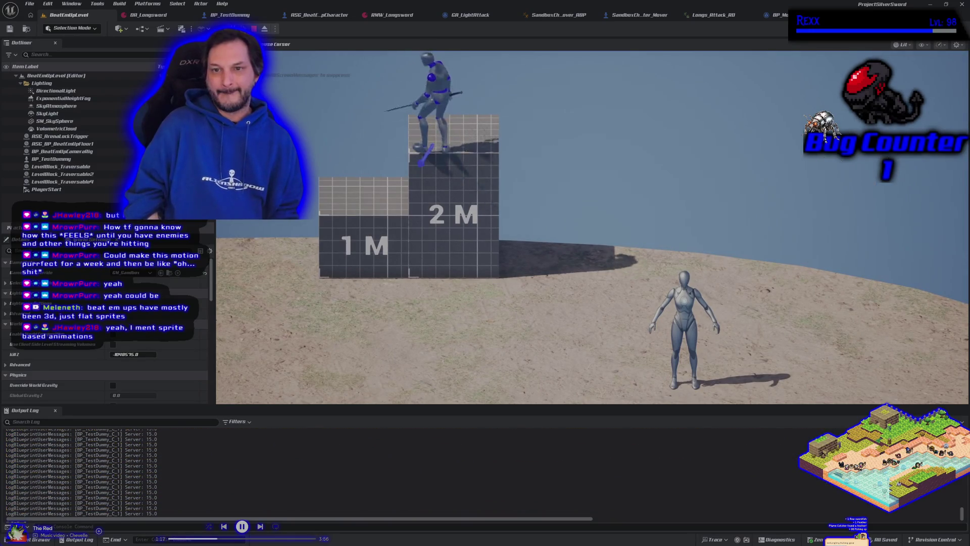
key("s")
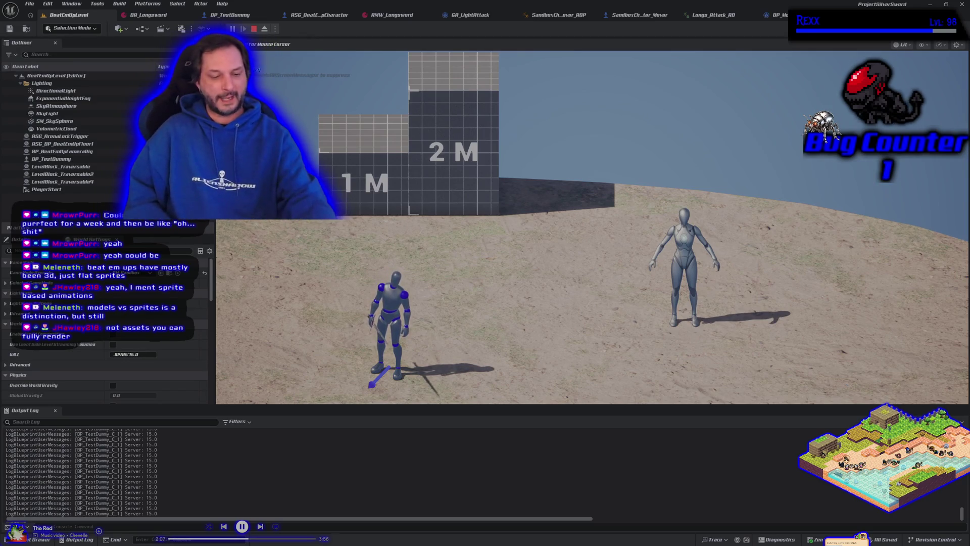
Run the sword character right and left, jump onto the grey block, then drop toward the dummy
key("d")
key("a")
key("space")
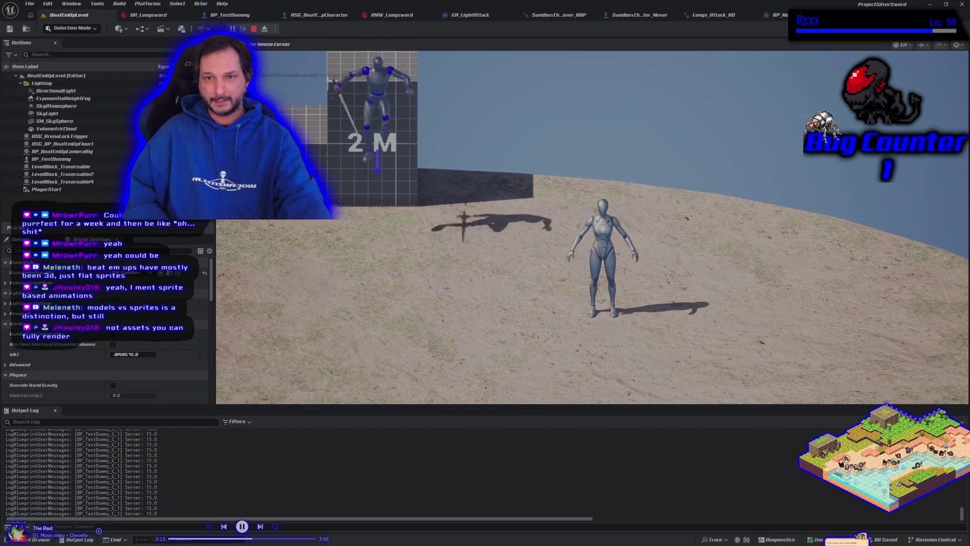
key("d")
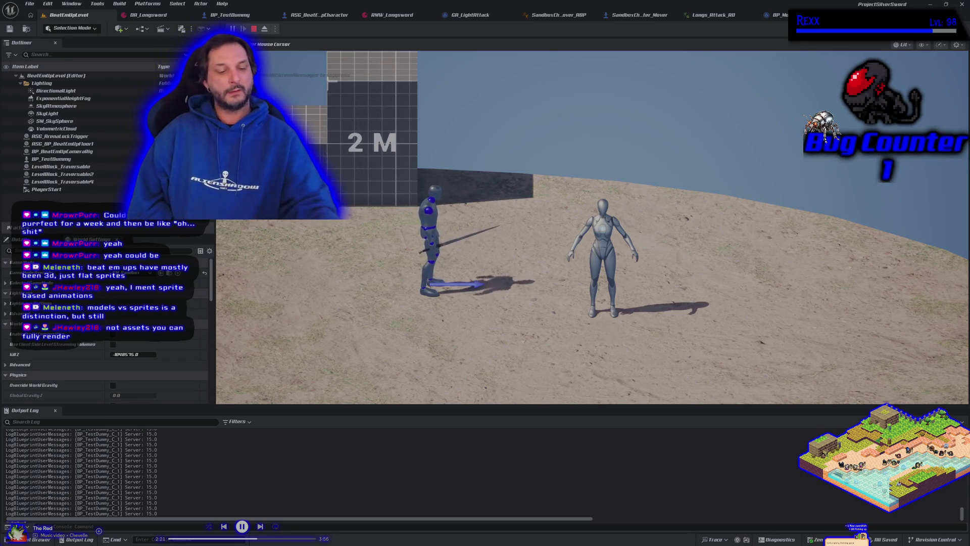
Run the character left and right near the wall, stopping to face the camera
key("a")
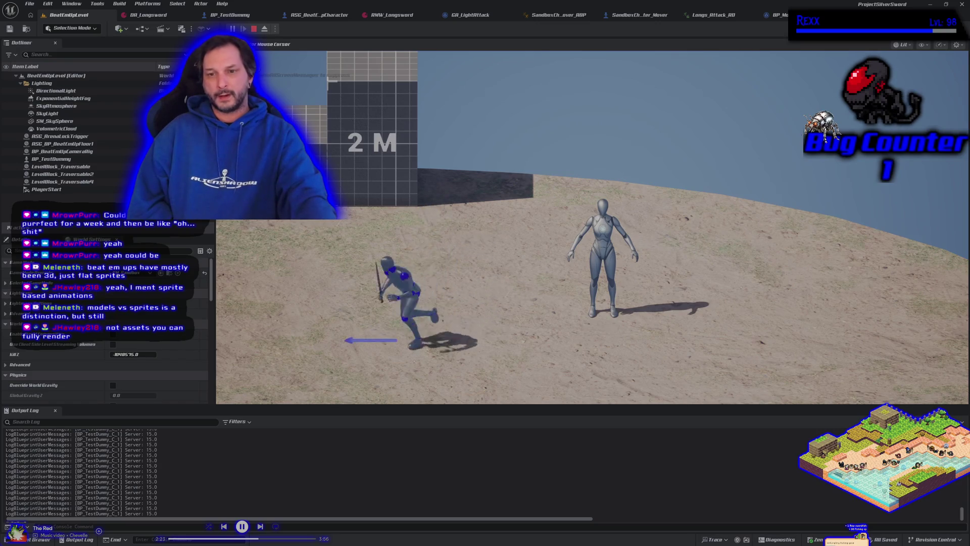
key("d")
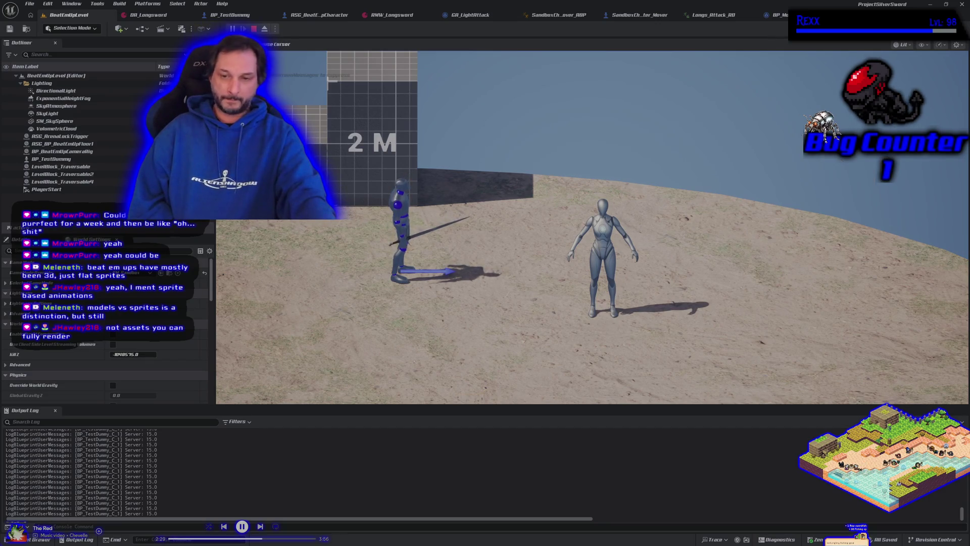
key("a")
key("d")
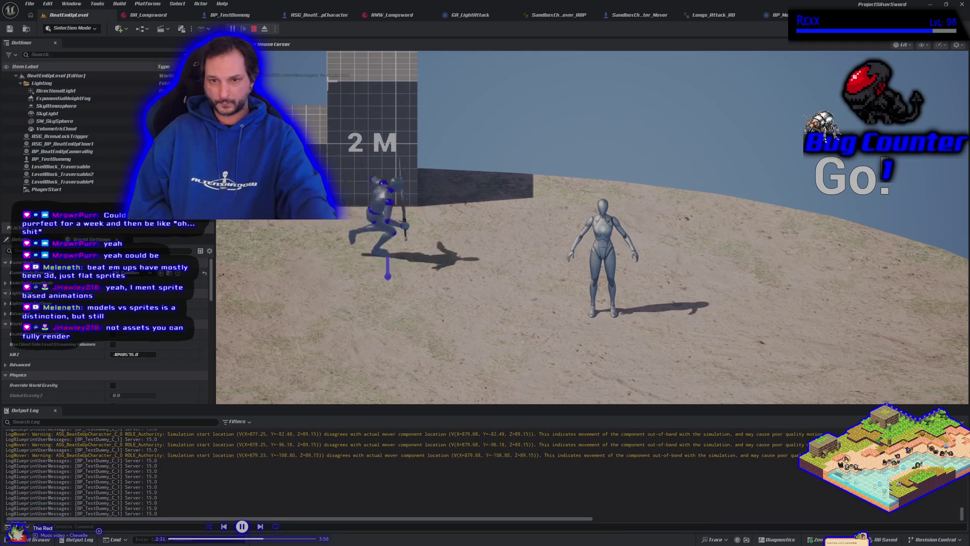
key("s")
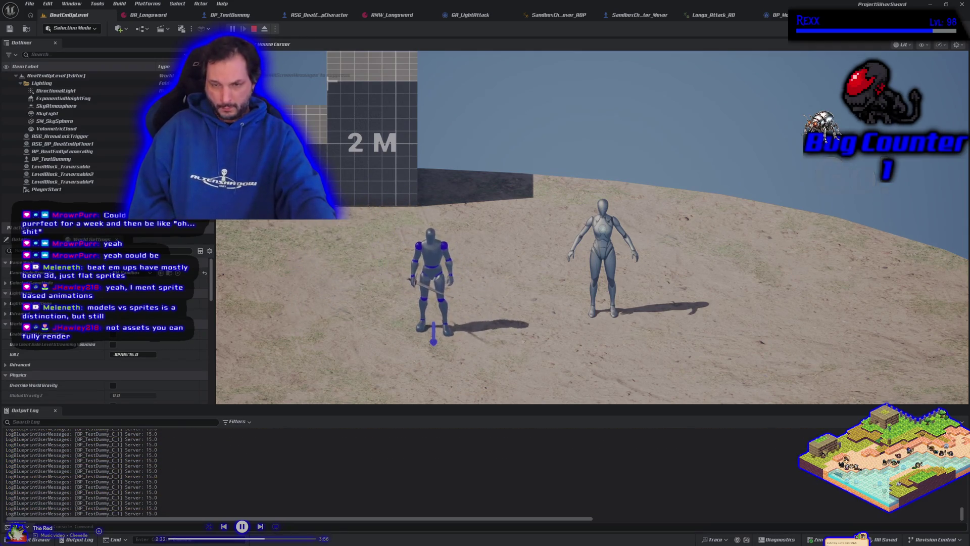
Lunge and attack left and right beside the training dummy, recovering between moves
key("a")
key("d")
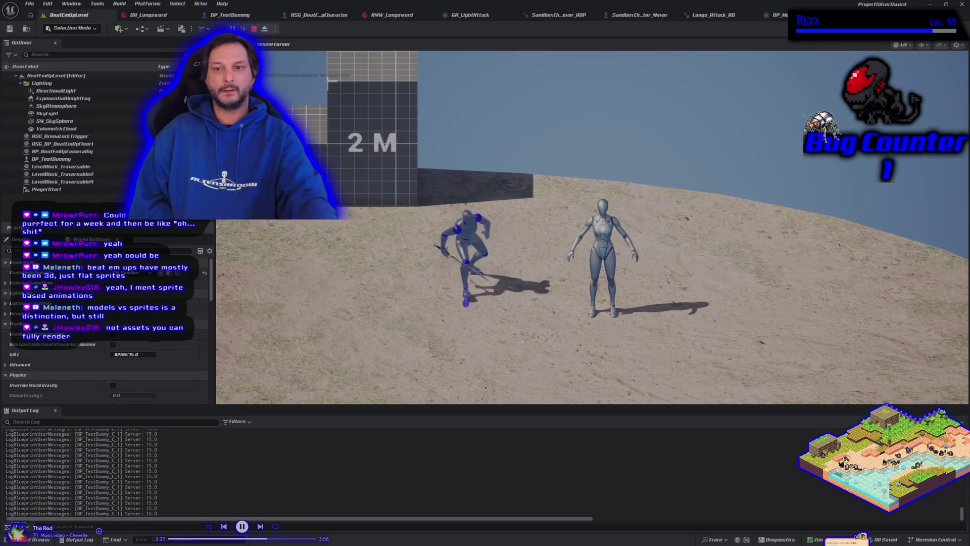
key("a")
key("d")
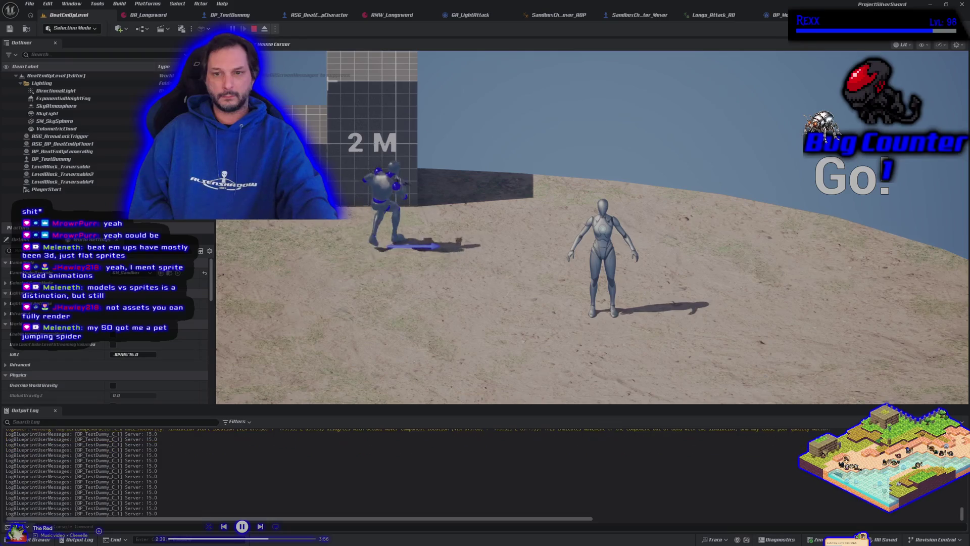
key("s")
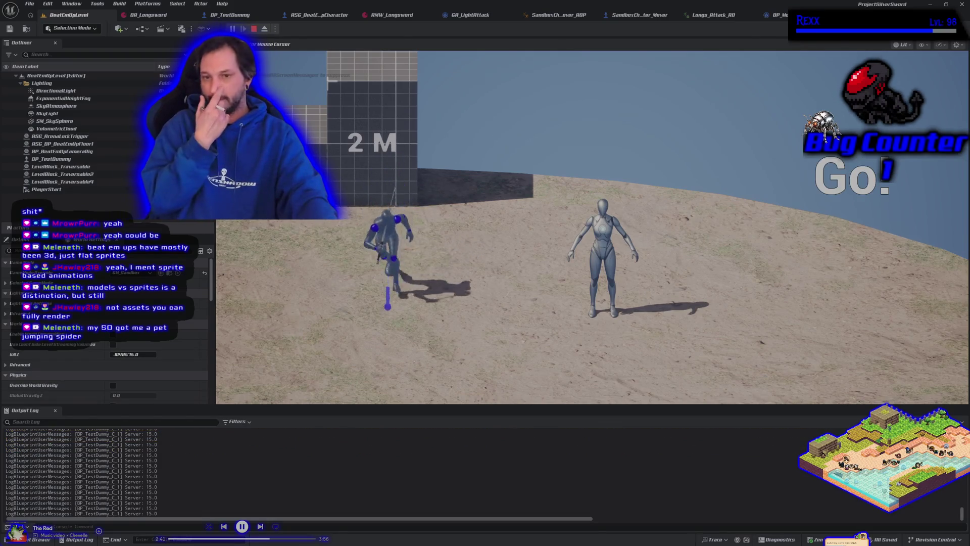
key("d")
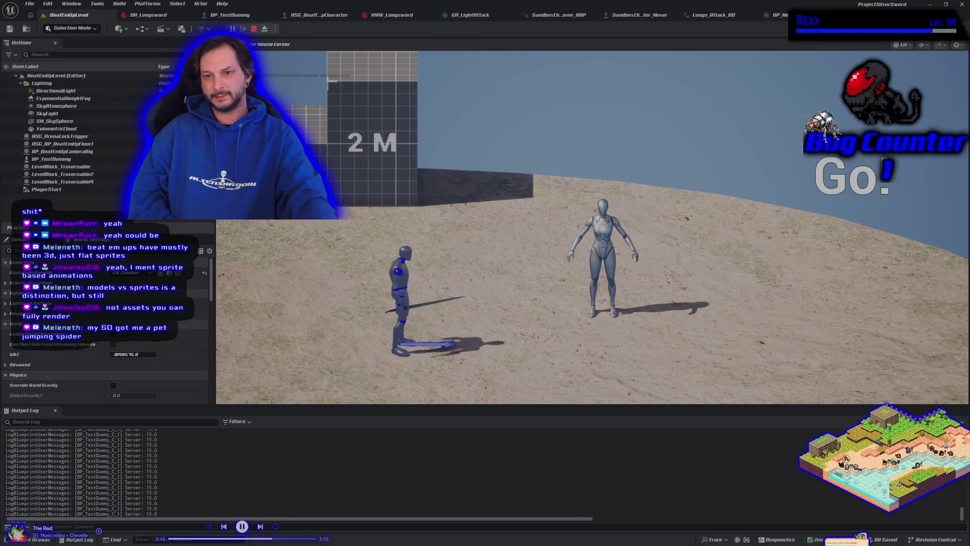
Jump twice, then run the character toward the camera, turning to the lower left
key("space")
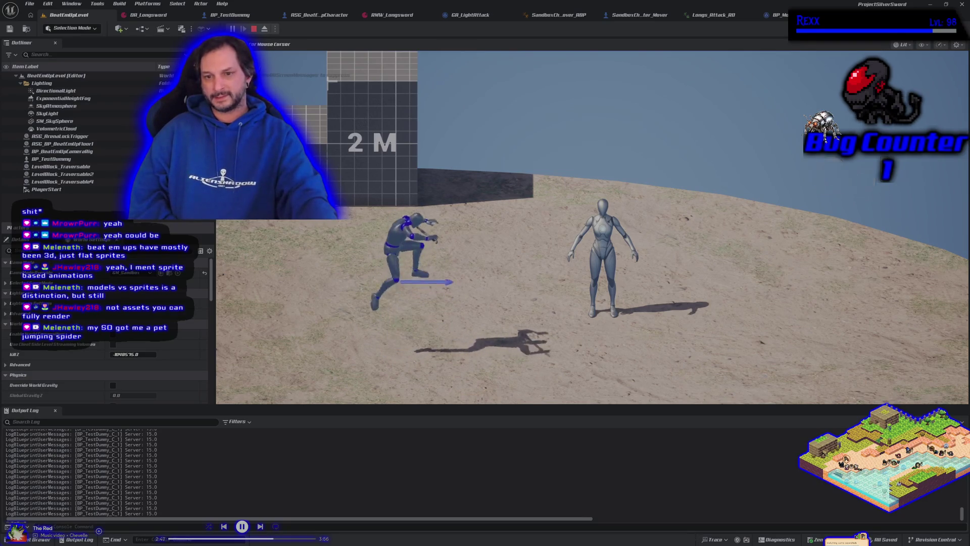
key("space")
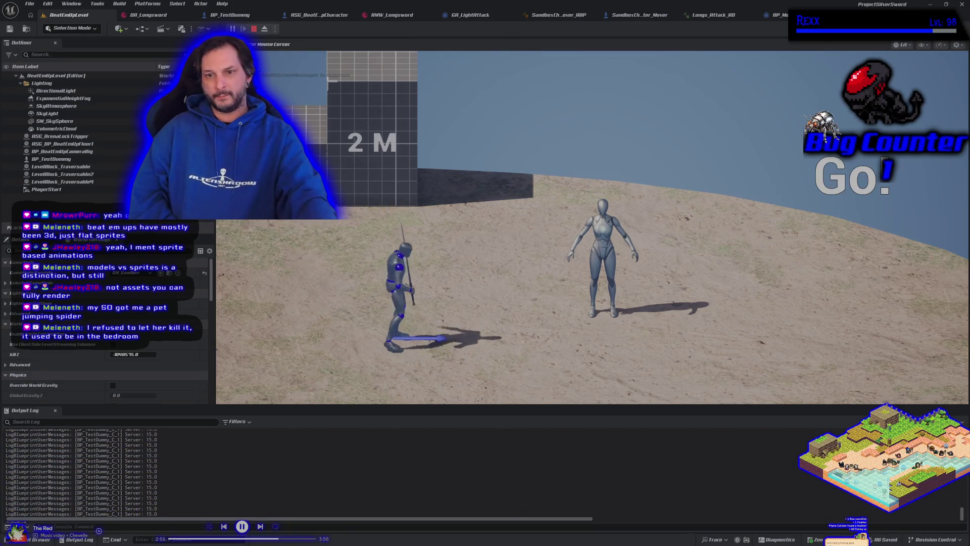
key("d")
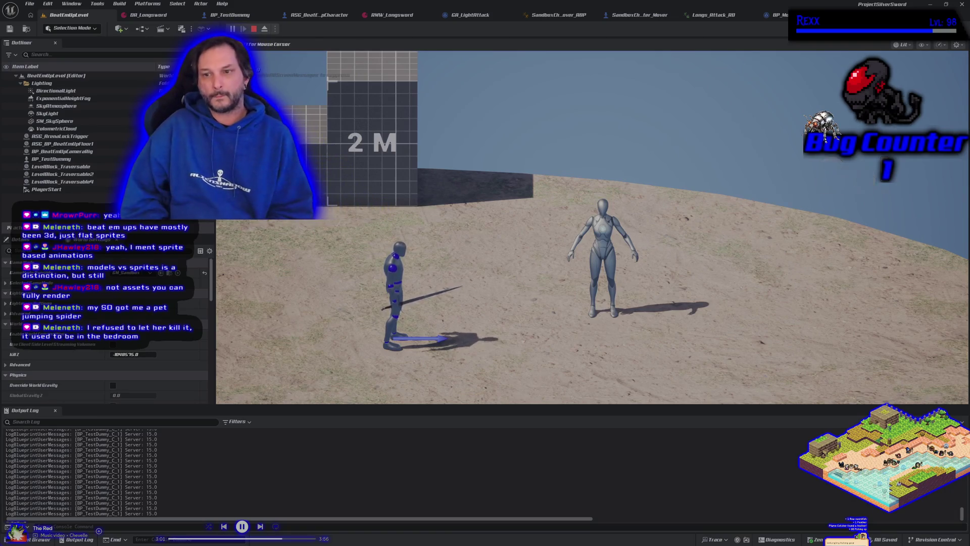
key("d")
key("d")
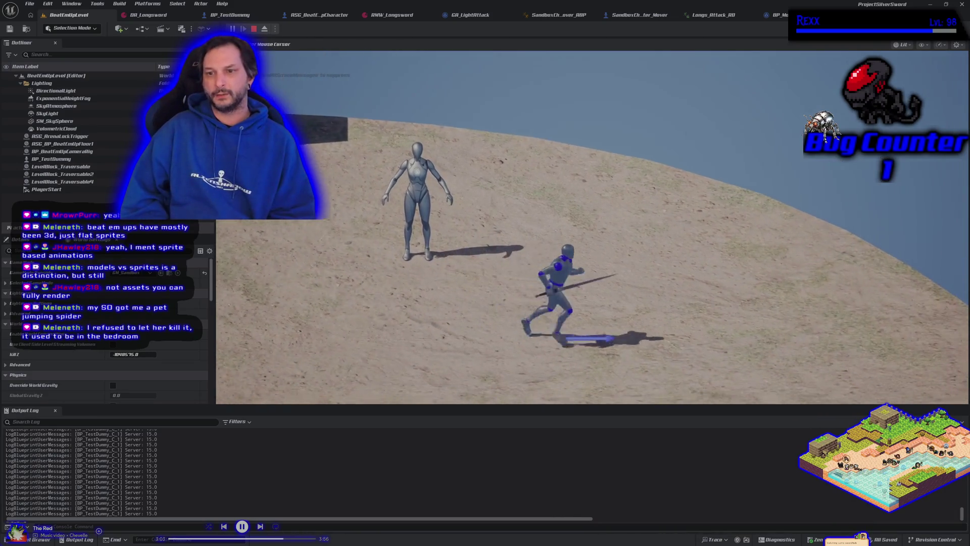
key("a")
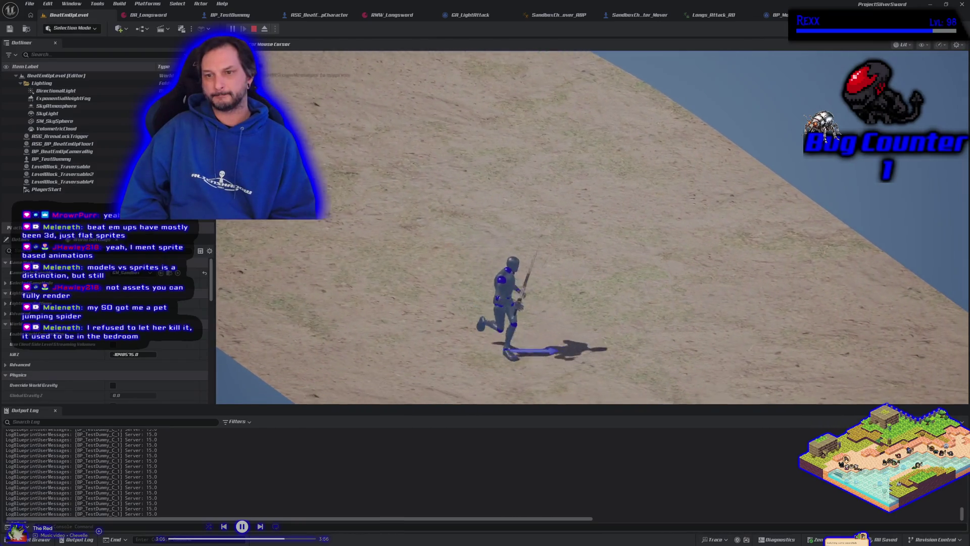
key("a")
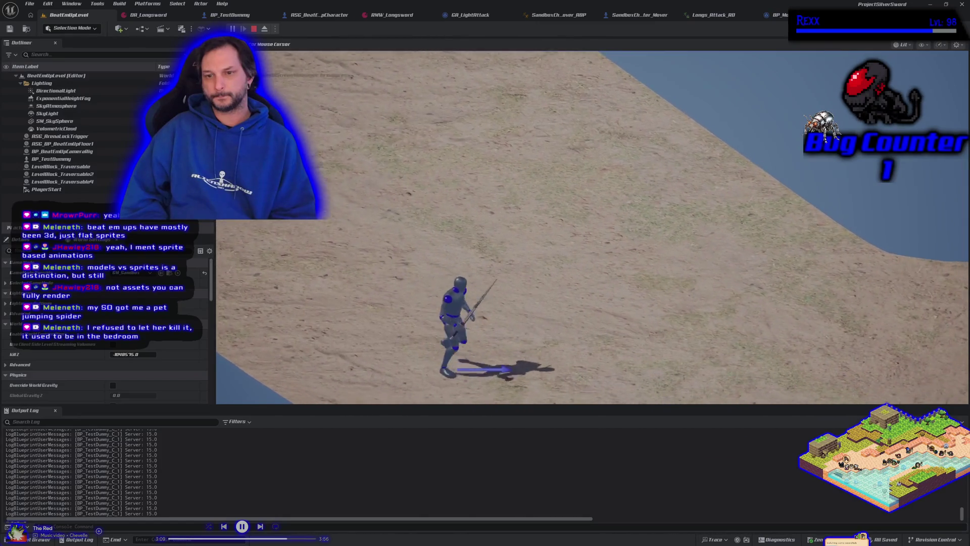
Run away from the camera, turn right then left, and end the play session
key("w")
key("w")
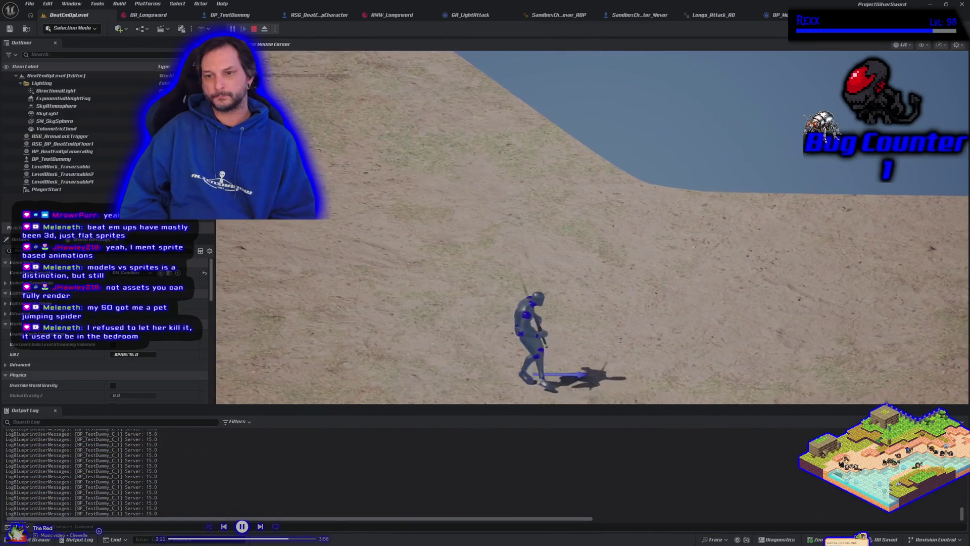
key("w")
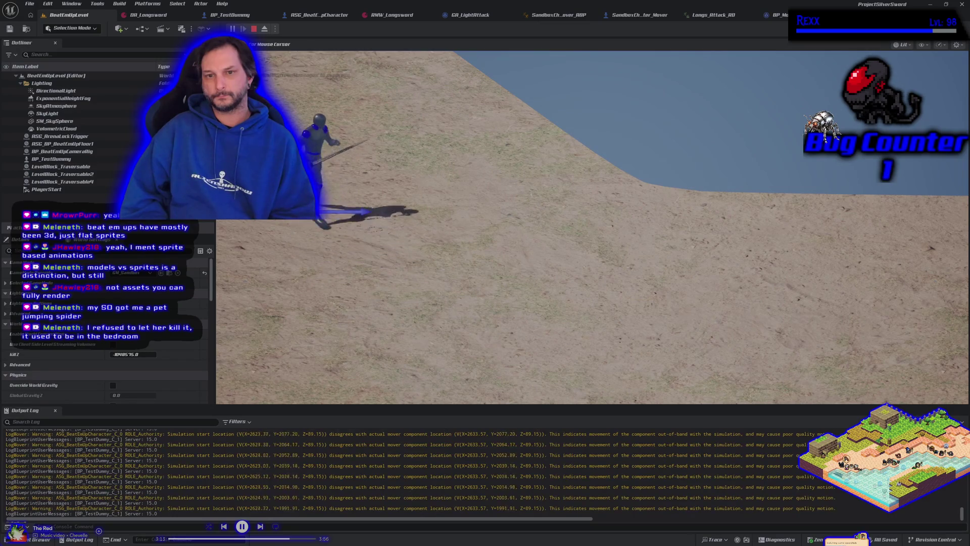
key("d")
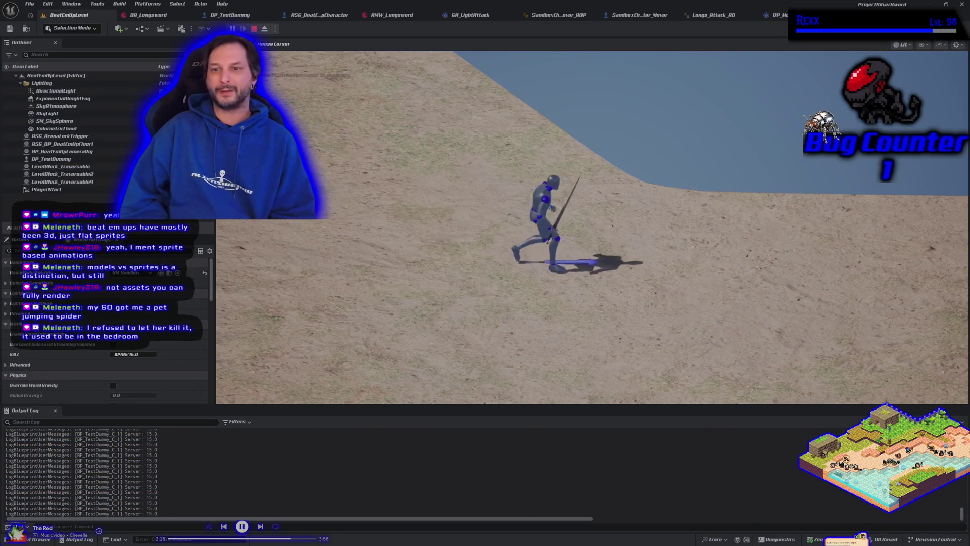
key("a")
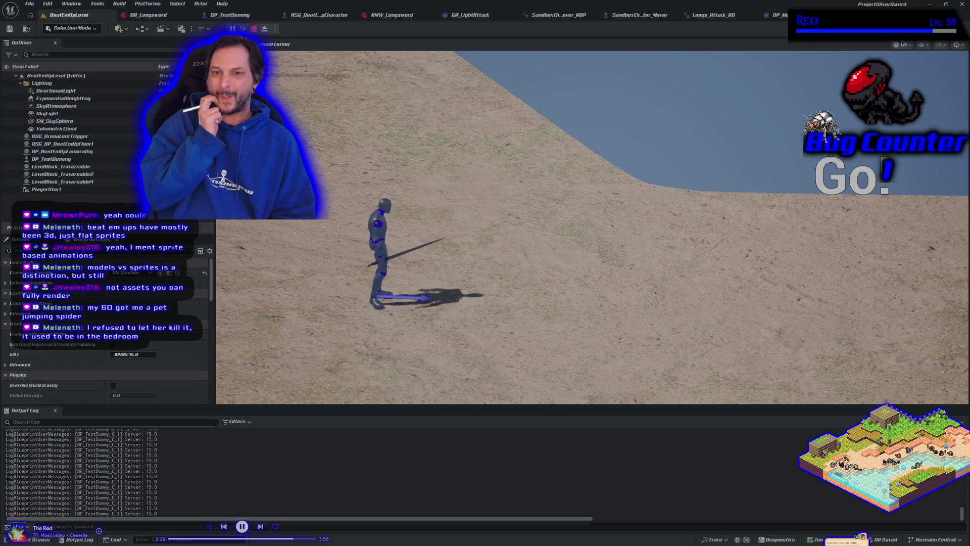
key("Escape")
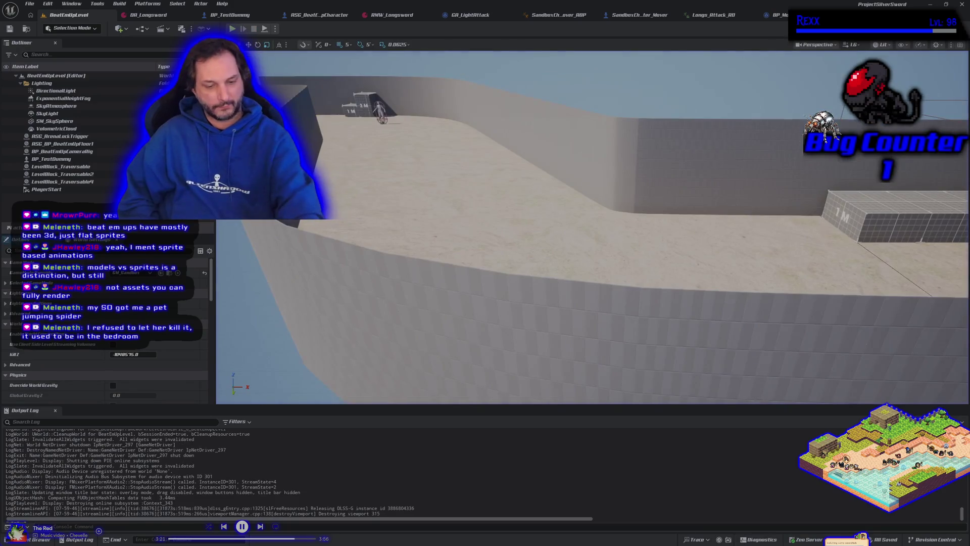
Start a new Play-In-Editor session and run the character right past the training dummy
key("alt+p")
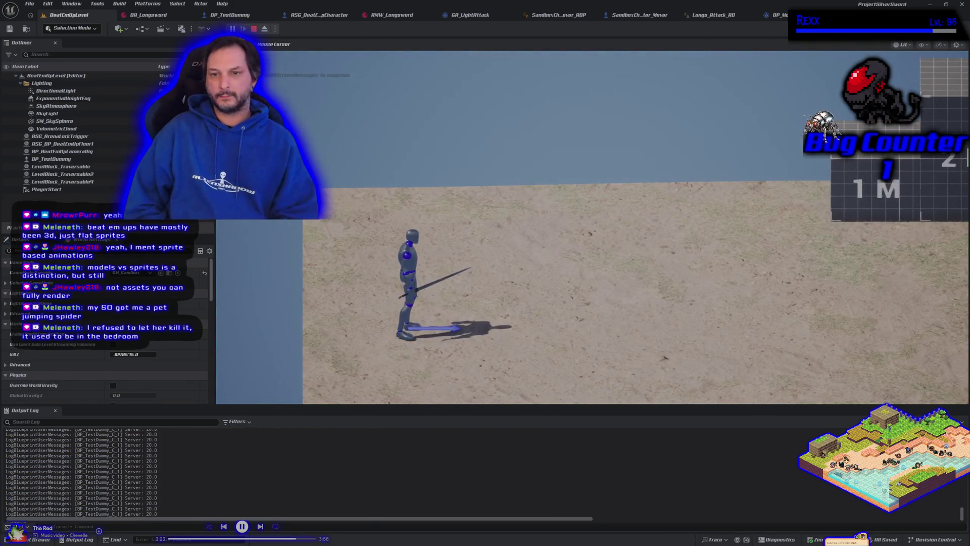
key("d")
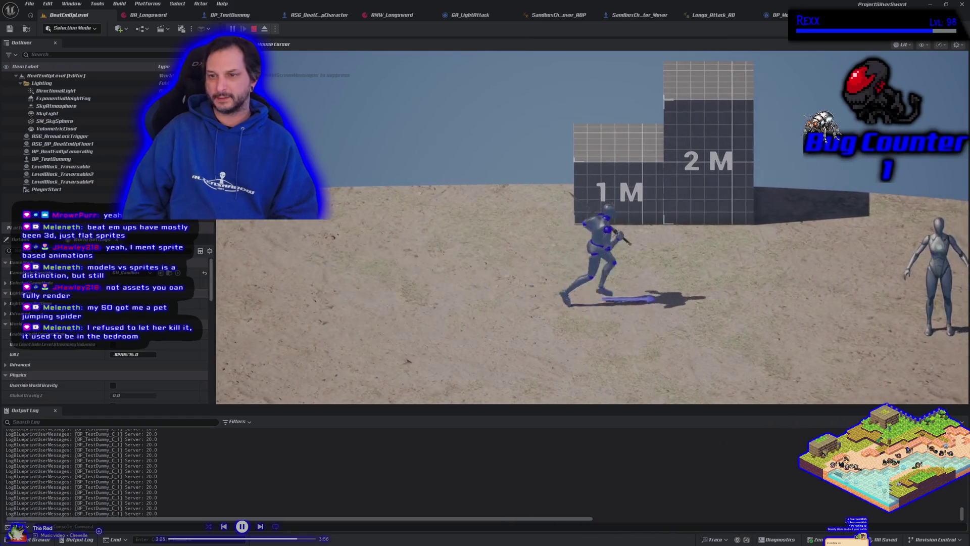
key("d")
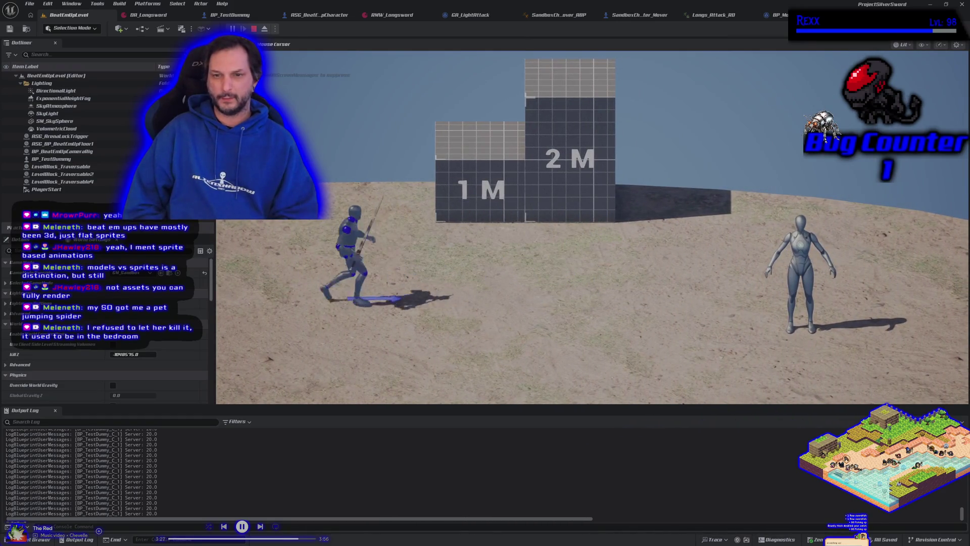
key("d")
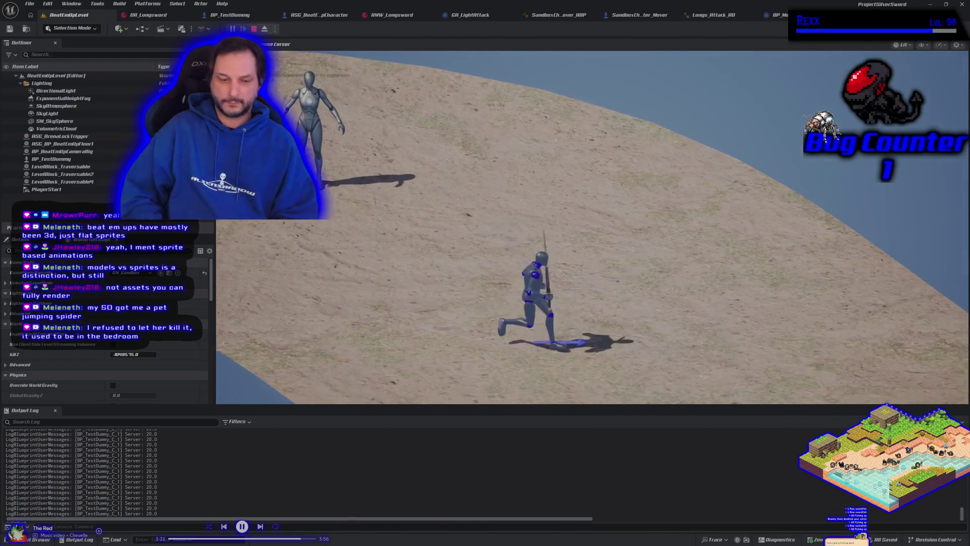
Make the game view fill the window with F11, run left, right and away, then stop playing
key("F11")
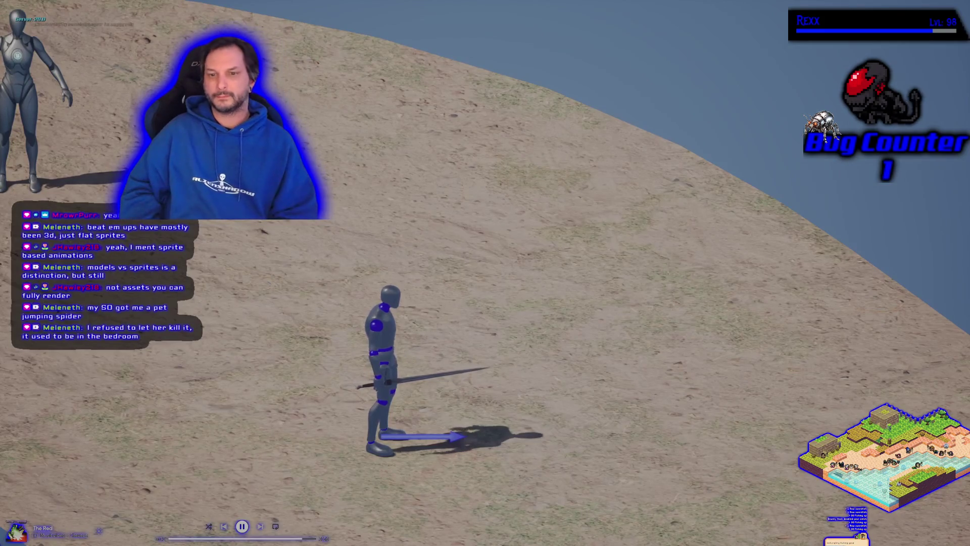
key("d")
key("d")
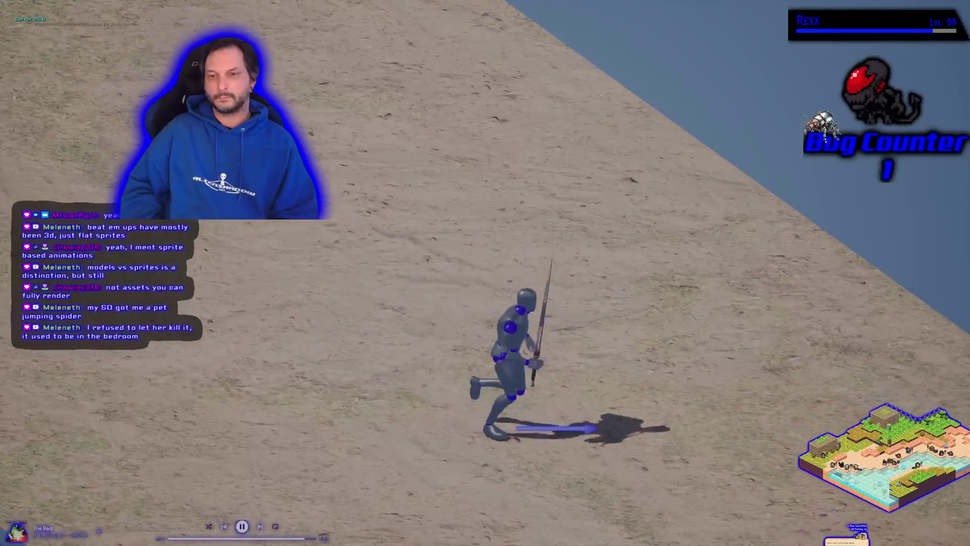
key("a")
key("d")
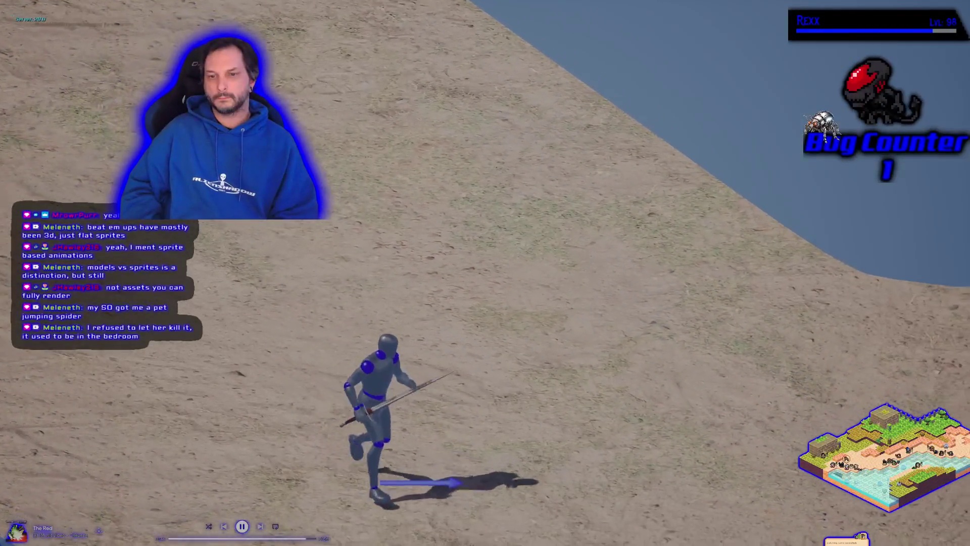
key("w")
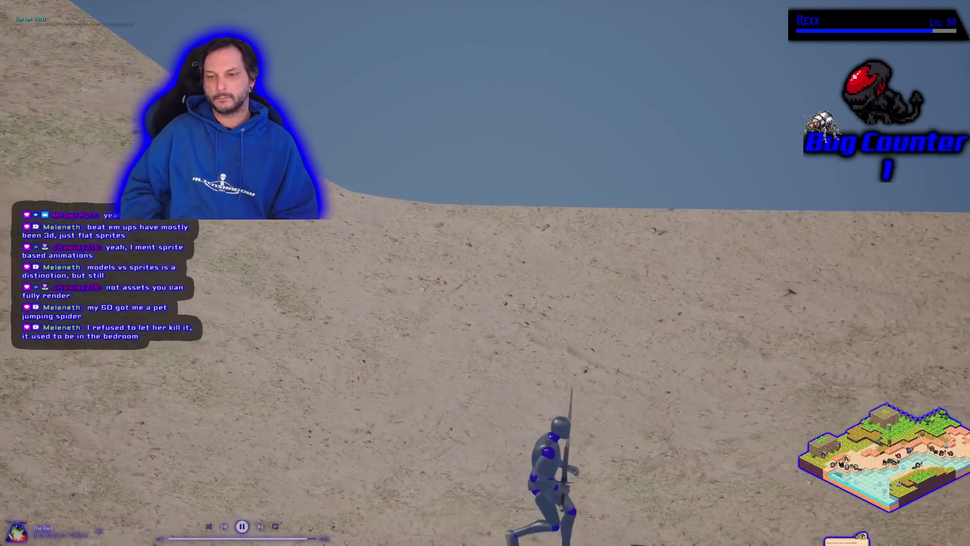
key("Escape")
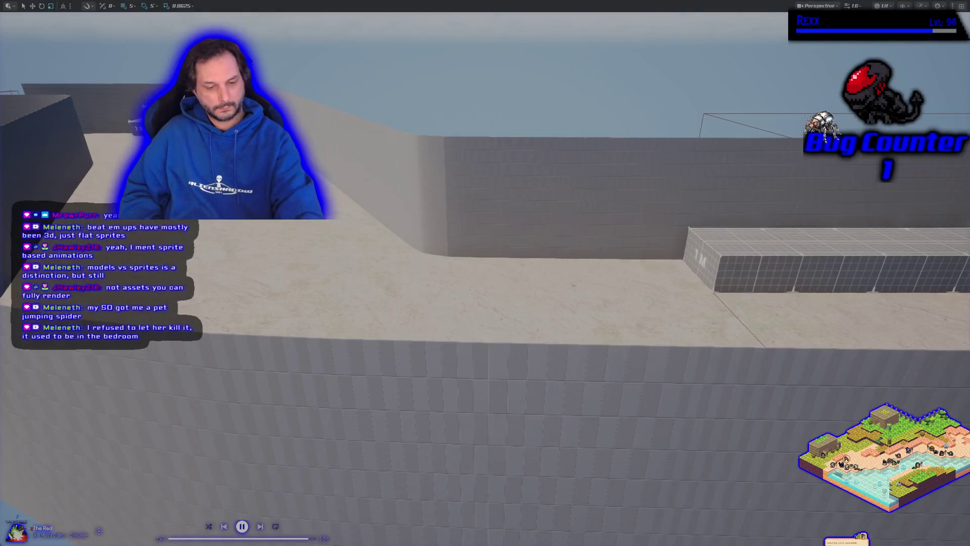
Start a play session, stop it, and launch it again with Alt+P
key("alt+p")
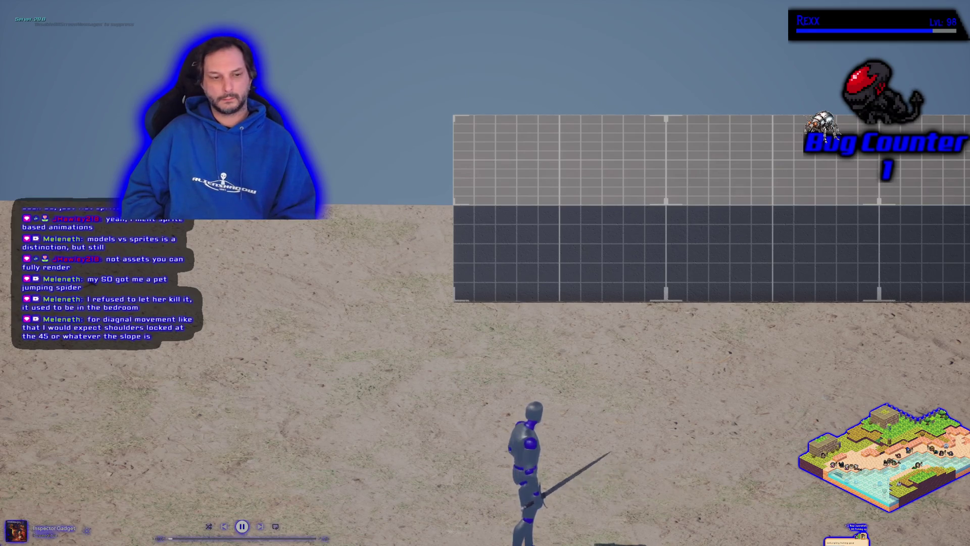
key("Escape")
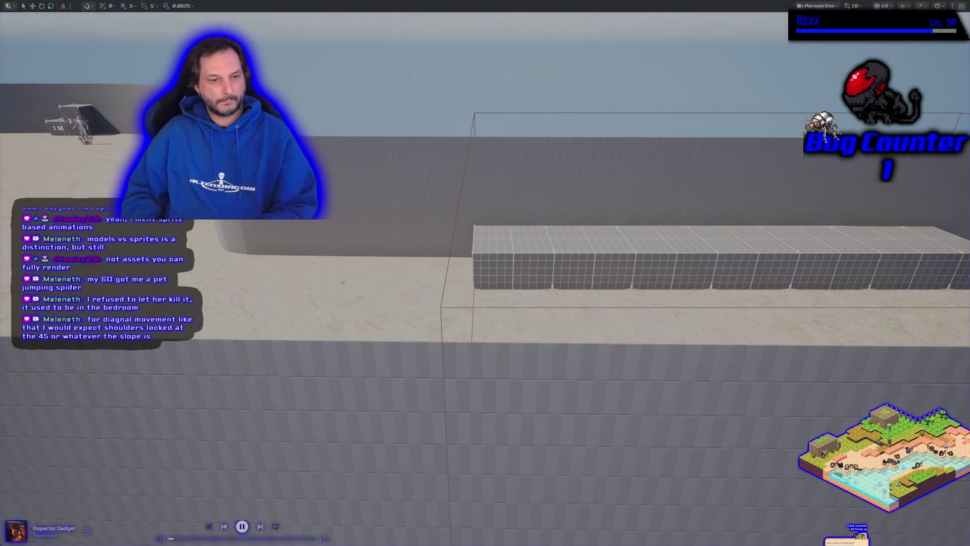
key("alt+p")
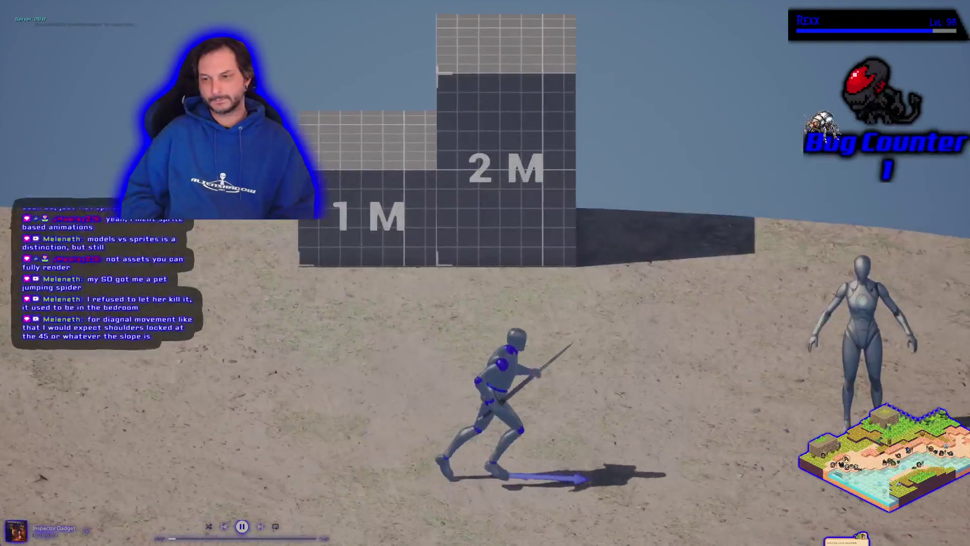
Run the sword character right across the sand, then turn it up-left
key("s")
key("d")
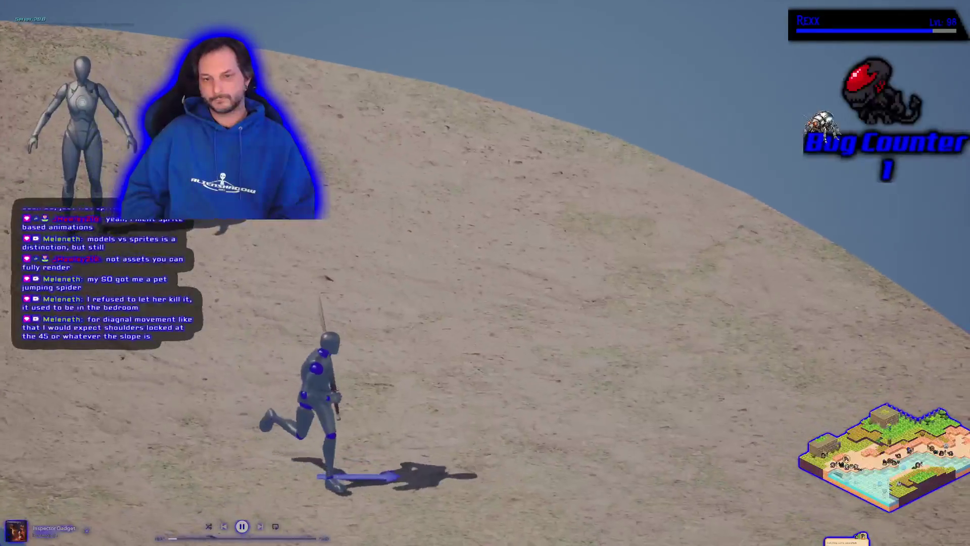
key("d")
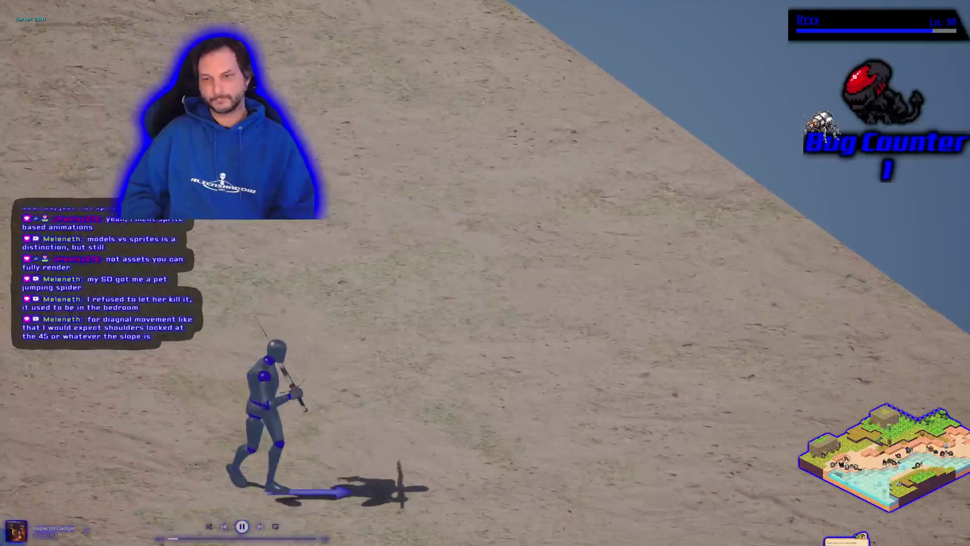
key("a")
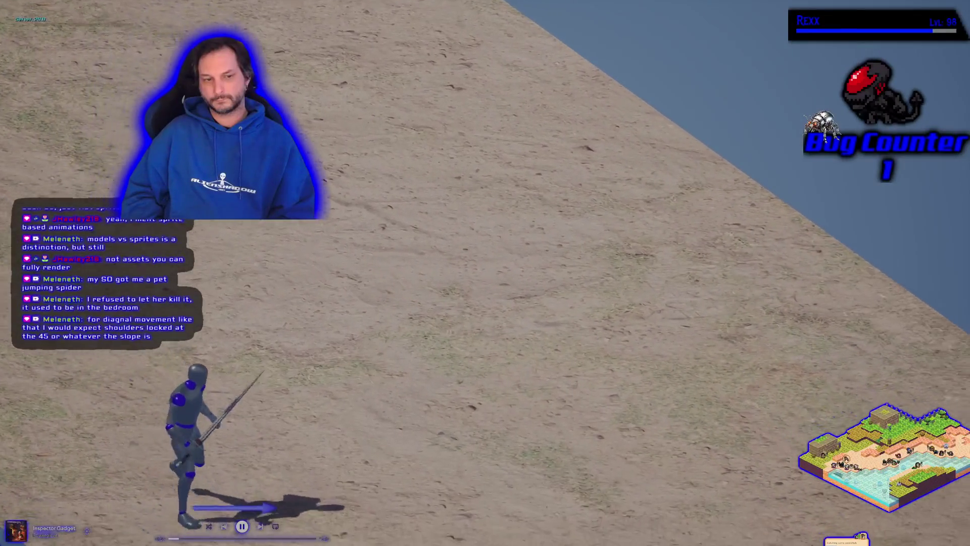